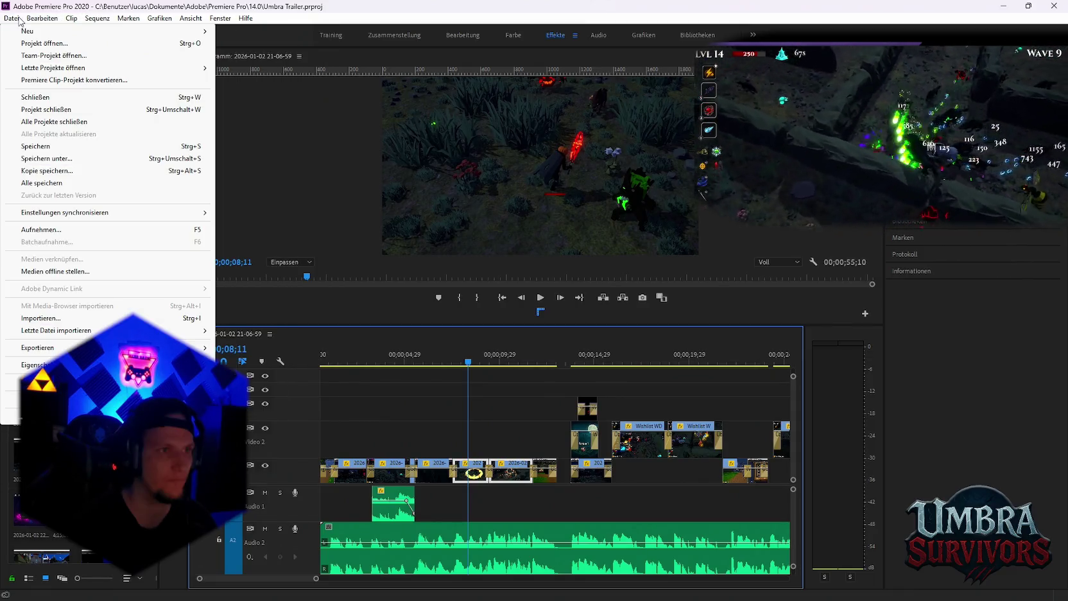
# Create the new sequence Sequenz 01 with the default AVC-Intra 1080i preset
pyautogui.moveTo(27, 30)
pyautogui.click(268, 58)
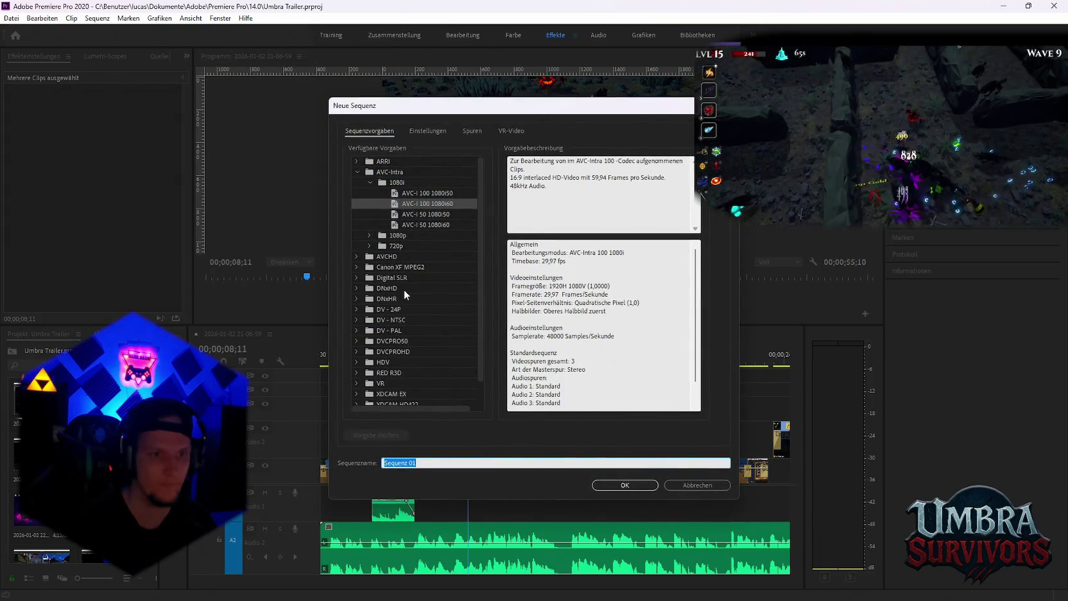
pyautogui.click(370, 236)
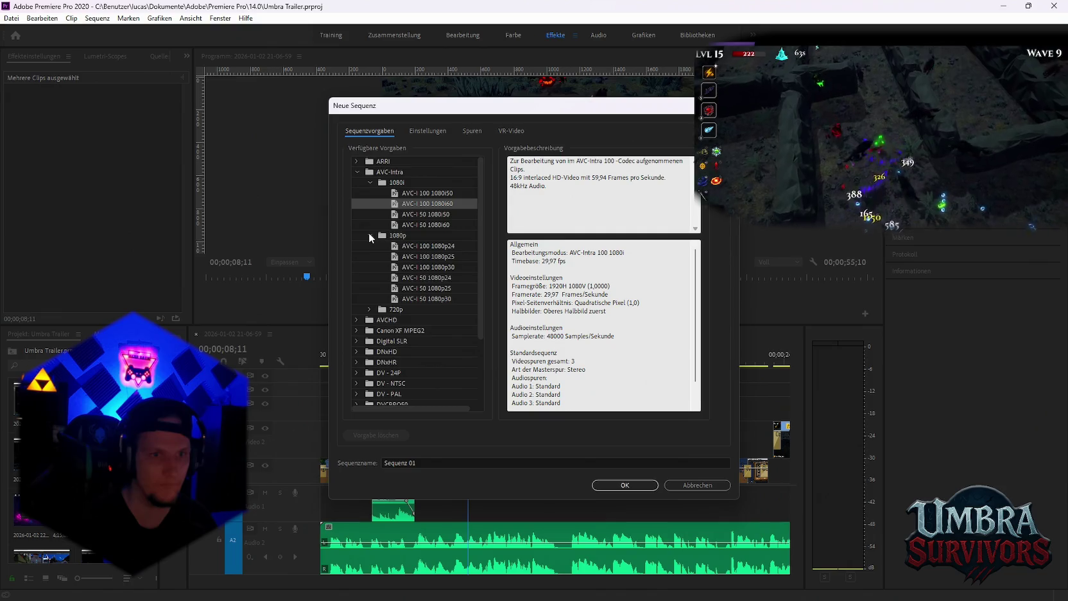
pyautogui.click(370, 236)
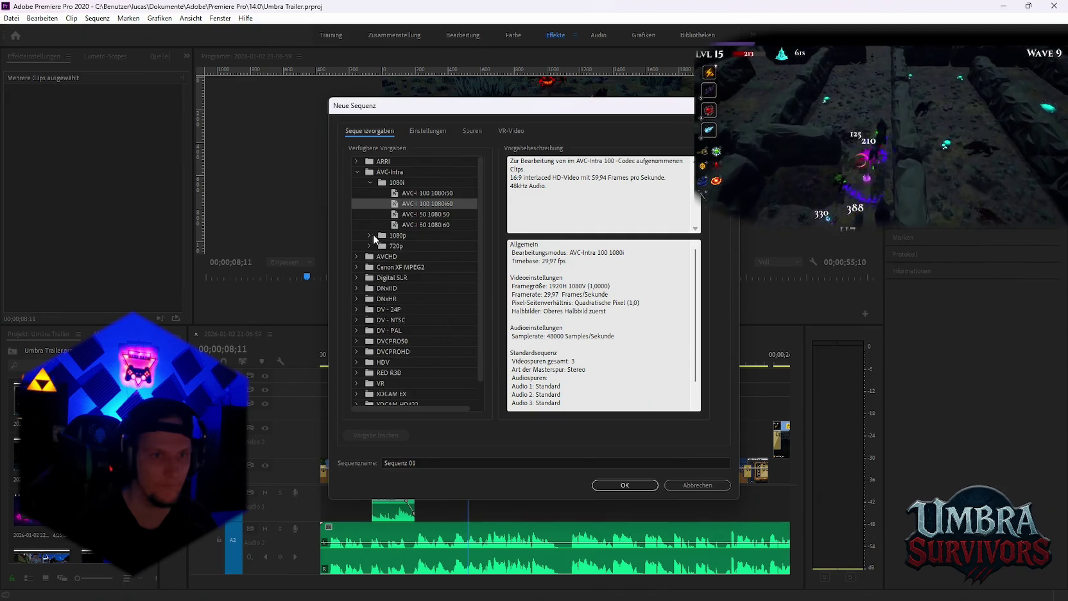
pyautogui.scroll(-1, 382, 260)
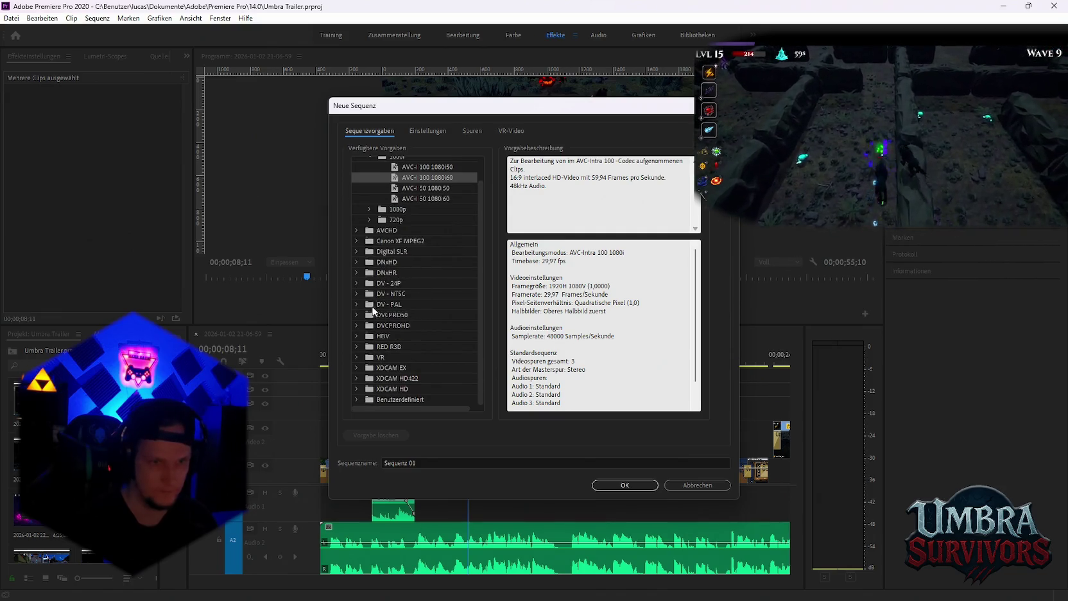
pyautogui.scroll(1, 367, 346)
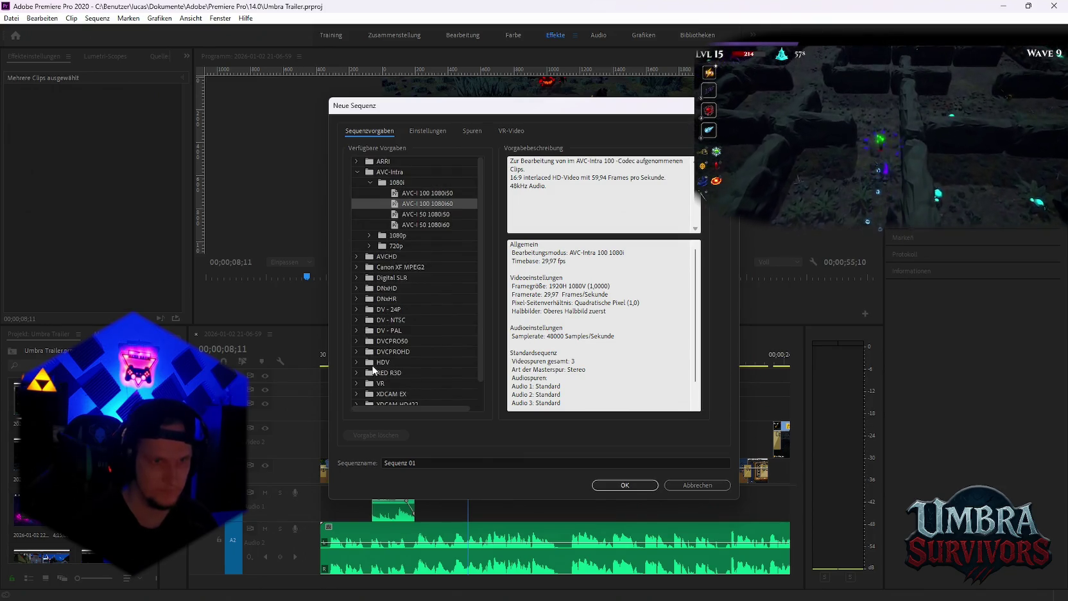
pyautogui.click(623, 486)
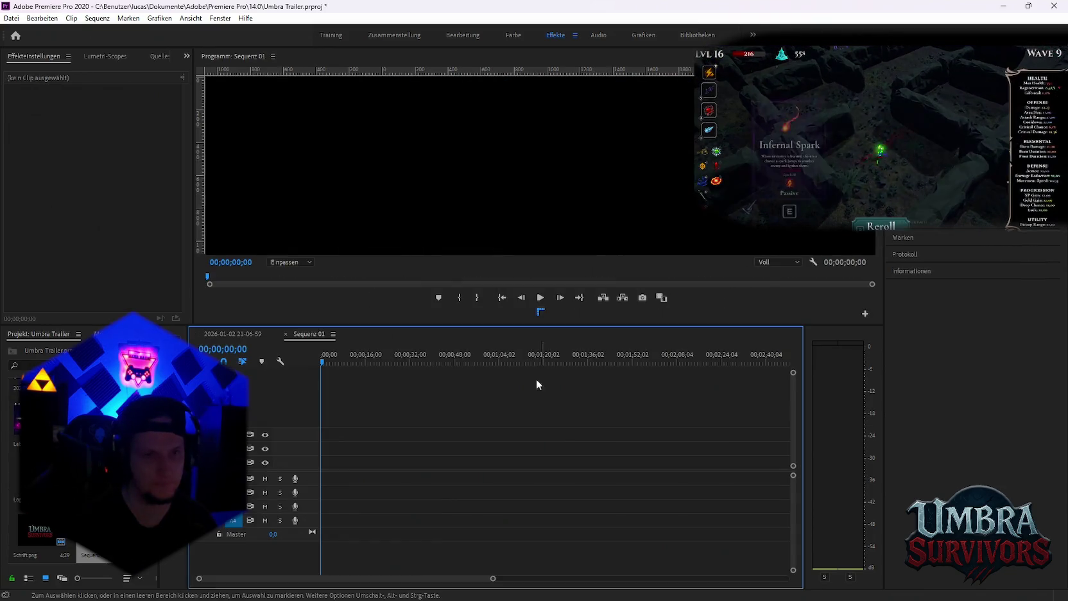
# Bring up Sequence Settings for Sequenz 01, then switch to the browser
pyautogui.click(91, 19)
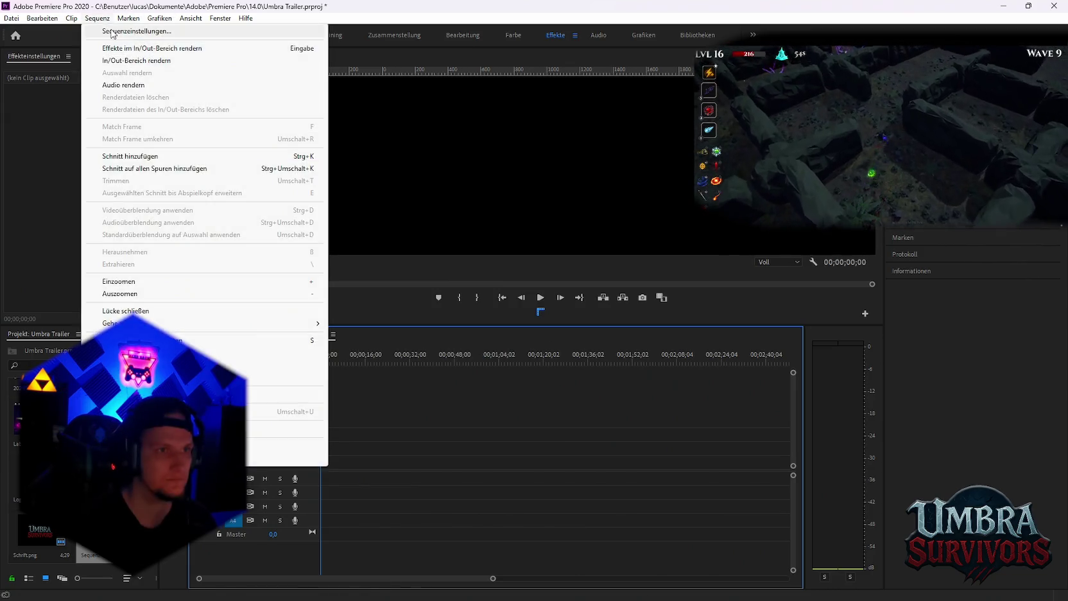
pyautogui.click(106, 31)
pyautogui.hotkey('alt', 'Tab')
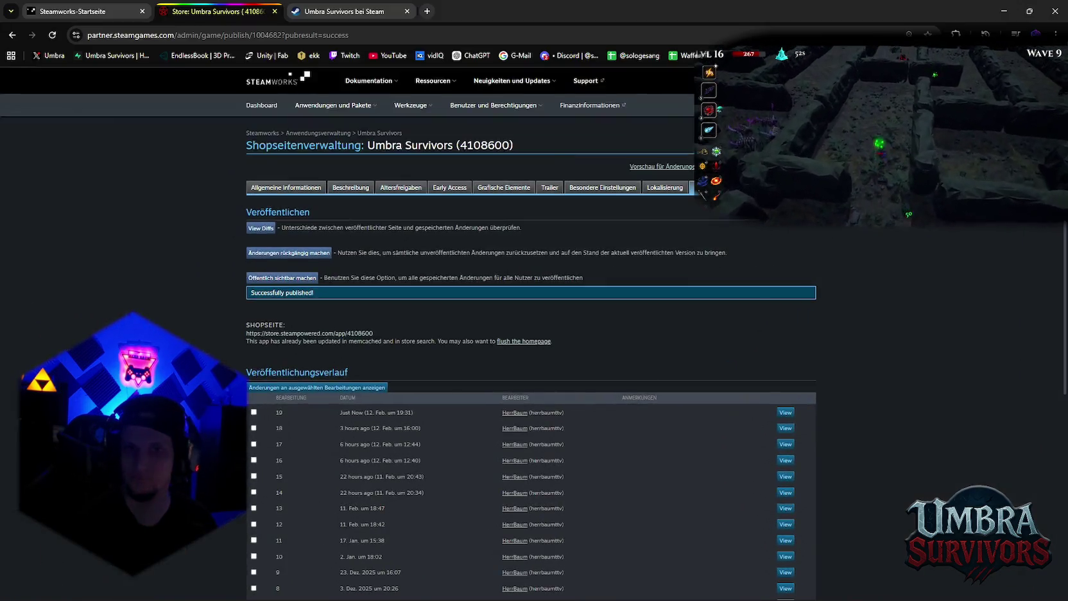
pyautogui.press('super+Down')
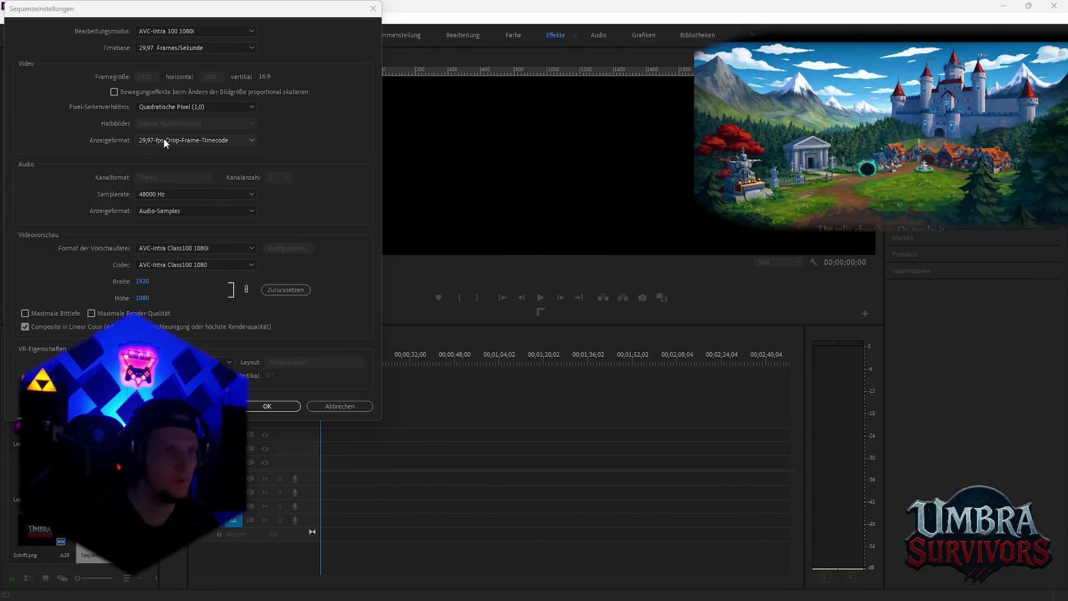
# Set the sequence editing mode to DSLR with a 60 fps timebase
pyautogui.click(174, 32)
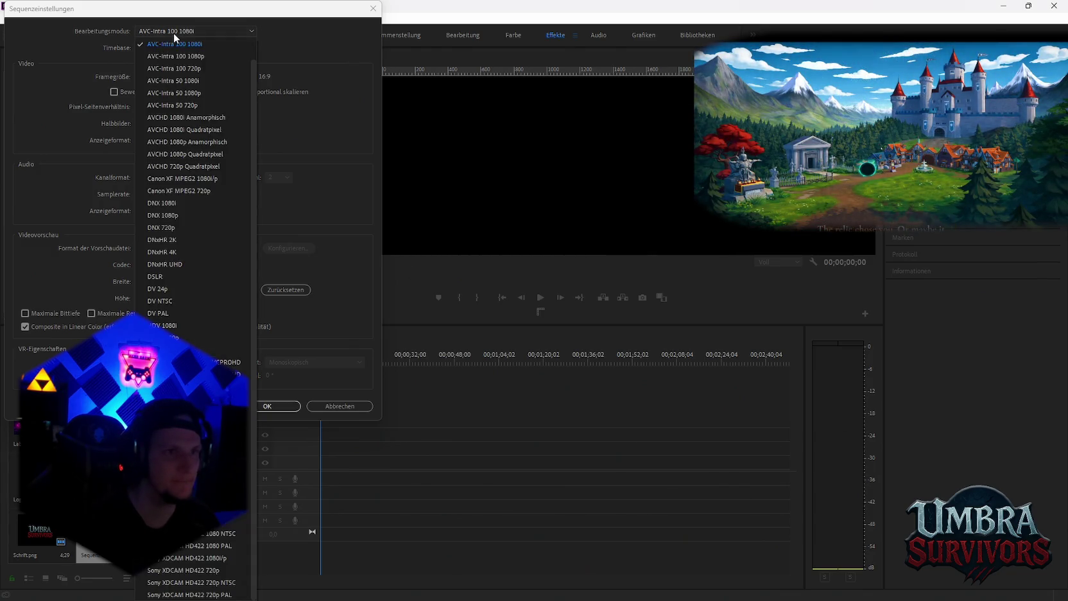
pyautogui.click(175, 276)
pyautogui.moveTo(153, 77); pyautogui.dragTo(208, 61)
pyautogui.click(208, 48)
pyautogui.click(169, 169)
# Set the frame size to 1440 horizontal by 2560 vertical and apply the settings
pyautogui.click(148, 77)
pyautogui.moveTo(139, 76)
pyautogui.mouseDown()
pyautogui.moveTo(290, 110)
pyautogui.moveTo(154, 77)
pyautogui.mouseUp()
pyautogui.doubleClick(159, 78)
pyautogui.write('440')
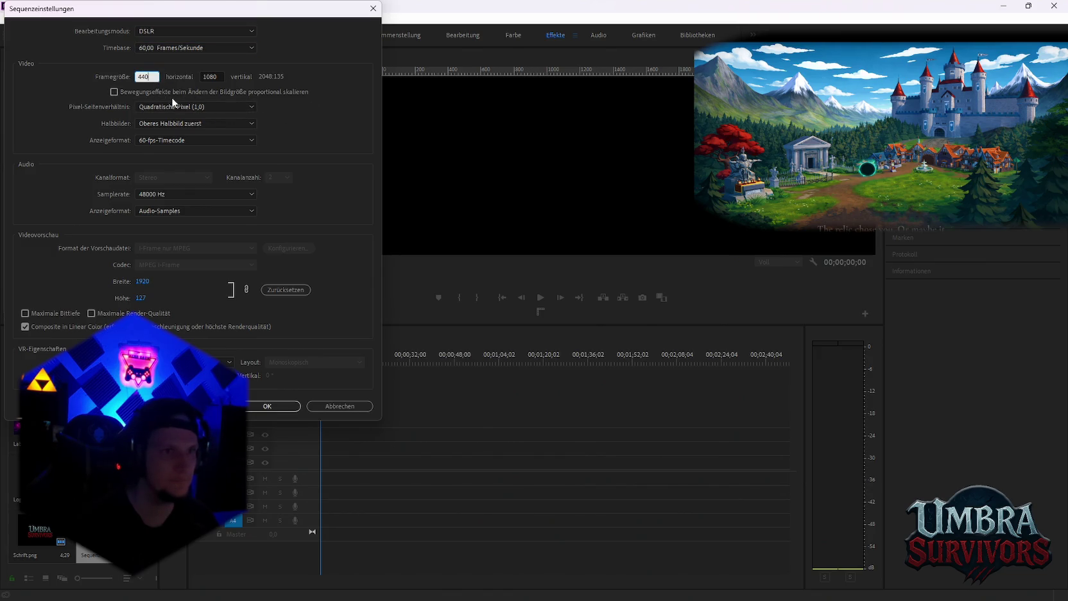
pyautogui.press('Home')
pyautogui.write('1')
pyautogui.hotkey('ctrl', 'a')
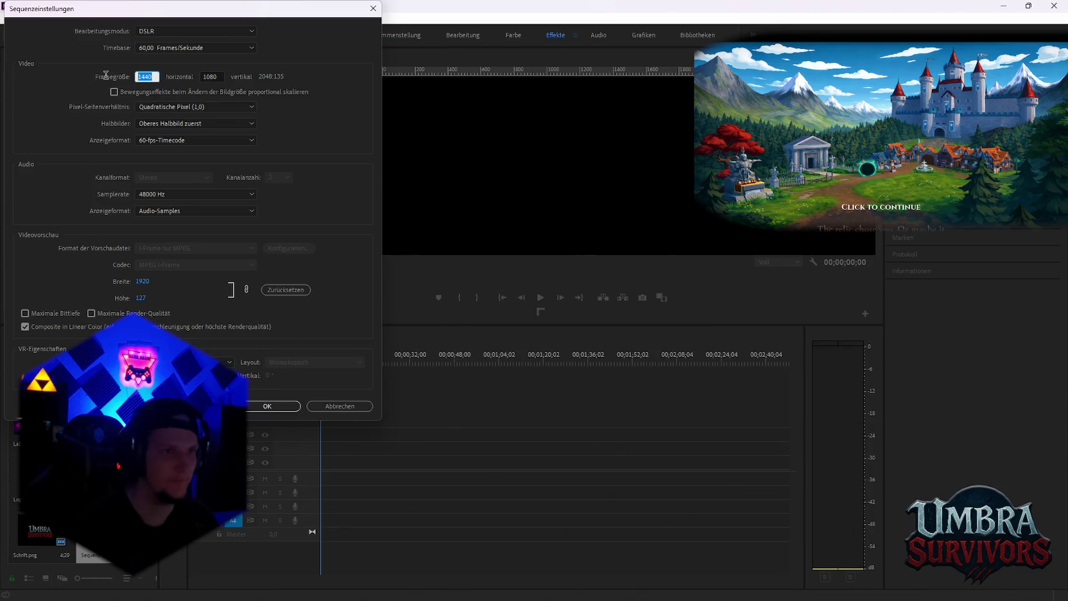
pyautogui.press('Return')
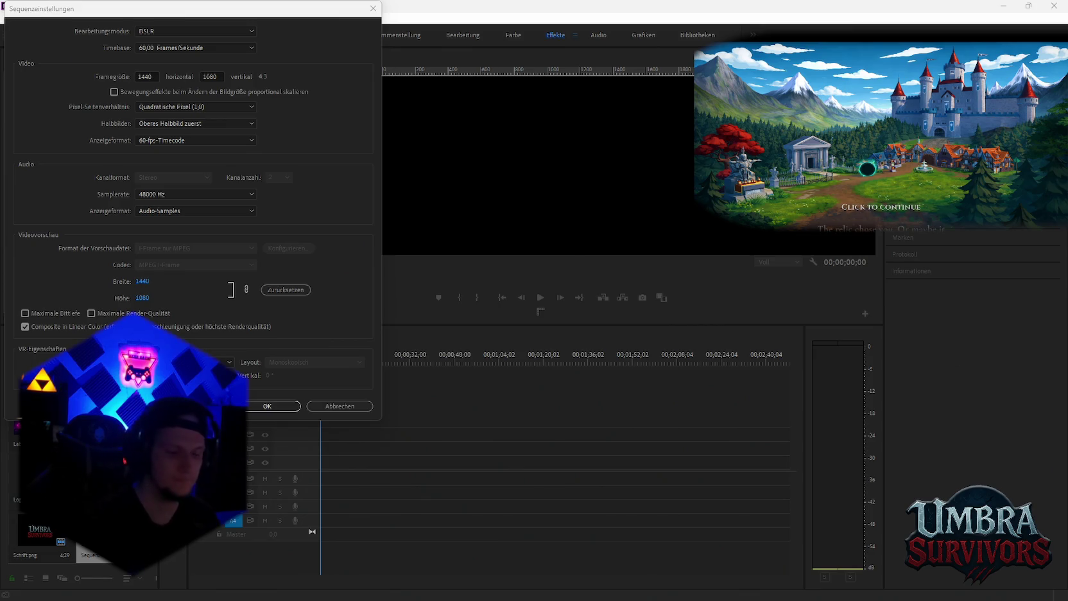
pyautogui.click(215, 76)
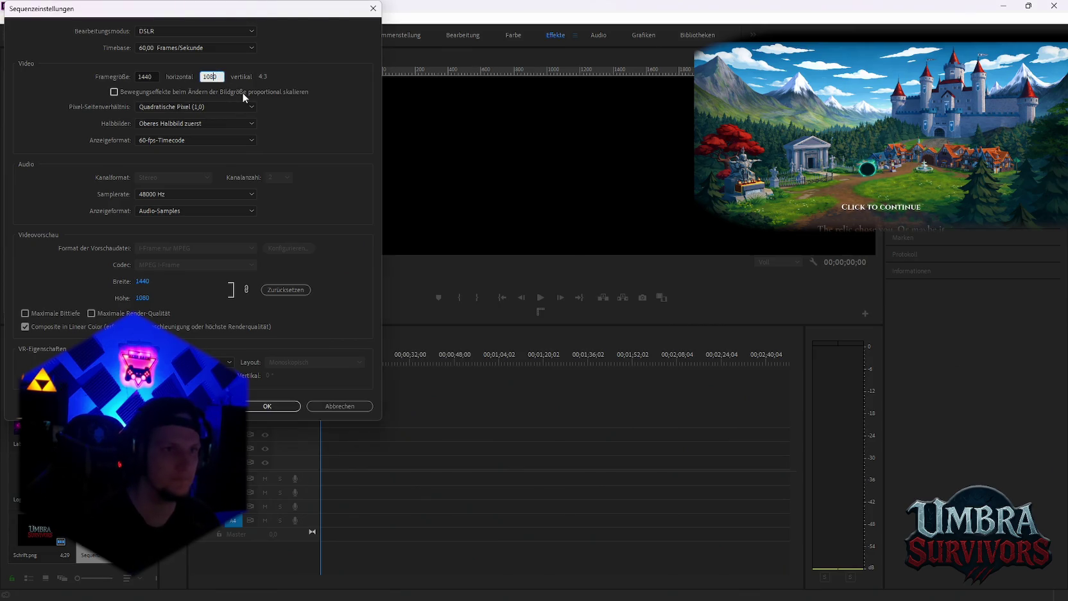
pyautogui.write('2560')
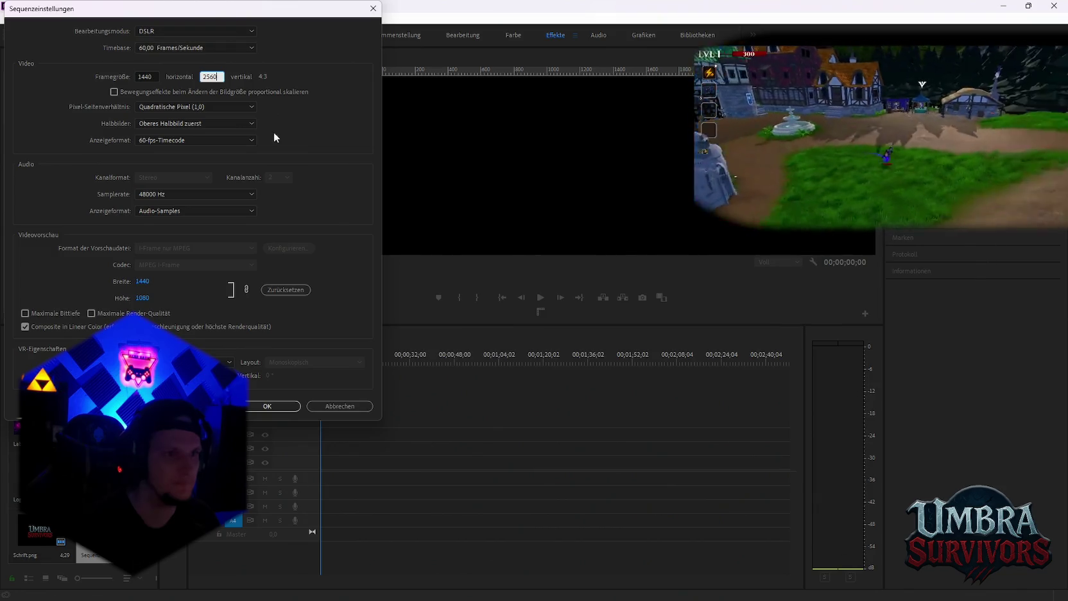
pyautogui.click(276, 403)
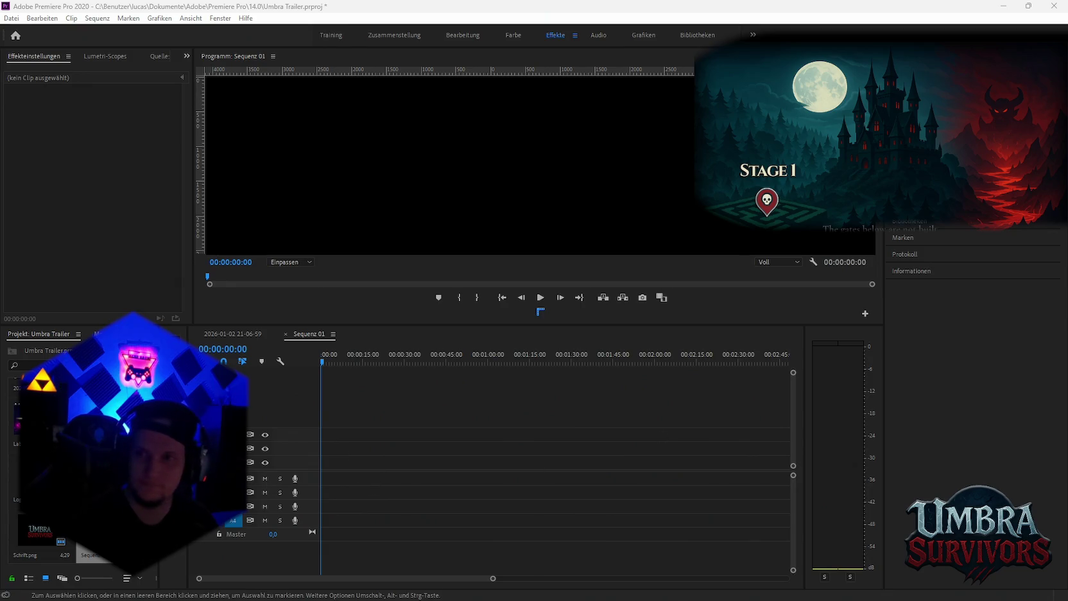
# Scale the first gameplay clip at the start of Sequenz 01 to 239
pyautogui.click(239, 334)
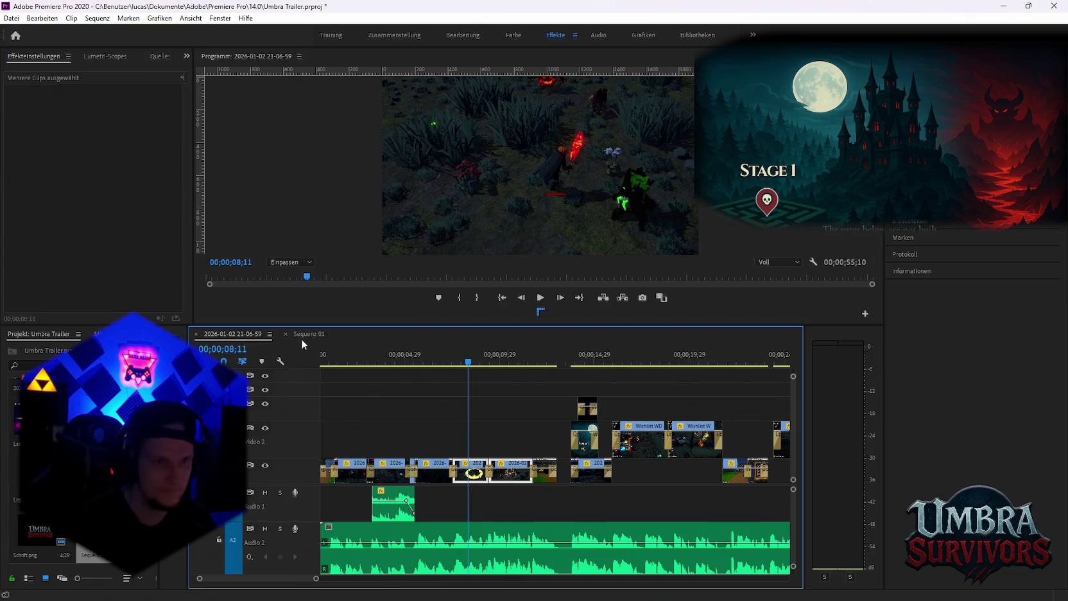
pyautogui.click(303, 335)
pyautogui.scroll(5, 351, 462)
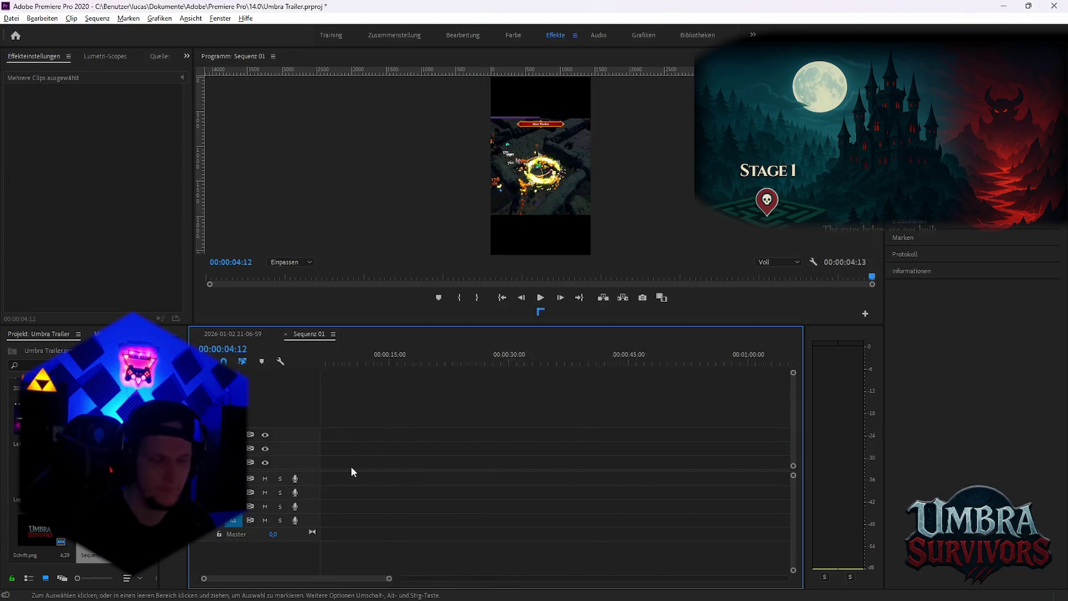
pyautogui.scroll(2, 353, 466)
pyautogui.scroll(2, 353, 465)
pyautogui.moveTo(347, 354); pyautogui.dragTo(353, 360)
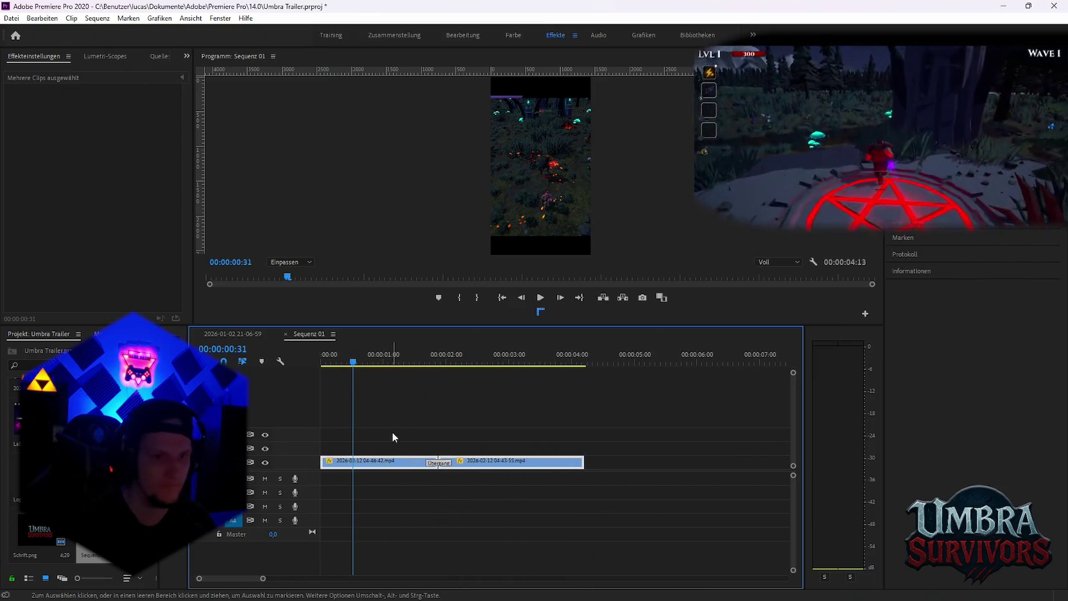
pyautogui.click(385, 461)
pyautogui.moveTo(97, 126); pyautogui.dragTo(150, 125)
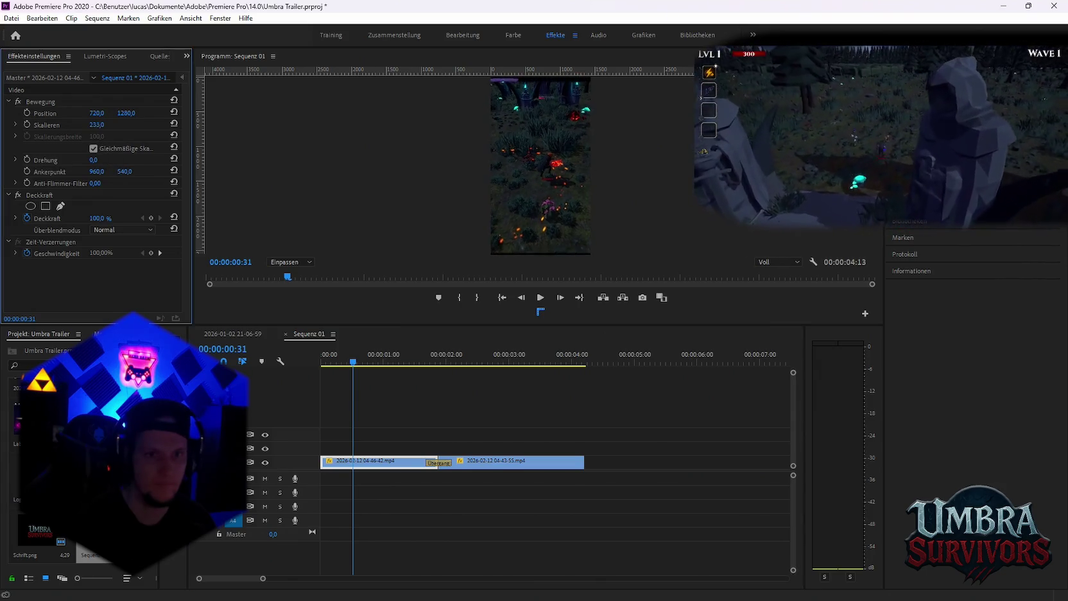
pyautogui.click(97, 125)
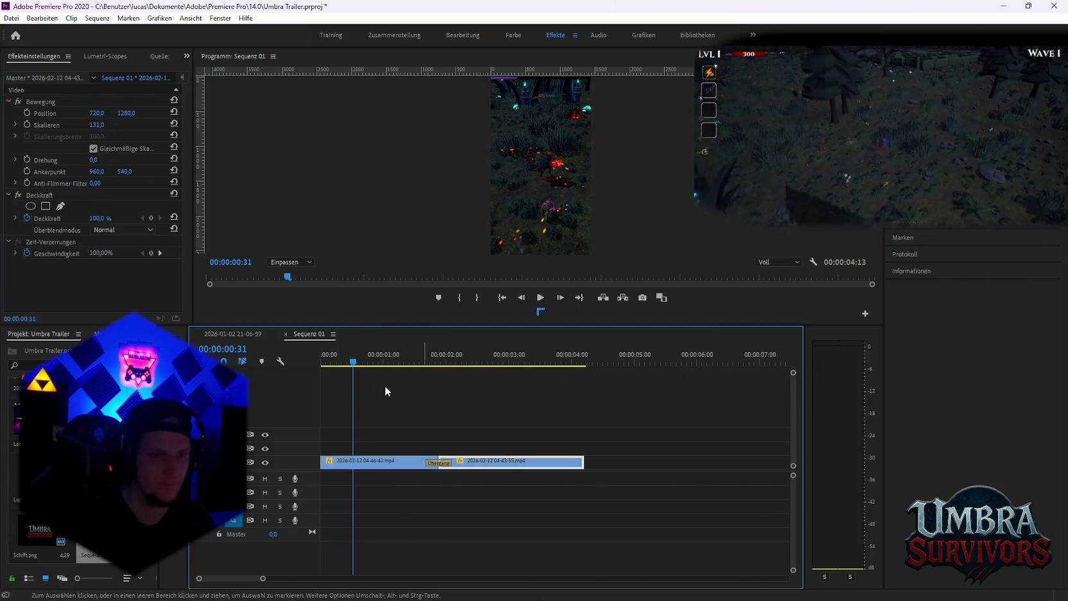
pyautogui.write('239,0')
pyautogui.press('Return')
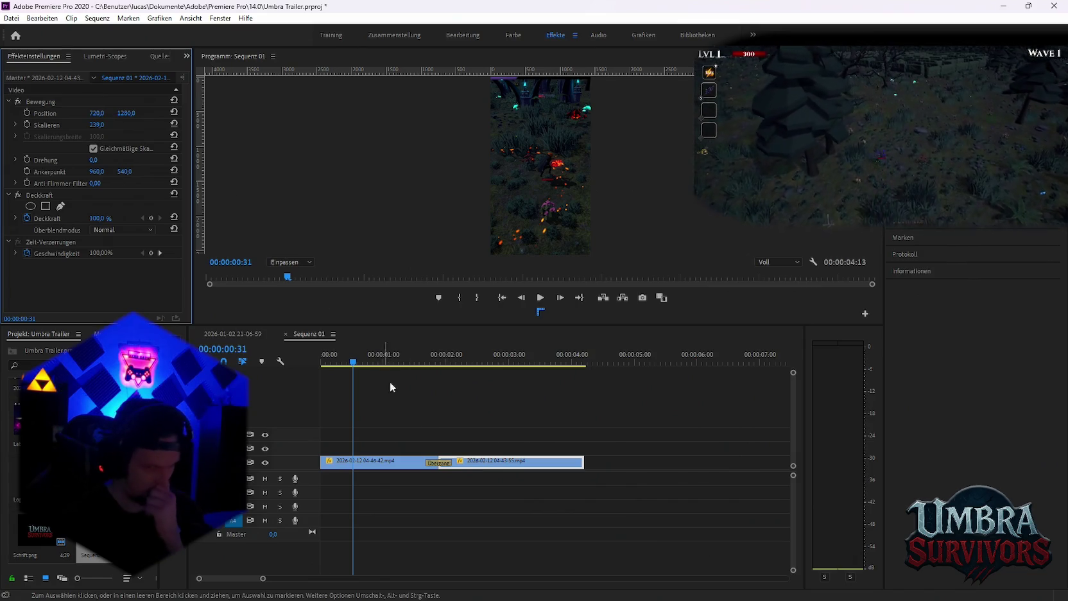
# Extend the second clip's end out to roughly 8 seconds
pyautogui.press('space')
pyautogui.moveTo(598, 460); pyautogui.dragTo(603, 459)
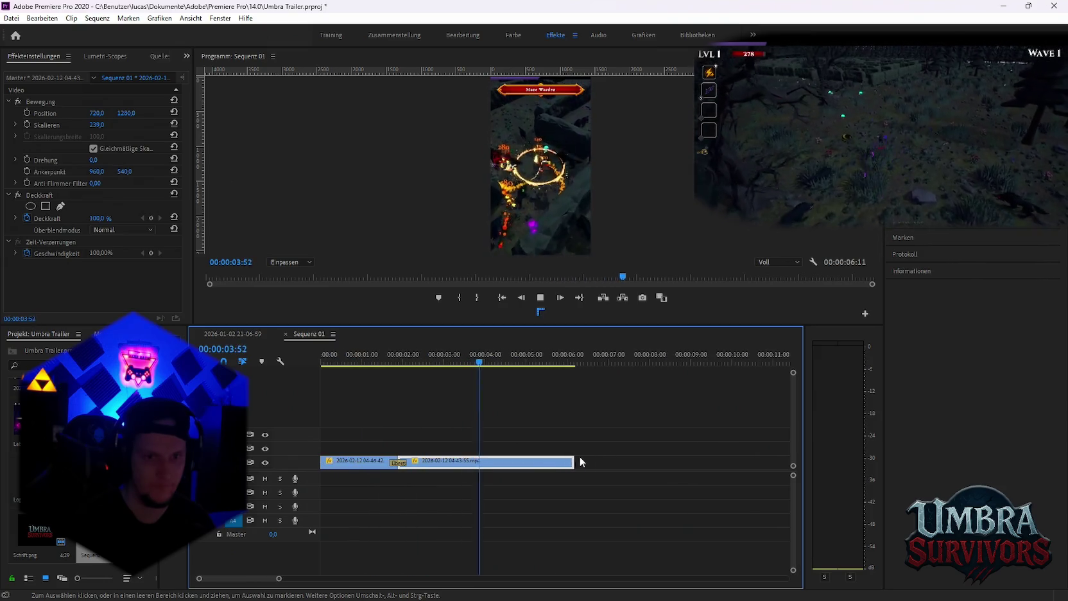
pyautogui.moveTo(580, 456); pyautogui.dragTo(642, 460)
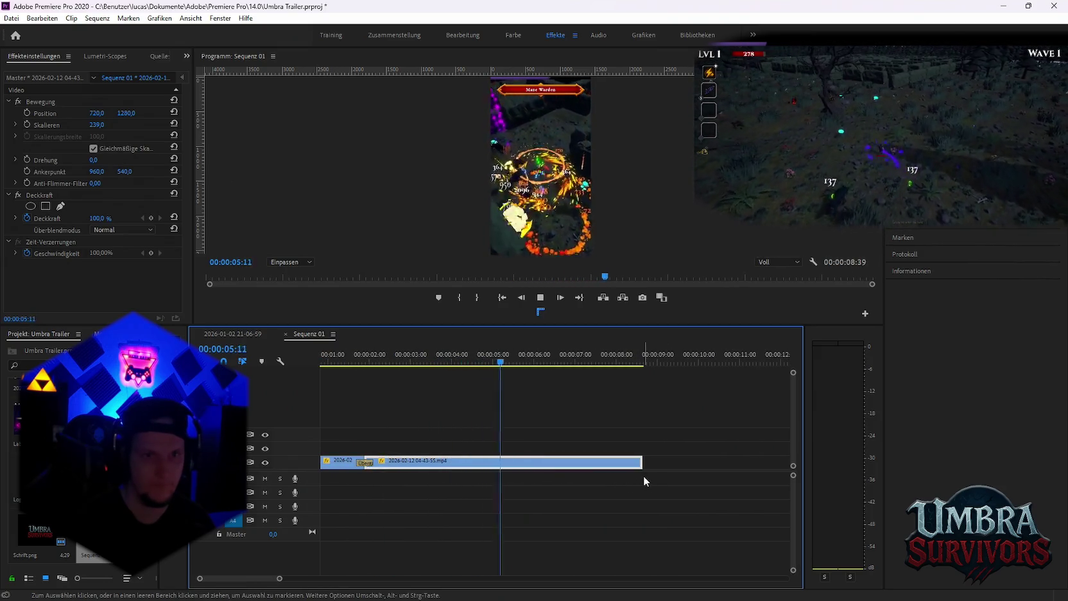
pyautogui.moveTo(574, 461); pyautogui.dragTo(649, 462)
# Preview playback in an enlarged program monitor, then give the timeline room again
pyautogui.scroll(-1, 637, 478)
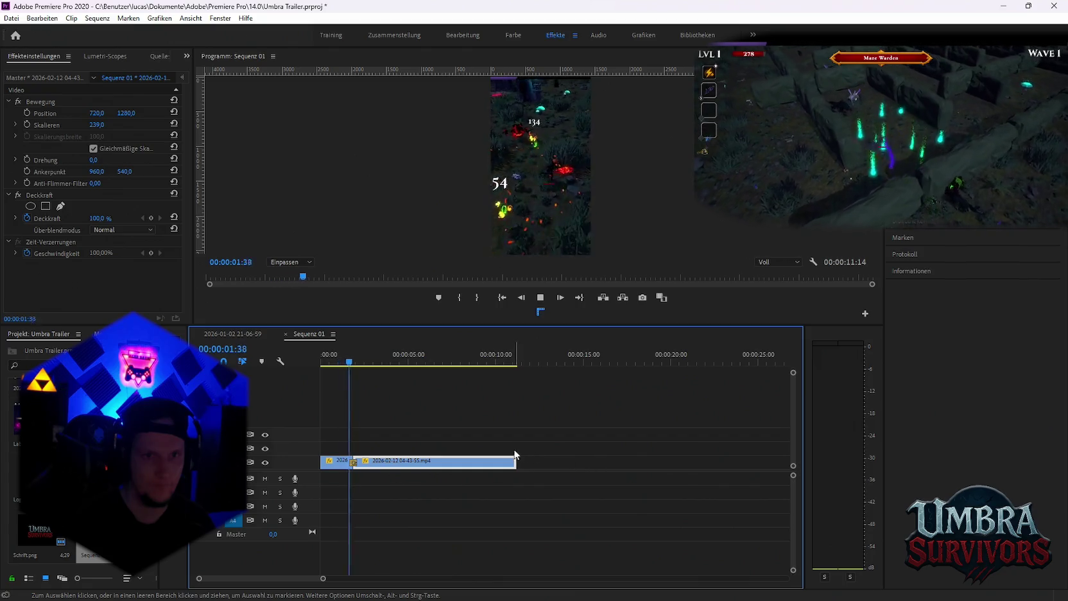
pyautogui.moveTo(464, 326); pyautogui.dragTo(466, 429)
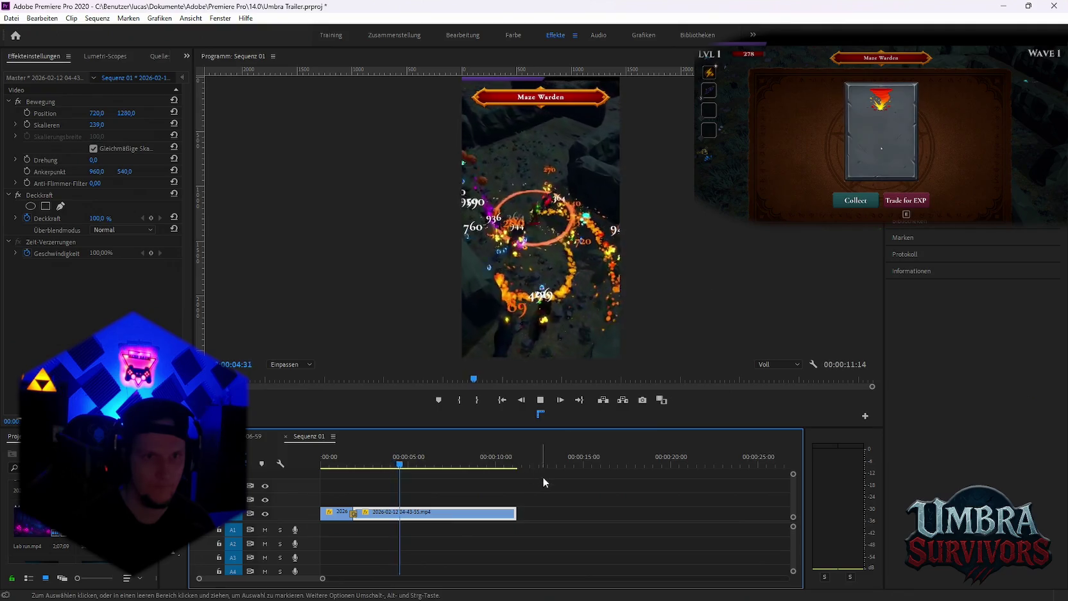
pyautogui.scroll(1, 507, 507)
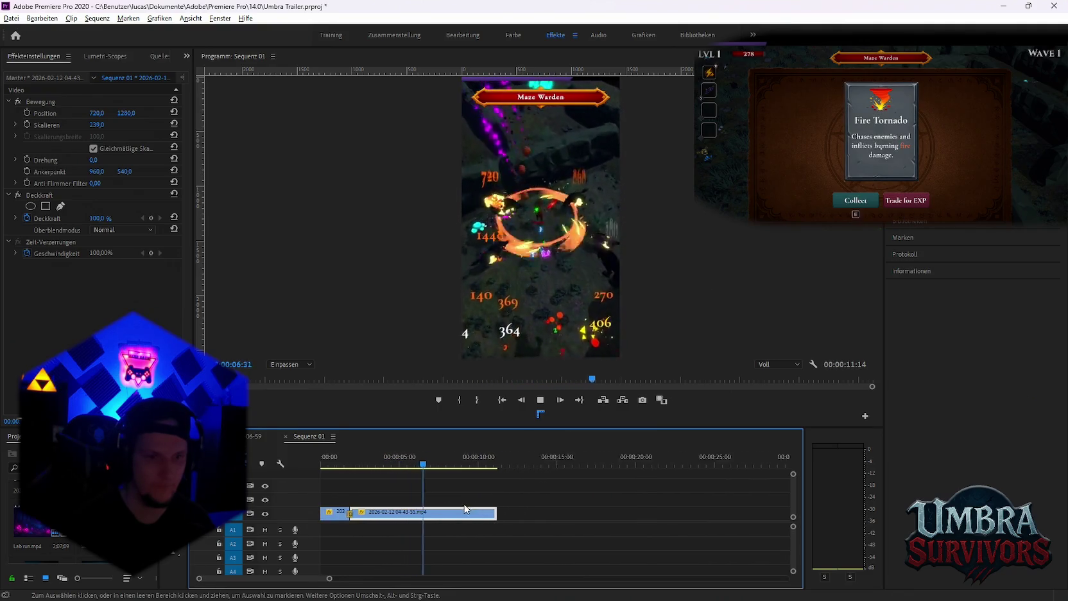
pyautogui.scroll(-1, 489, 512)
pyautogui.press('space')
pyautogui.moveTo(427, 416); pyautogui.dragTo(426, 355)
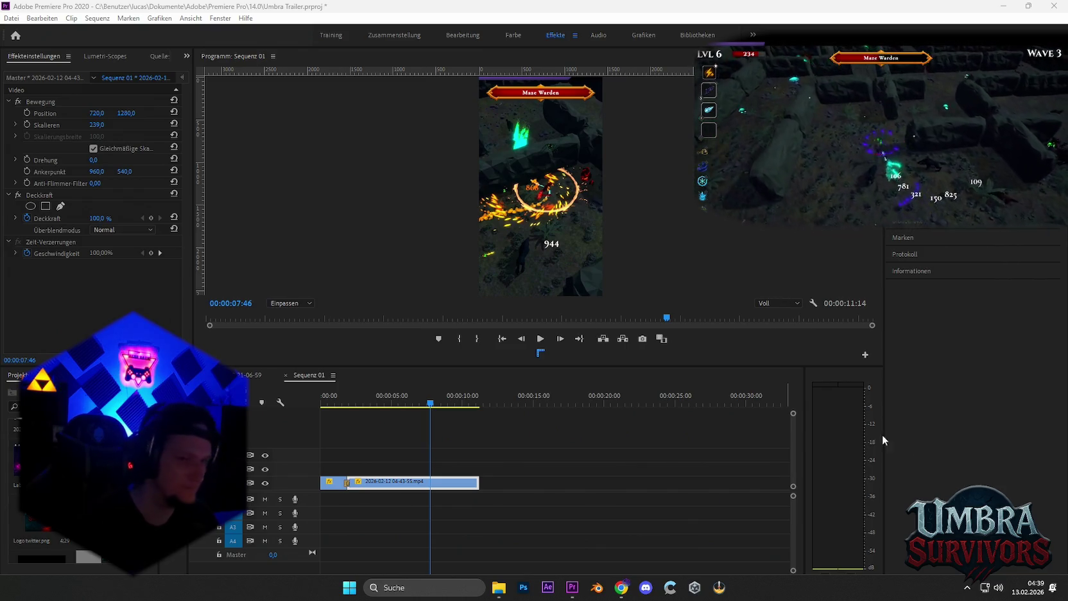
# Select all clips in the sequence with Ctrl+A
pyautogui.hotkey('ctrl', 'a')
# In the original gameplay sequence, scroll down and select the Main Menü v2.png clip
pyautogui.click(251, 375)
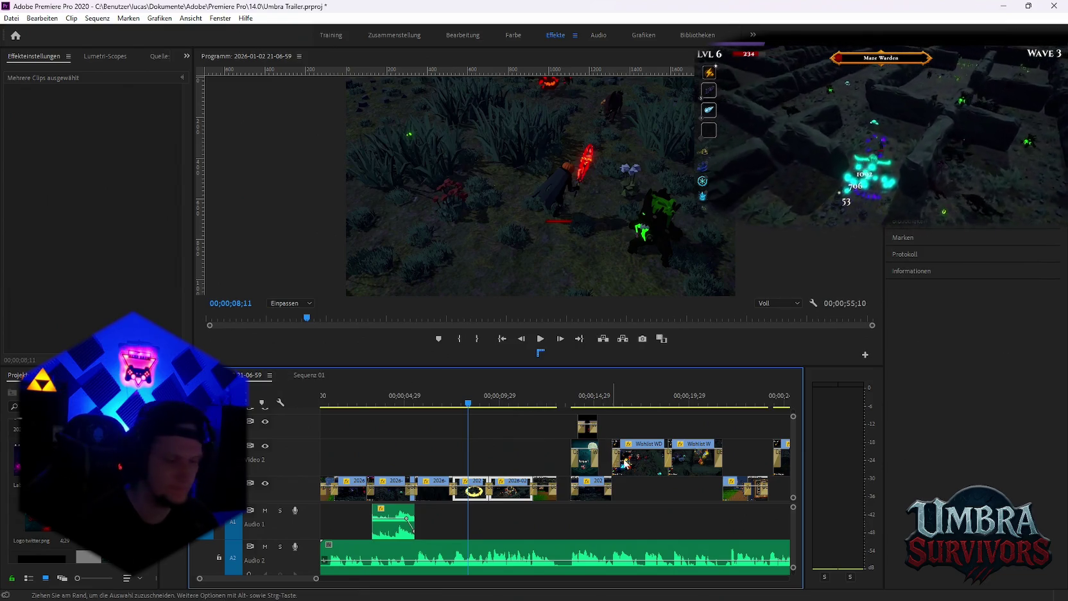
pyautogui.scroll(-2, 638, 484)
pyautogui.scroll(-3, 633, 485)
pyautogui.scroll(-3, 628, 489)
pyautogui.scroll(-3, 559, 498)
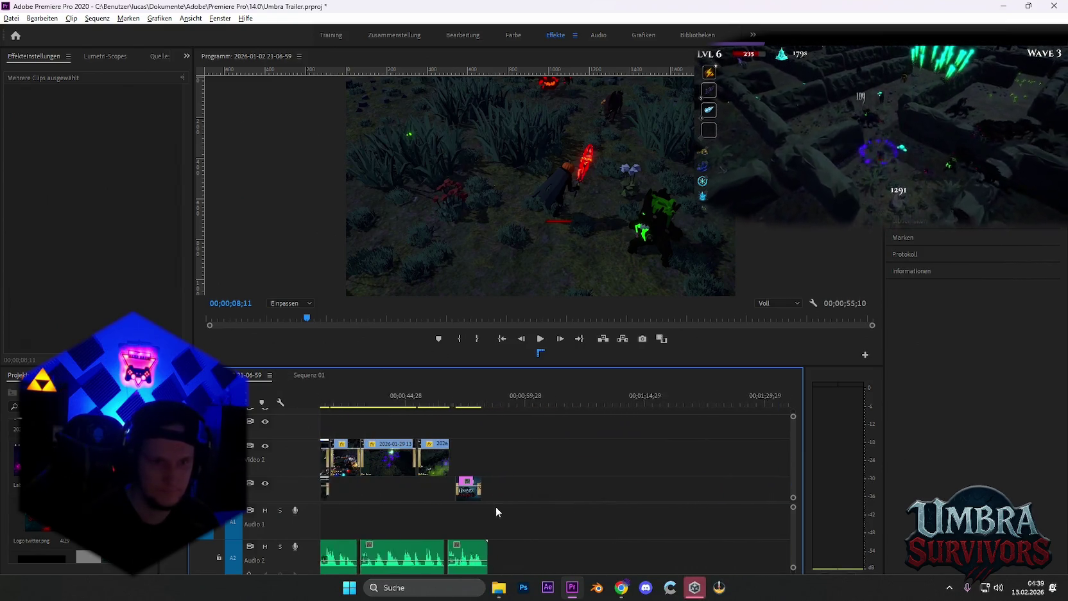
pyautogui.scroll(-2, 475, 504)
pyautogui.click(465, 489)
pyautogui.click(448, 401)
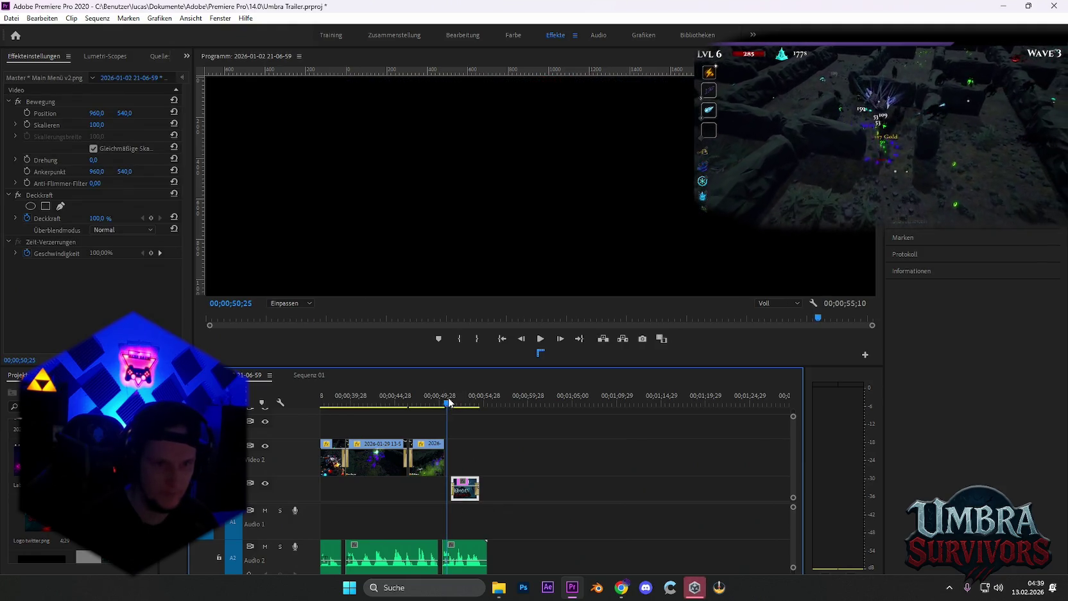
# Launch Unity Hub, select only the Trailer Voice audio, and set the paste point in Sequenz 01
pyautogui.click(695, 588)
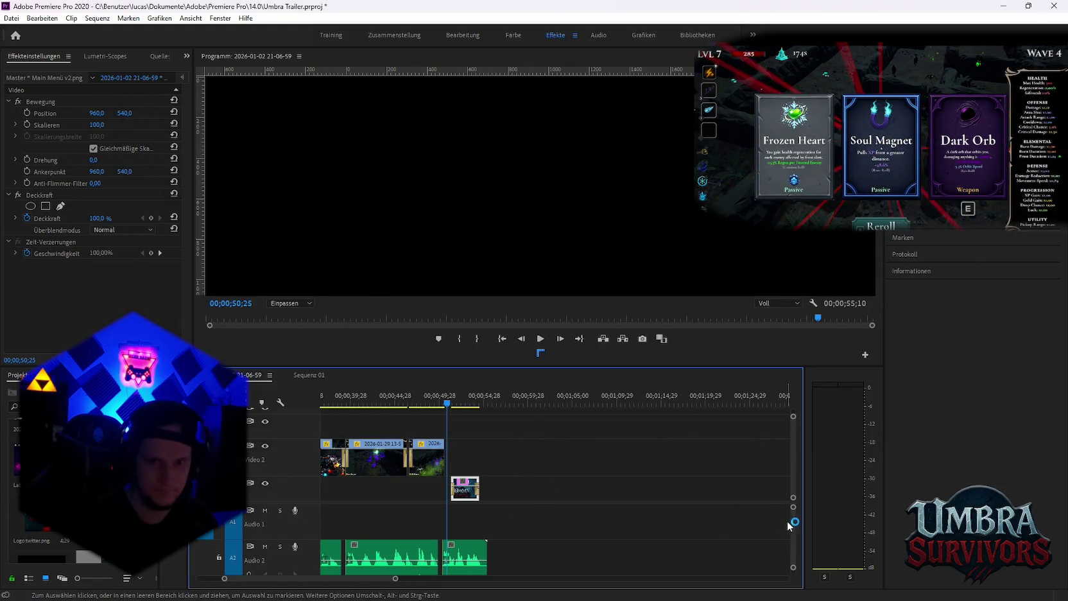
pyautogui.scroll(-2, 794, 526)
pyautogui.moveTo(502, 447); pyautogui.dragTo(463, 528)
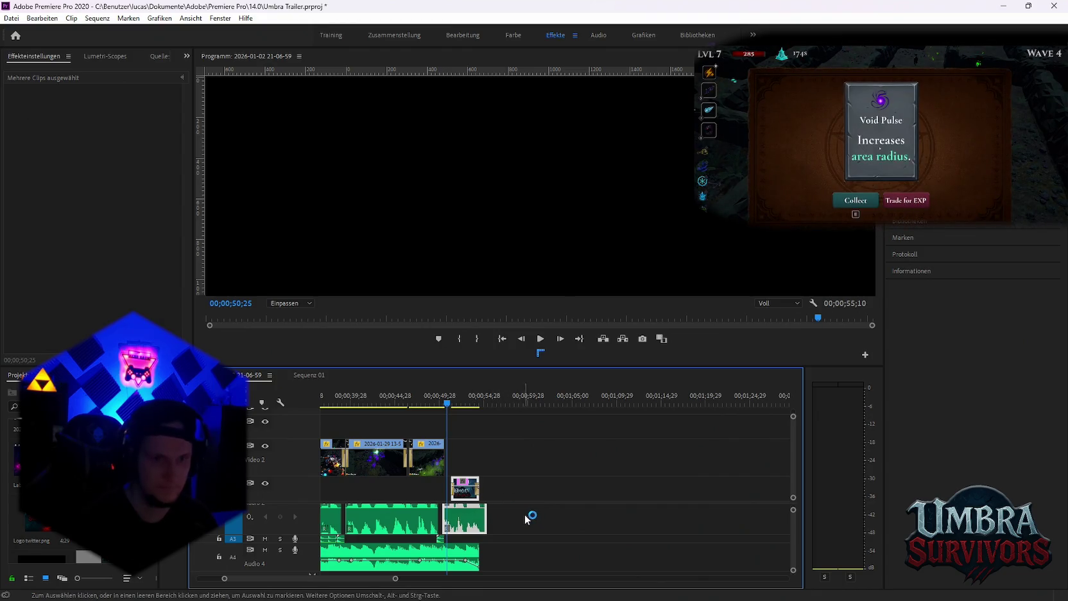
pyautogui.click(463, 517)
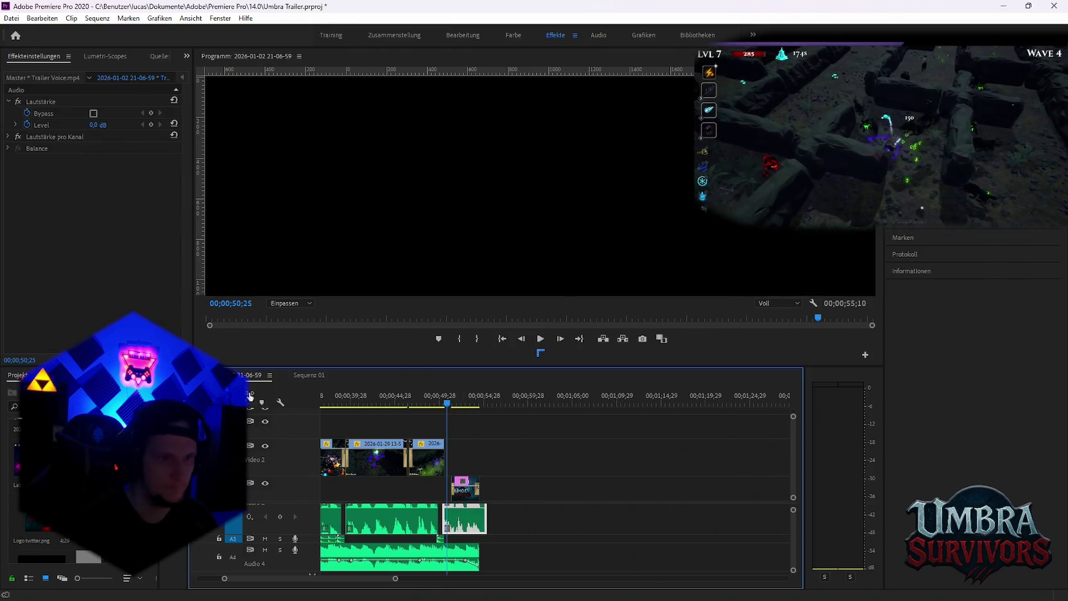
pyautogui.click(310, 375)
pyautogui.click(543, 400)
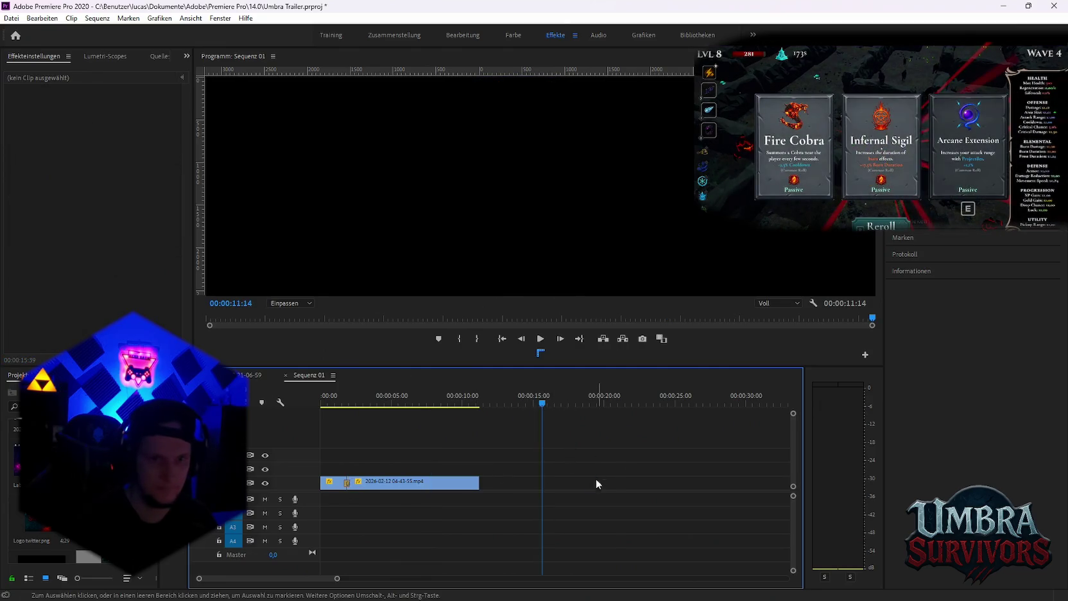
# Paste the Trailer Voice audio and position it right after the gameplay clip
pyautogui.hotkey('ctrl', 'v')
pyautogui.moveTo(568, 508); pyautogui.dragTo(497, 507)
pyautogui.press('space')
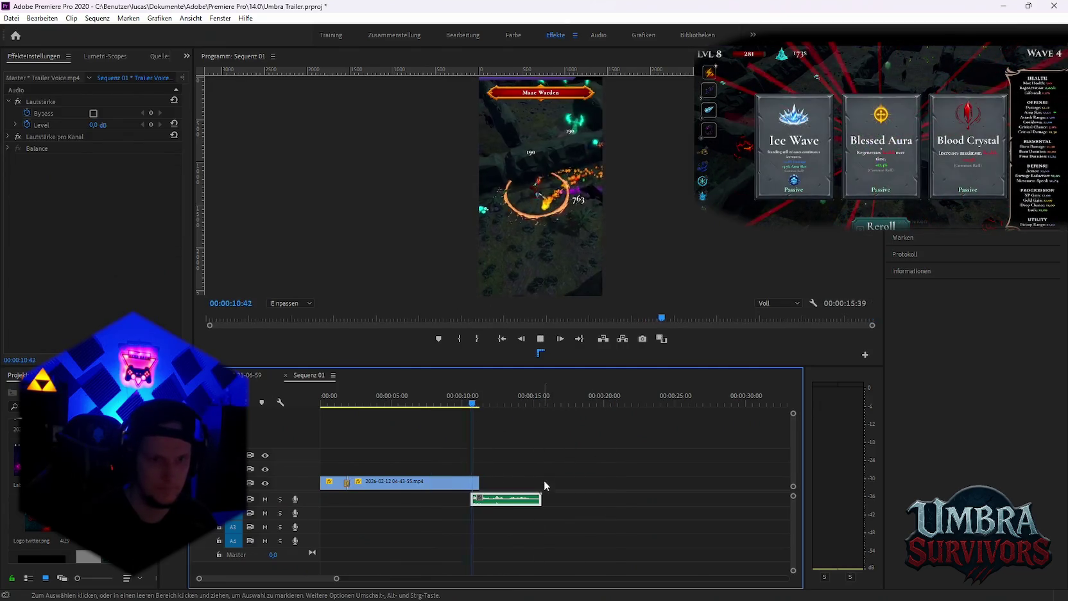
pyautogui.press('space')
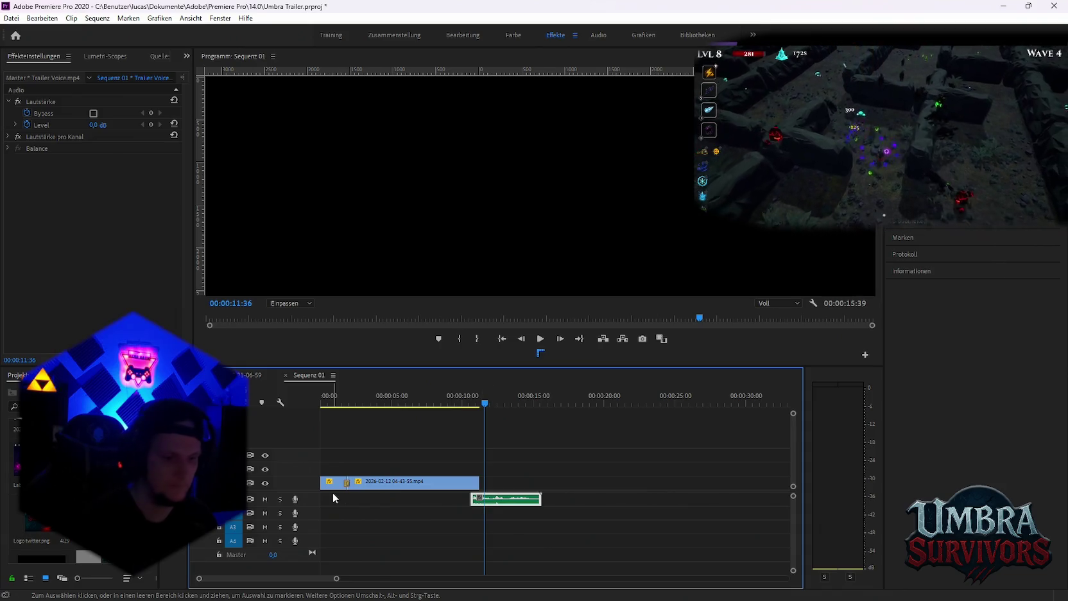
pyautogui.press('space')
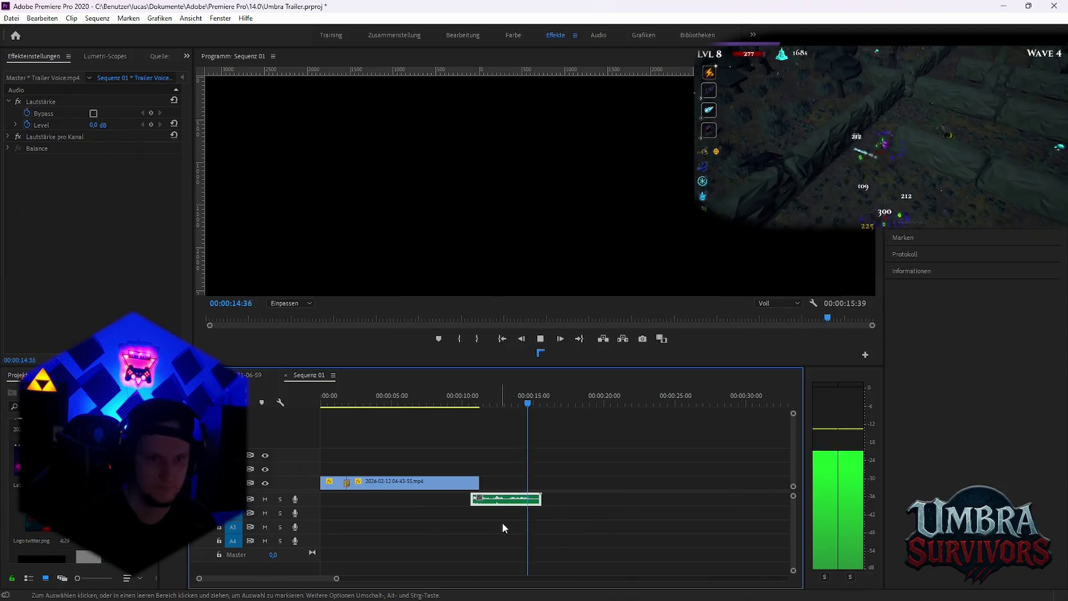
pyautogui.press('space')
pyautogui.moveTo(500, 501); pyautogui.dragTo(509, 502)
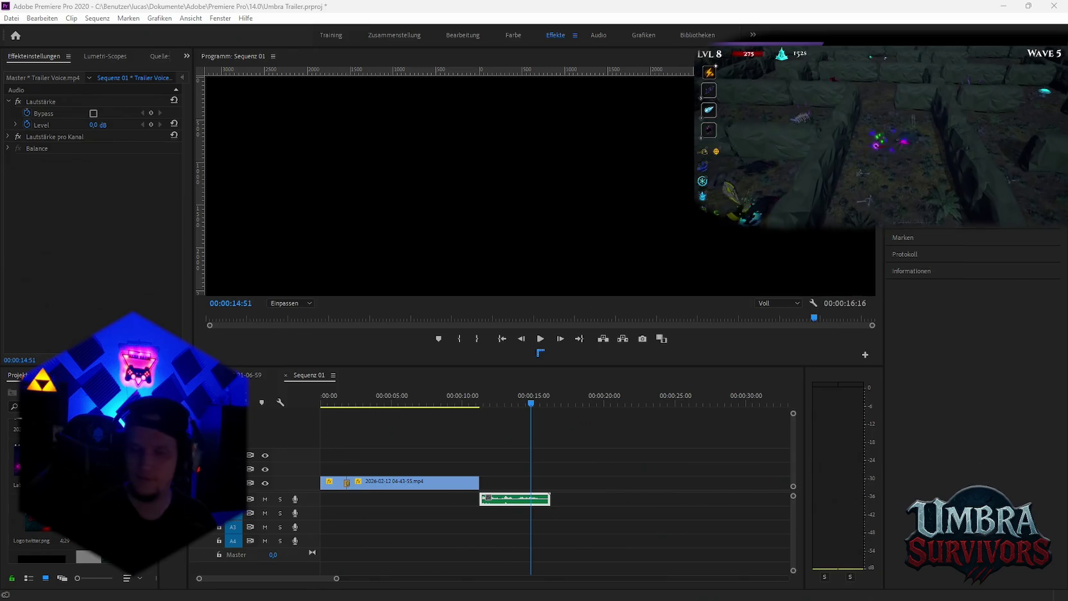
# Add the Screenshot 2026-02-13 image on the V2 track above
pyautogui.moveTo(737, 535); pyautogui.dragTo(570, 469)
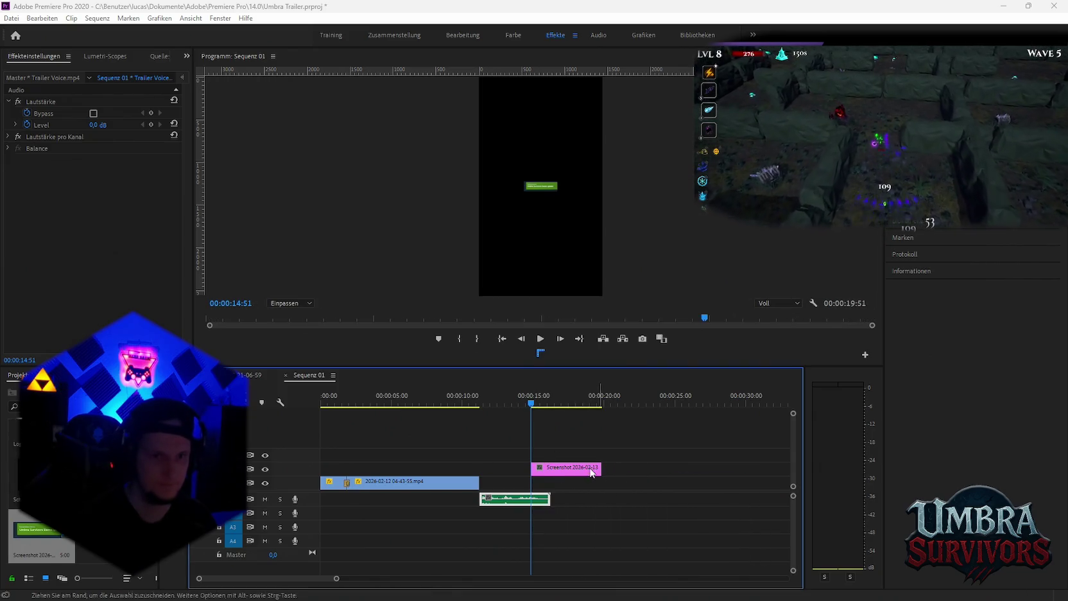
pyautogui.scroll(1, 39, 507)
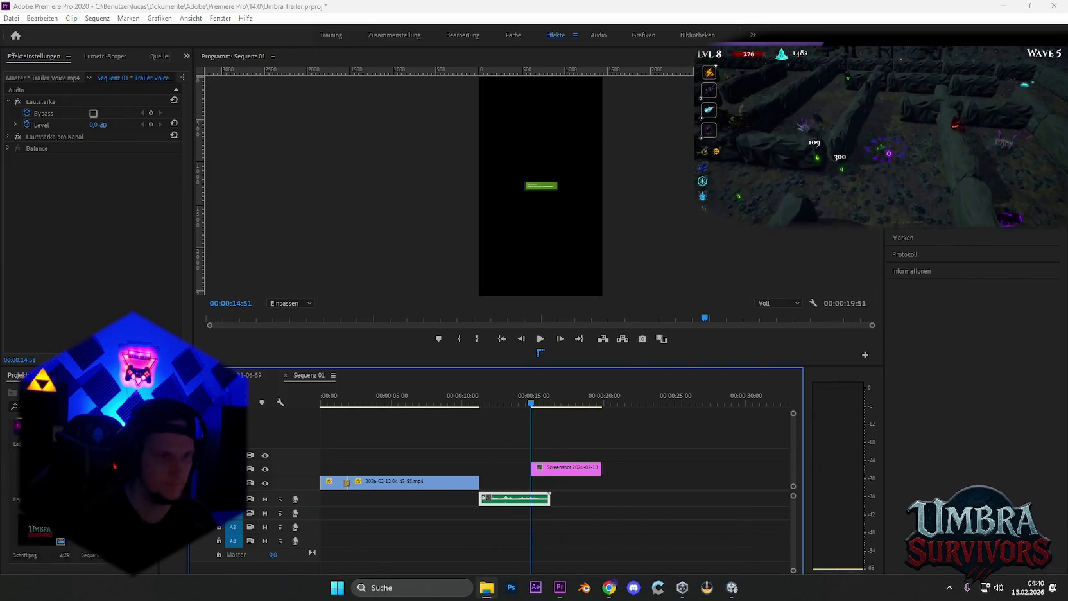
pyautogui.scroll(1, 39, 507)
pyautogui.scroll(-1, 38, 507)
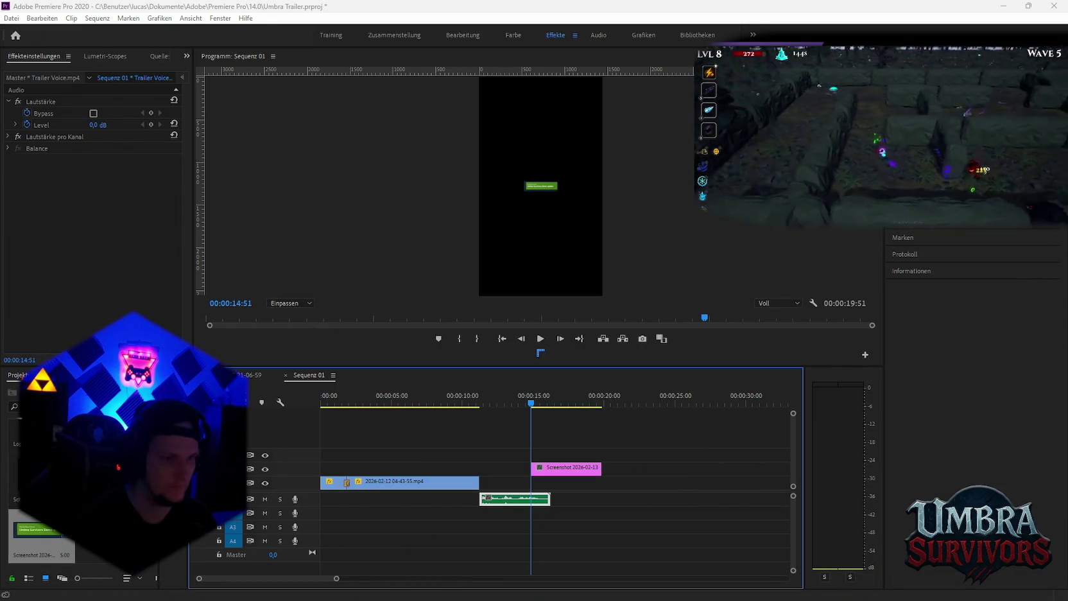
# Add Logo twitter.png and Loading Screen.png after the gameplay clip, then dismiss Unity's scene-recovery prompt
pyautogui.moveTo(39, 533); pyautogui.dragTo(578, 483)
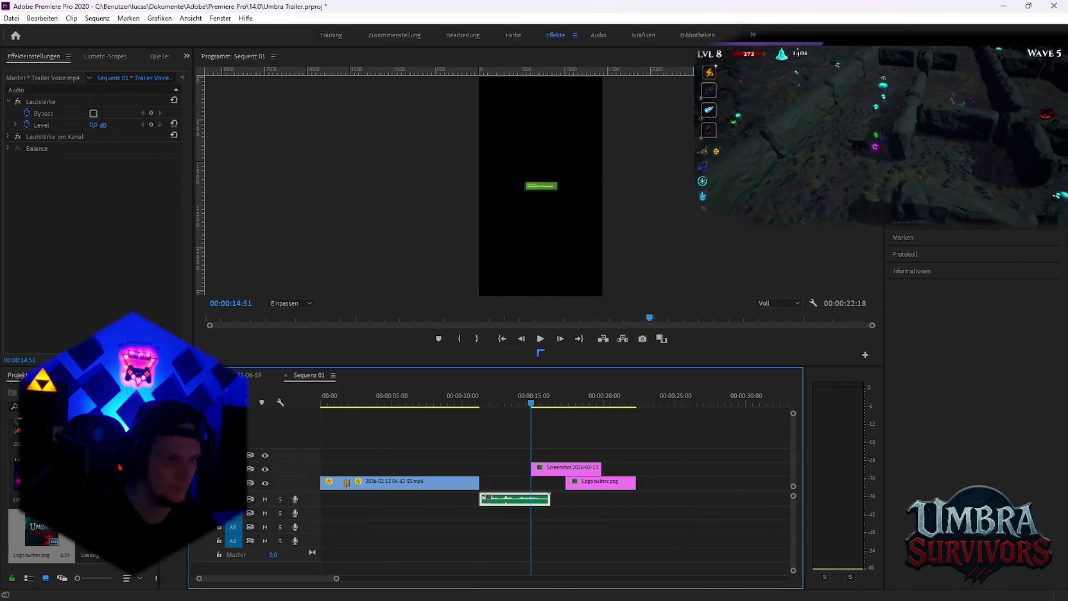
pyautogui.moveTo(32, 530); pyautogui.dragTo(610, 454)
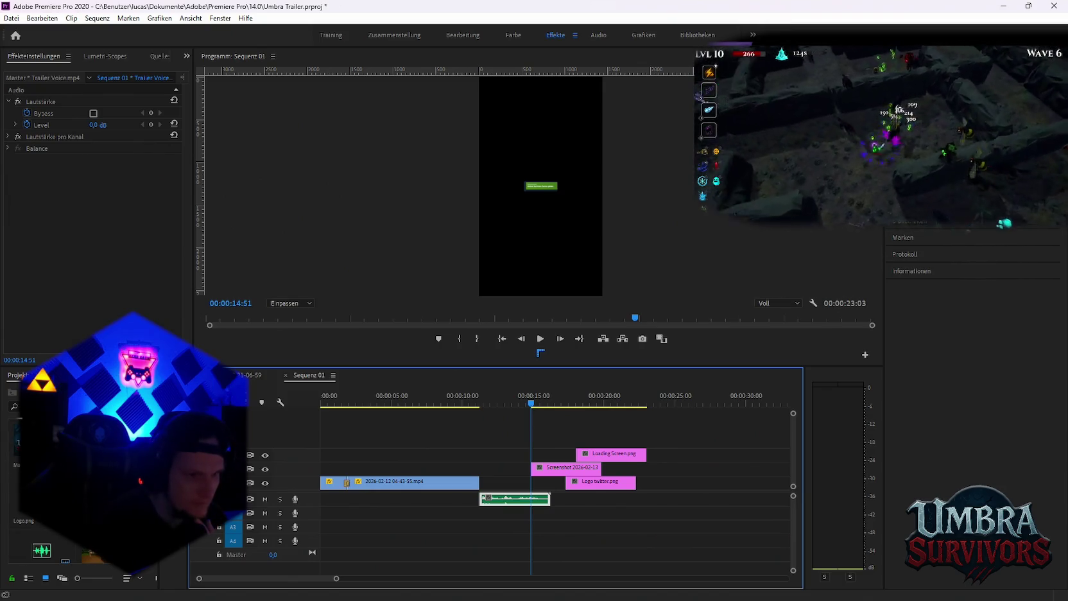
pyautogui.click(40, 547)
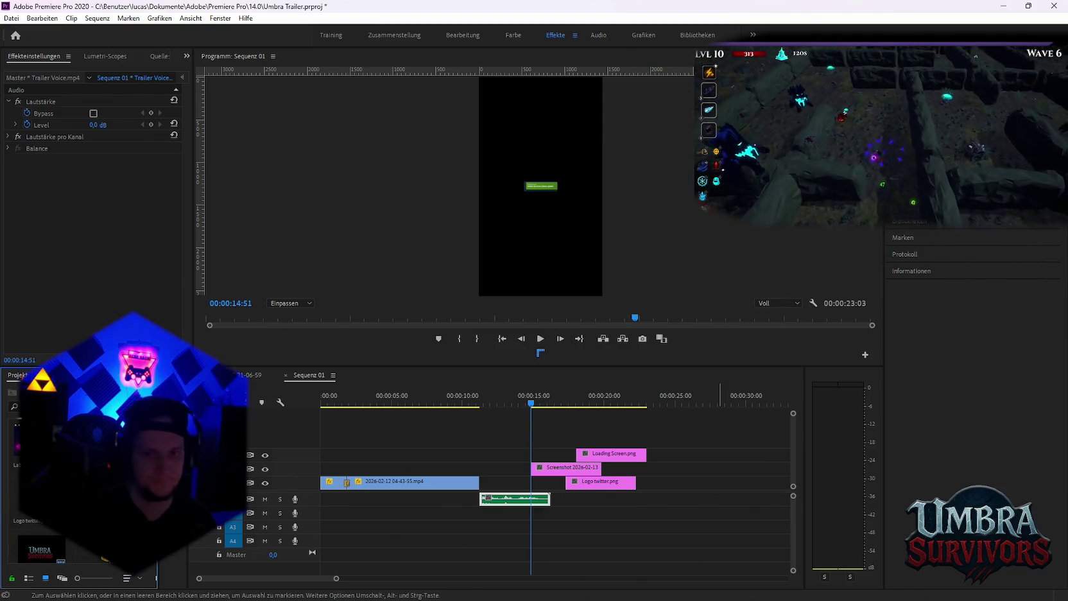
pyautogui.click(614, 333)
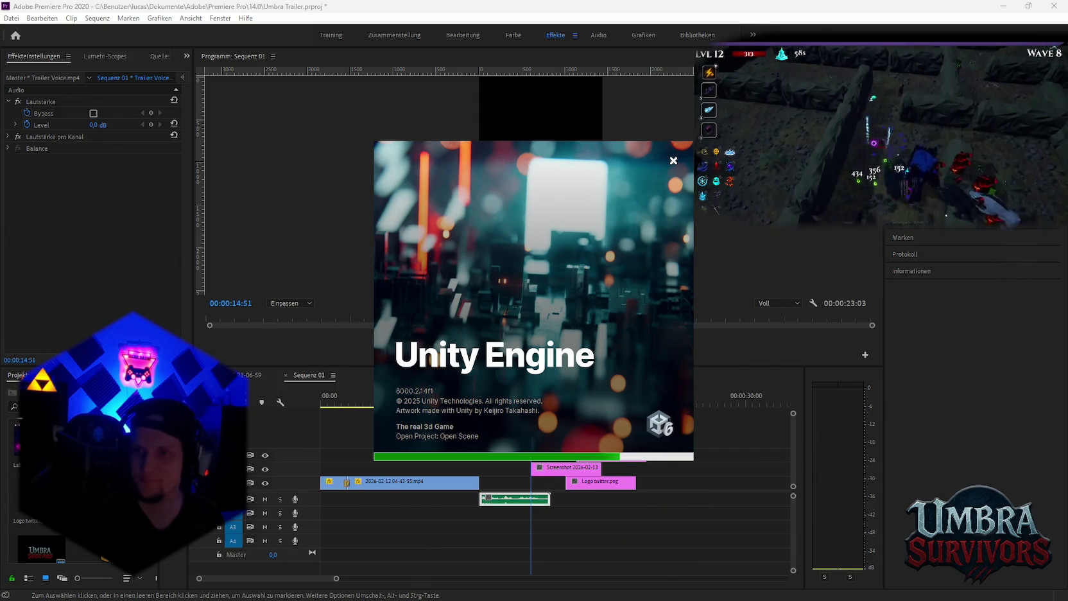
# Stack the screenshot and logo clips after the gameplay clip, logo on top scaled to 176
pyautogui.click(595, 546)
pyautogui.moveTo(593, 467)
pyautogui.mouseDown()
pyautogui.moveTo(513, 474)
pyautogui.moveTo(513, 442)
pyautogui.mouseUp()
pyautogui.moveTo(478, 401); pyautogui.dragTo(501, 402)
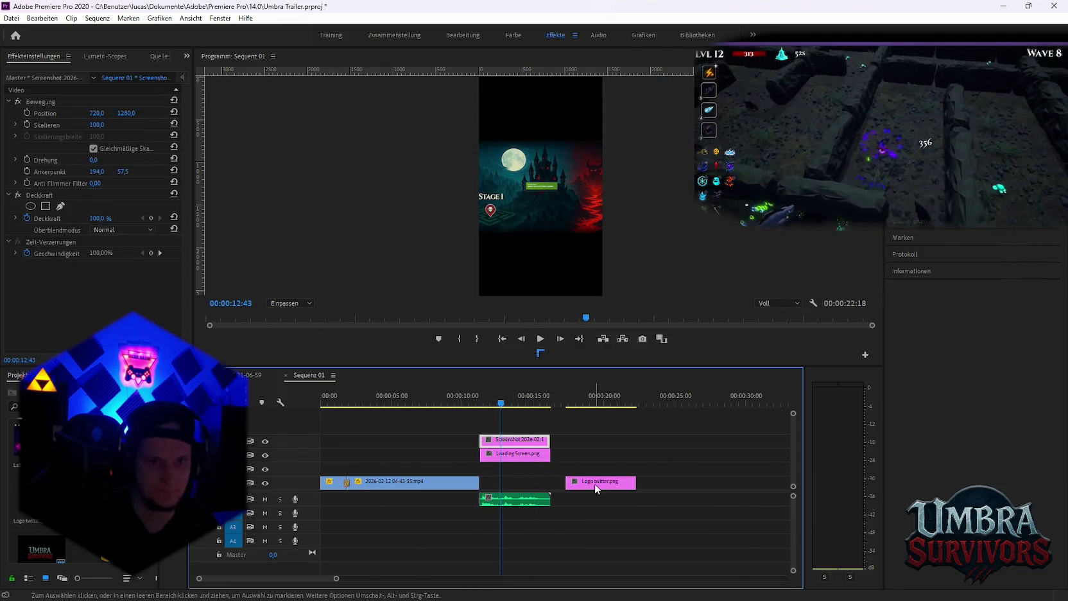
pyautogui.moveTo(595, 489)
pyautogui.mouseDown()
pyautogui.moveTo(513, 427)
pyautogui.moveTo(517, 466)
pyautogui.moveTo(514, 454)
pyautogui.mouseUp()
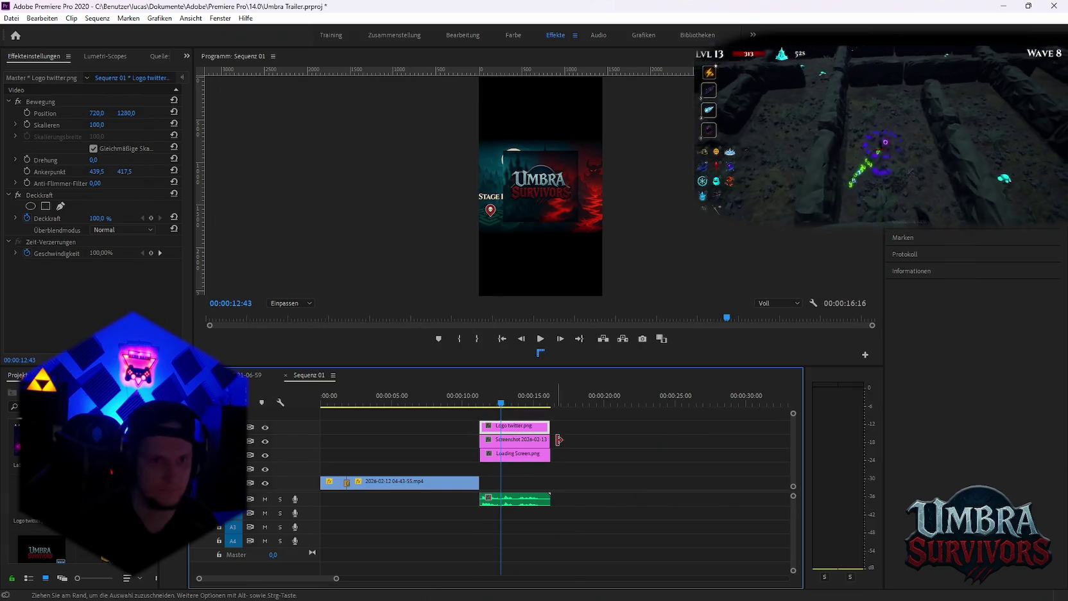
pyautogui.hotkey('alt', 'Tab')
pyautogui.hotkey('alt', 'Tab')
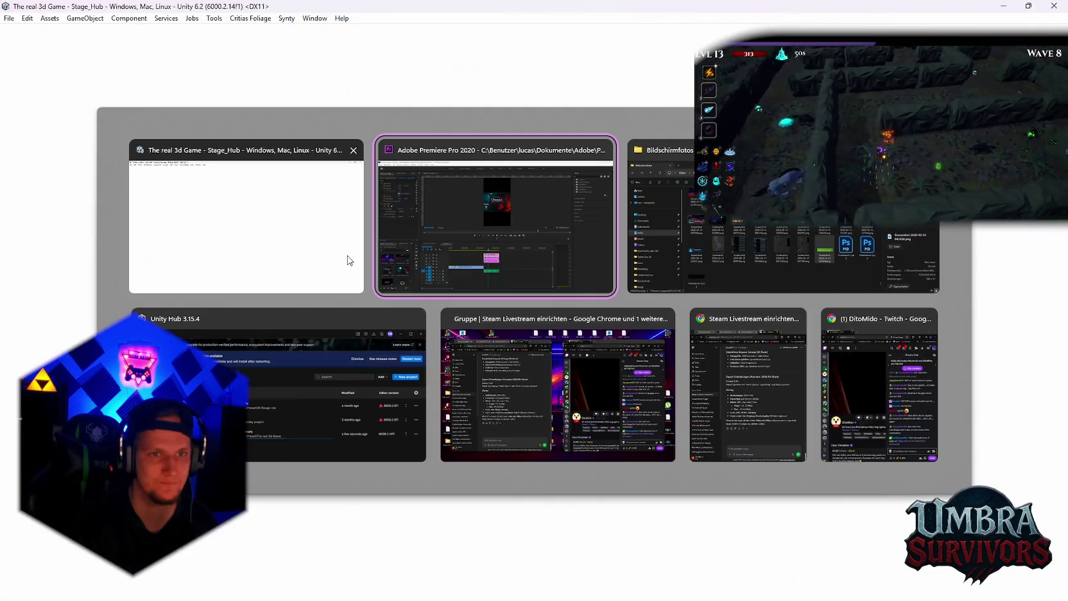
pyautogui.moveTo(97, 124); pyautogui.dragTo(100, 124)
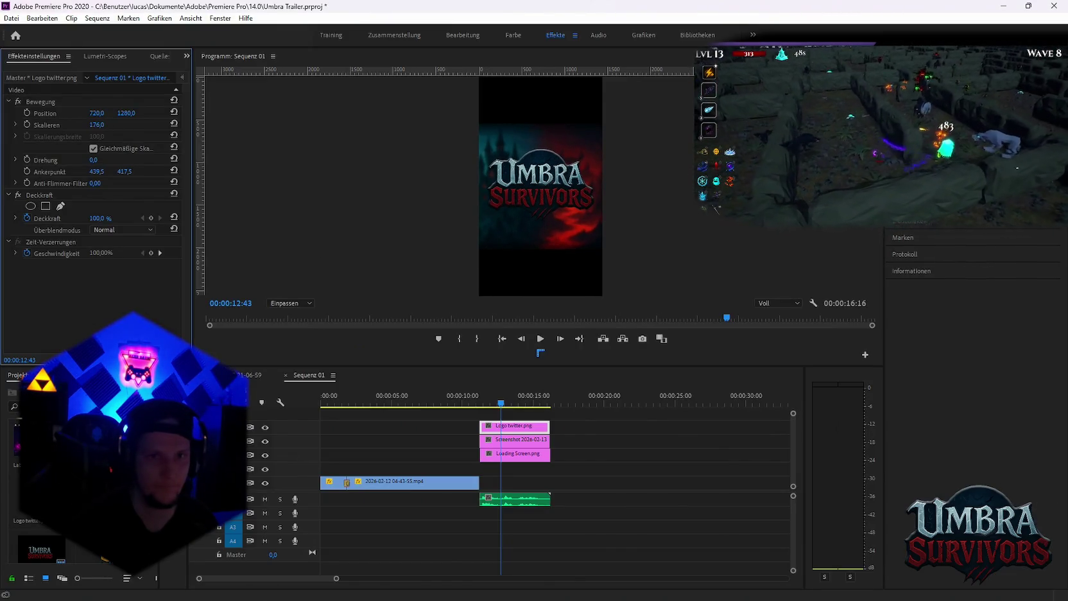
# Keep the logo on the top layer and scale the Loading Screen clip to 236
pyautogui.click(522, 442)
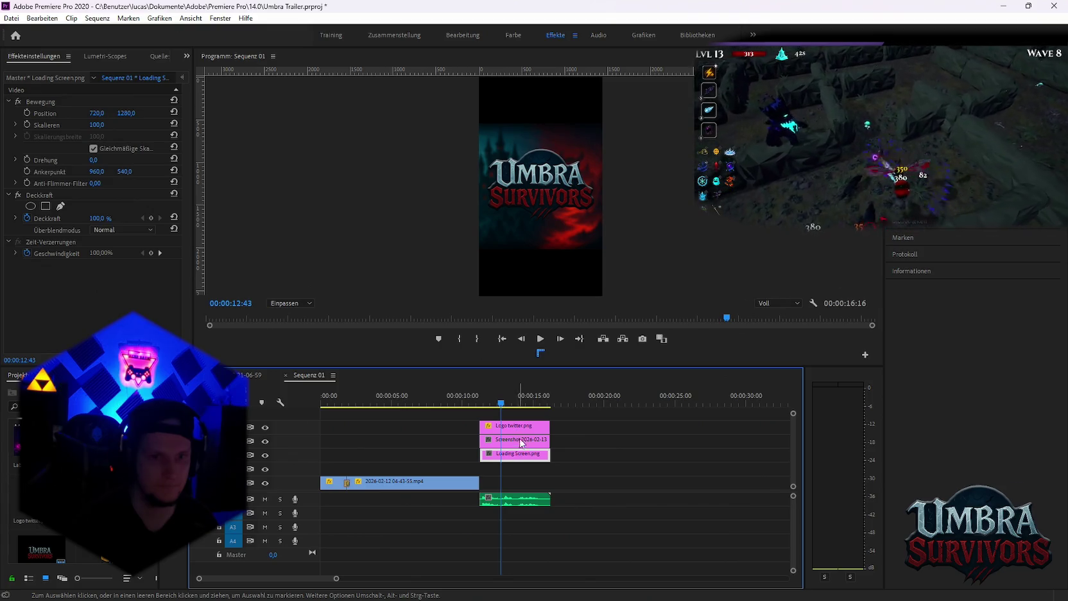
pyautogui.moveTo(517, 426); pyautogui.dragTo(513, 458)
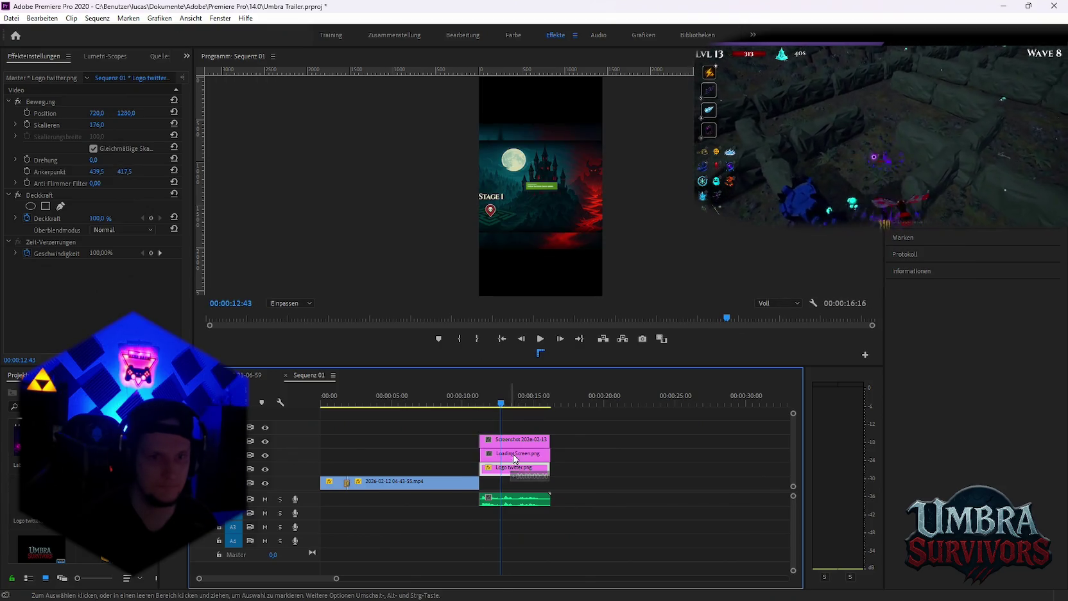
pyautogui.click(514, 459)
pyautogui.click(117, 141)
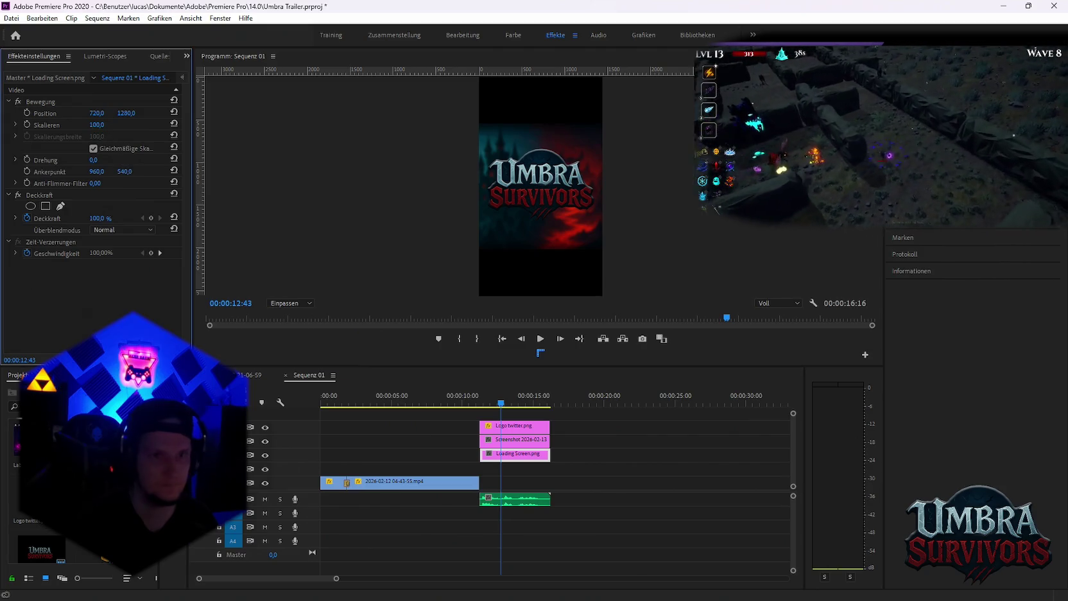
pyautogui.moveTo(96, 124); pyautogui.dragTo(244, 144)
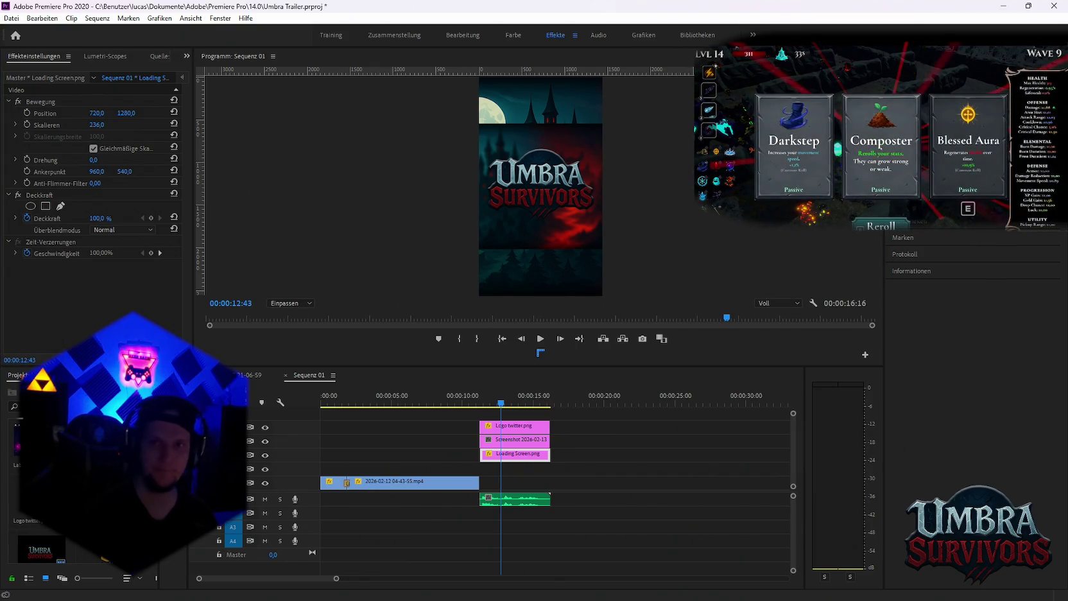
# Apply Gaußscher Weichzeichner to the Loading Screen with Weichzeichnung 30
pyautogui.hotkey('shift', '7')
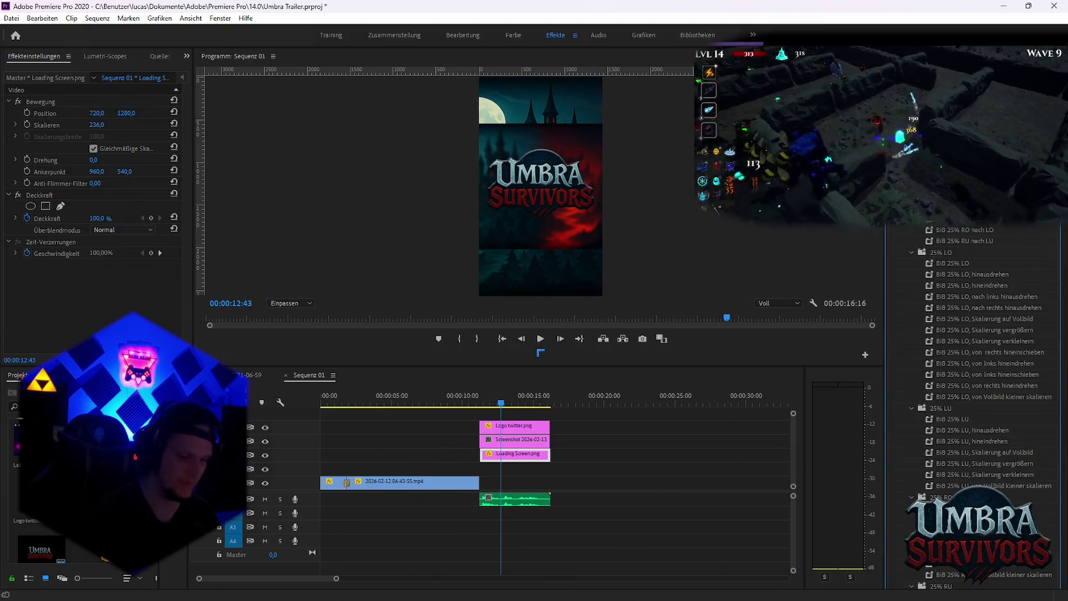
pyautogui.hotkey('shift', '7')
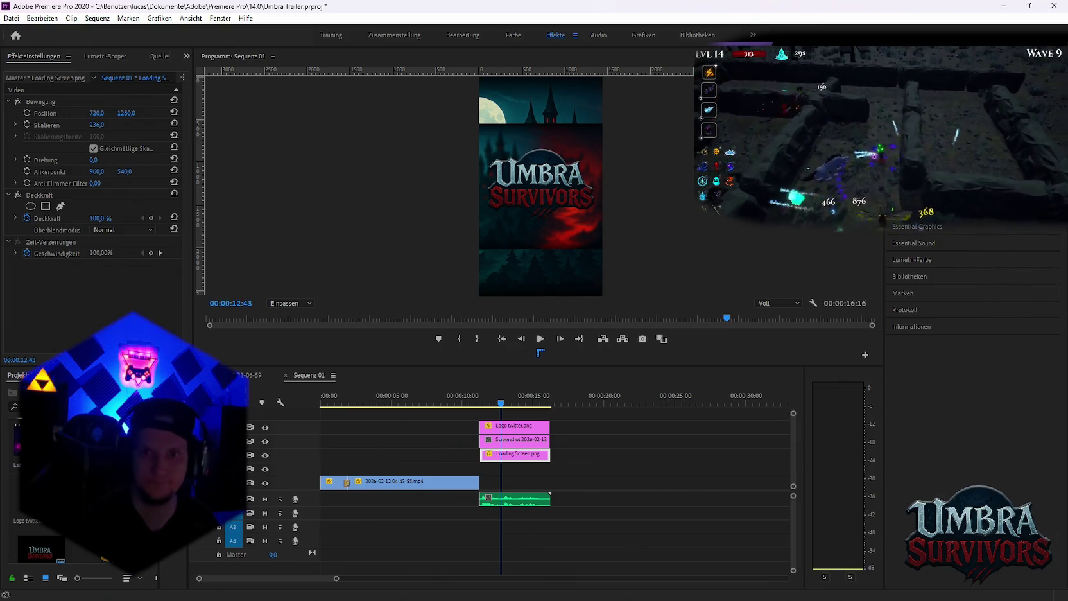
pyautogui.moveTo(764, 300); pyautogui.dragTo(136, 273)
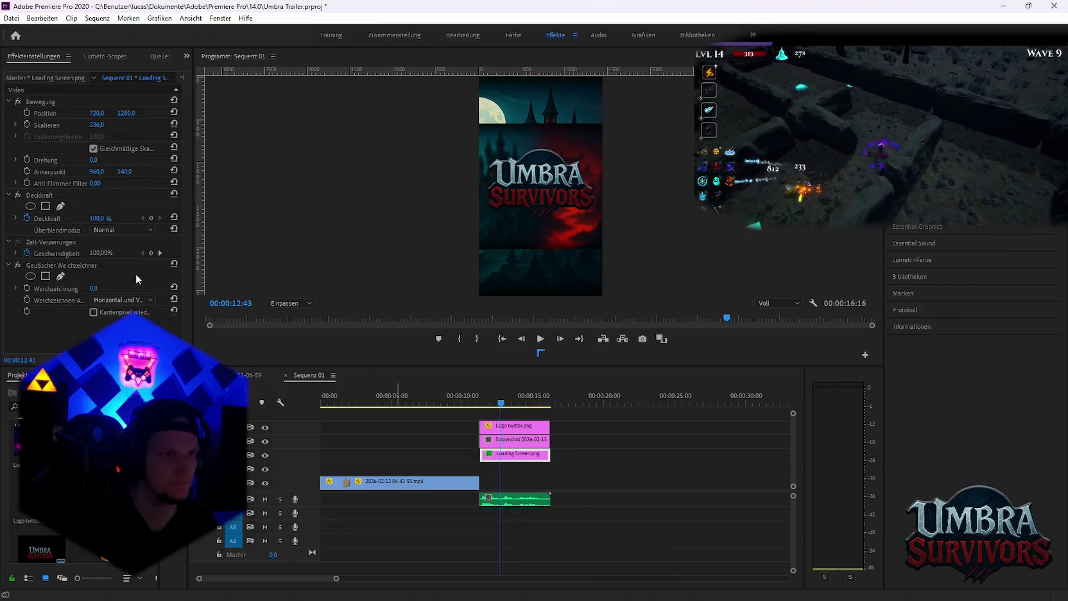
pyautogui.click(96, 288)
pyautogui.write('30')
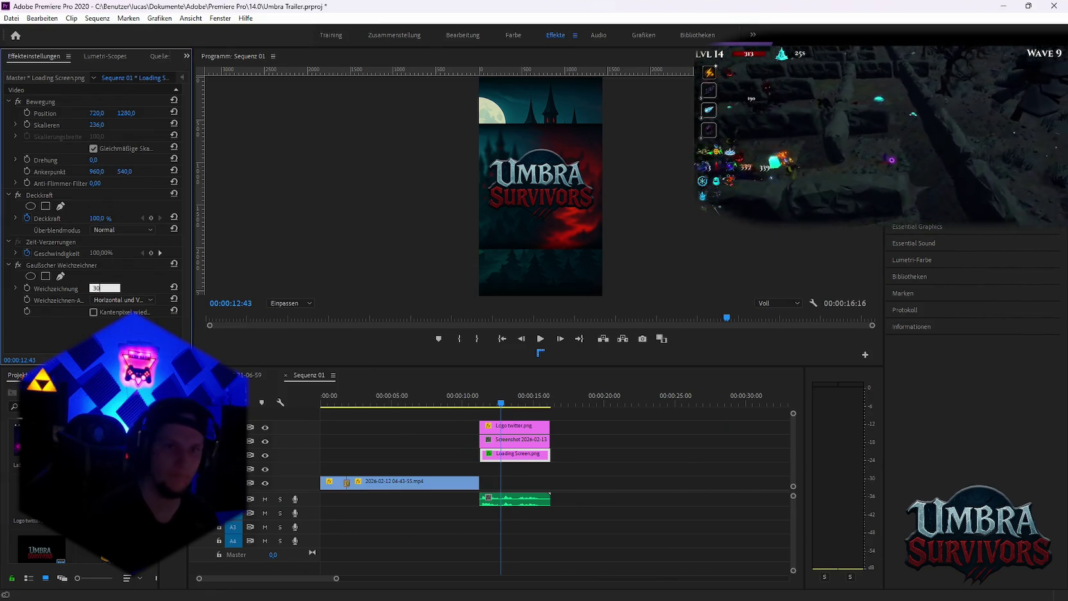
pyautogui.press('Return')
pyautogui.click(514, 431)
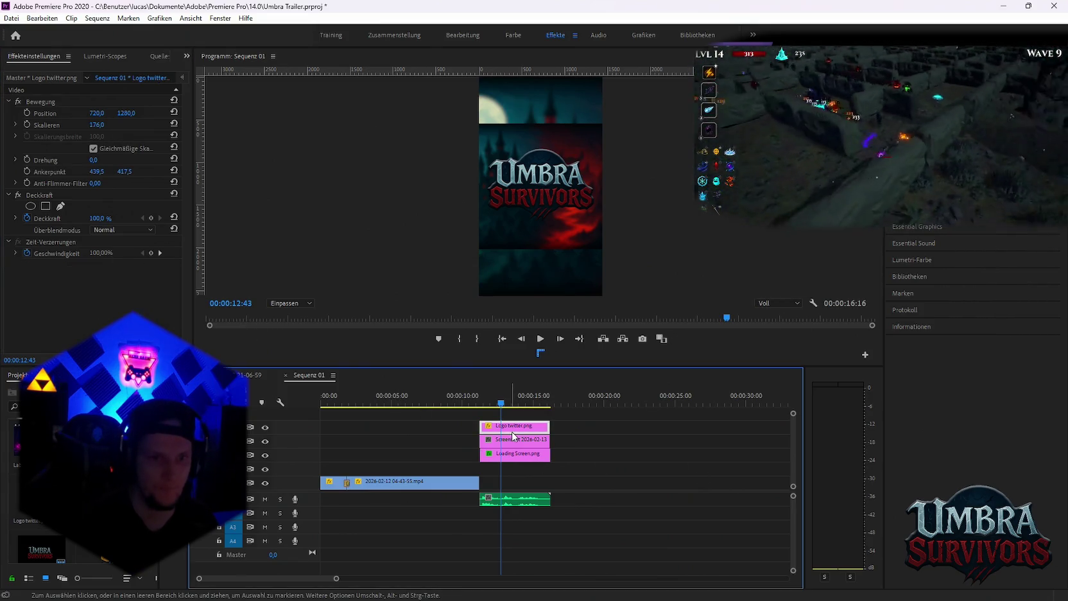
# Move the screenshot below the loading screen layer and shift the green button toward the frame bottom
pyautogui.click(517, 440)
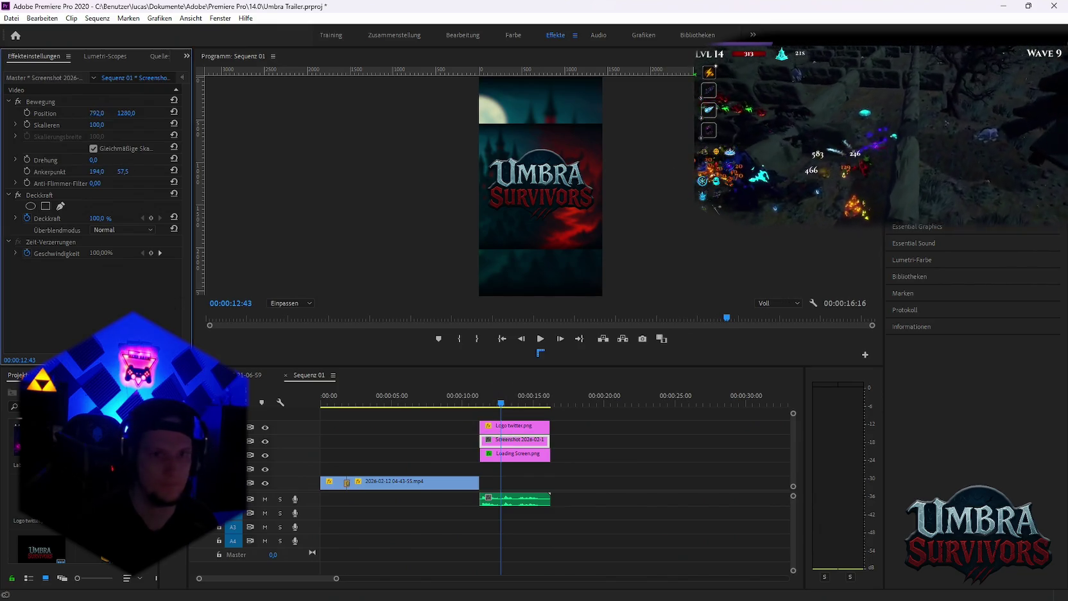
pyautogui.click(532, 468)
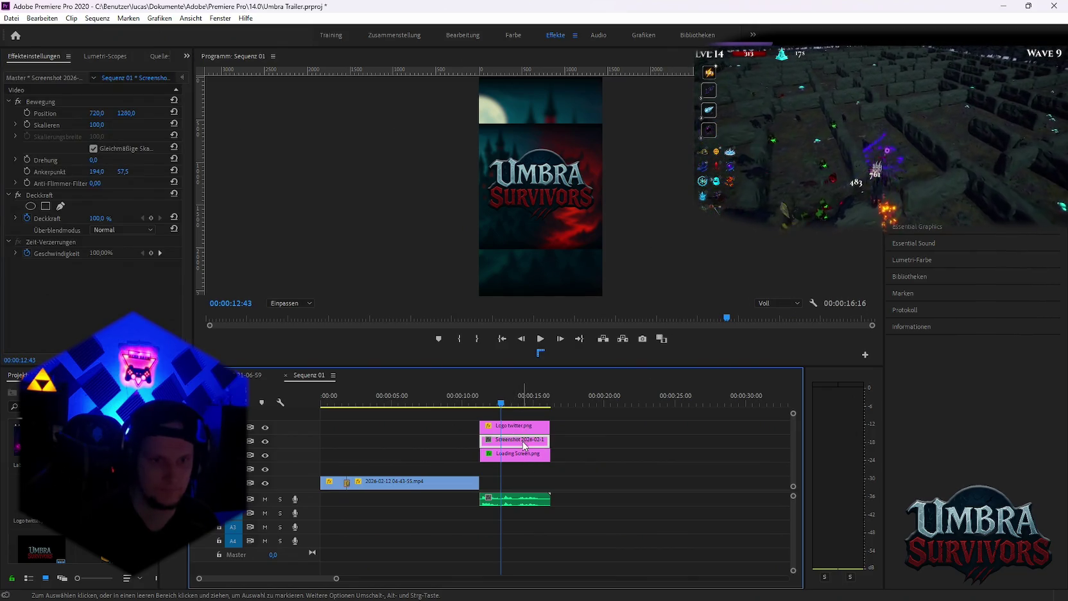
pyautogui.moveTo(525, 444); pyautogui.dragTo(512, 477)
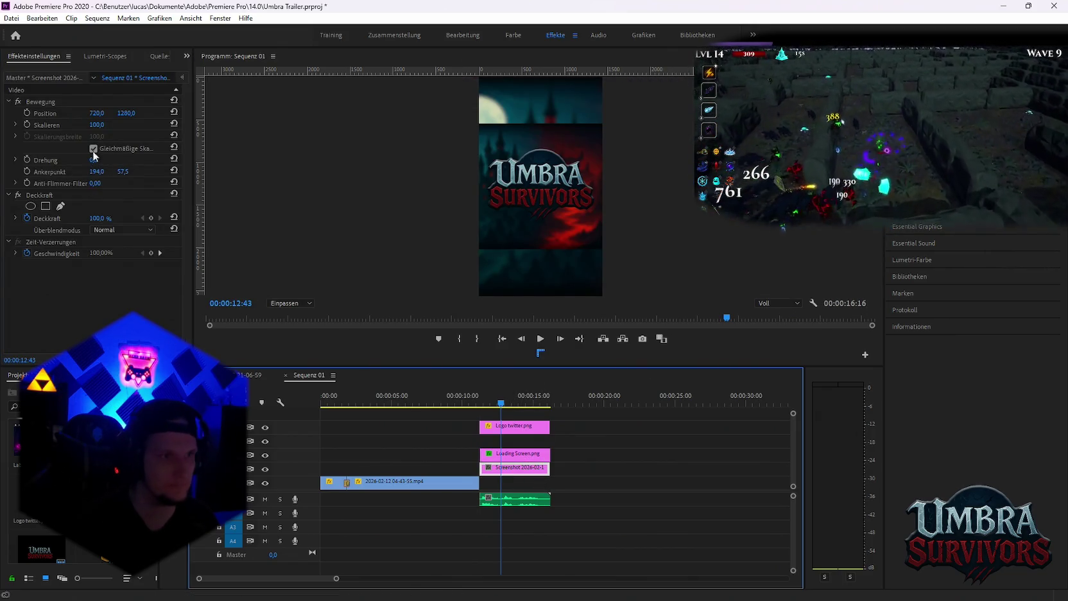
pyautogui.moveTo(96, 113); pyautogui.dragTo(100, 113)
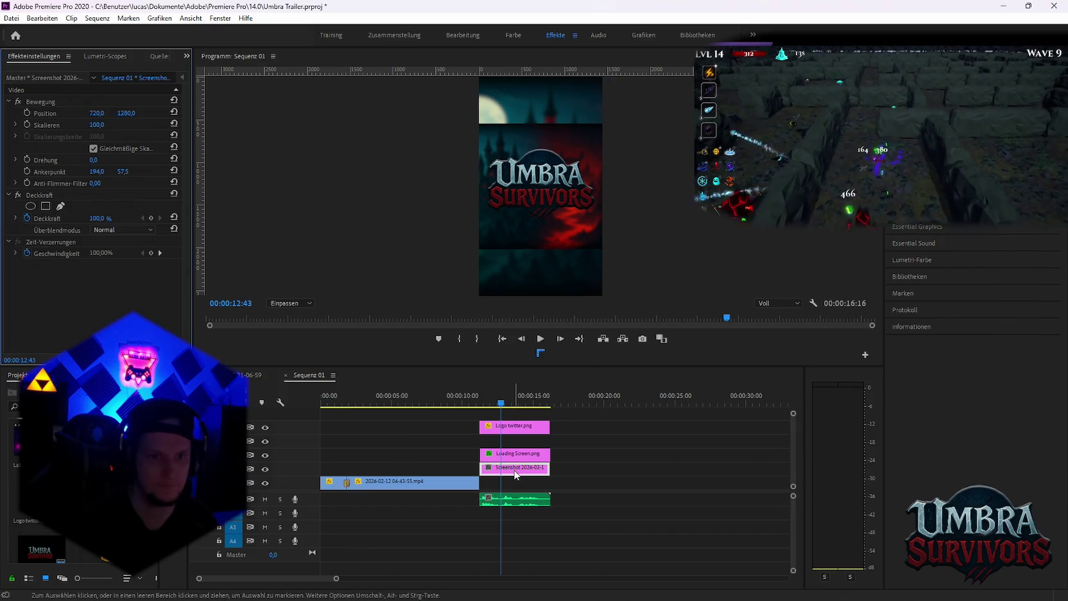
pyautogui.hotkey('ctrl', 'z')
pyautogui.hotkey('ctrl', 'z')
pyautogui.moveTo(96, 113); pyautogui.dragTo(186, 113)
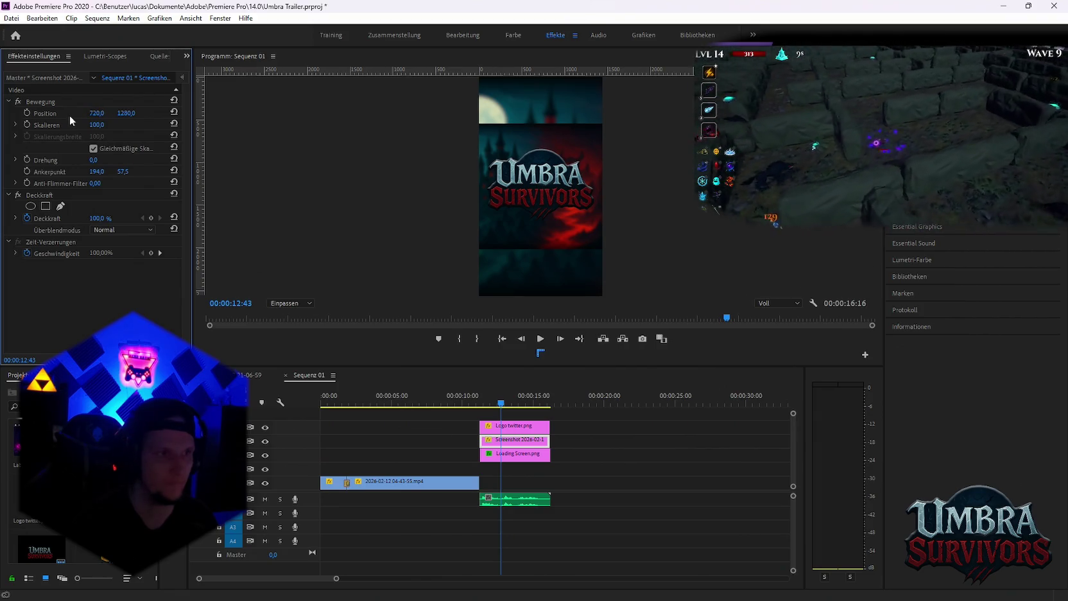
pyautogui.moveTo(533, 187); pyautogui.dragTo(534, 201)
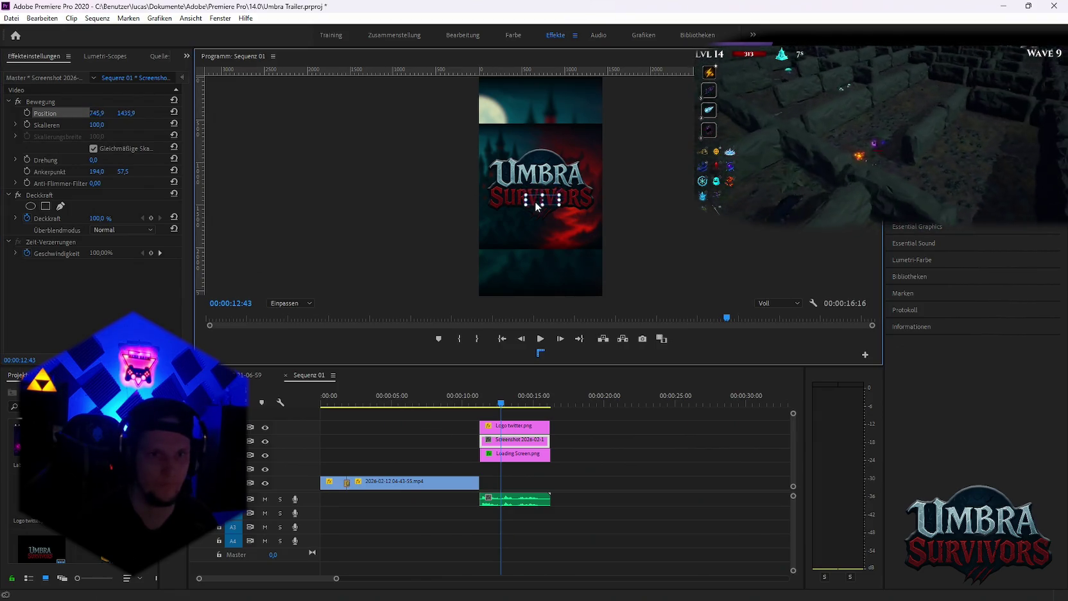
pyautogui.moveTo(545, 272); pyautogui.dragTo(536, 258)
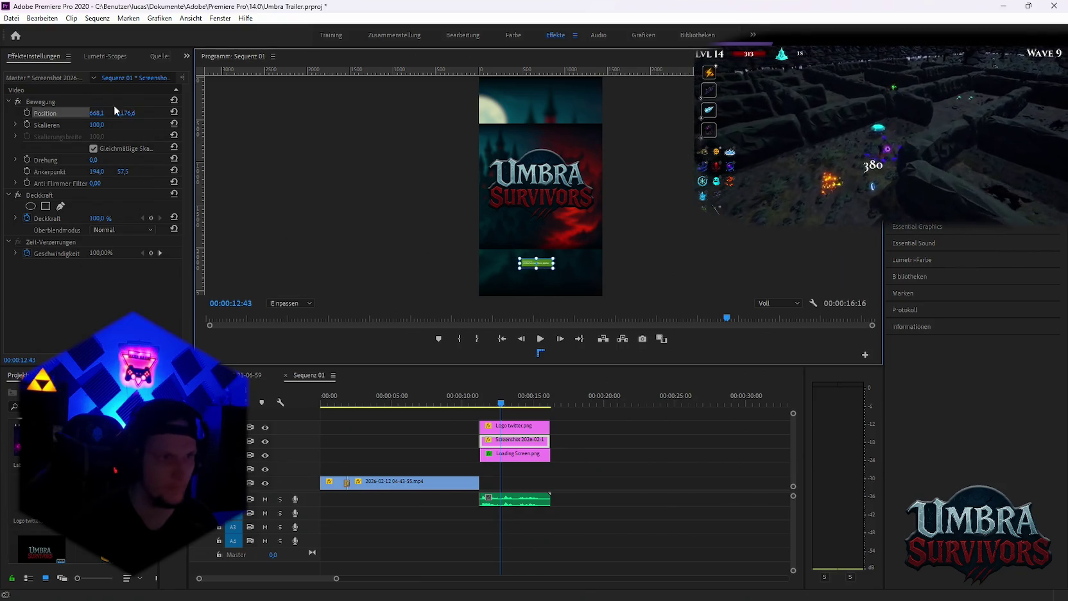
# Scale the green button up to about 452.6 so it spans the frame width
pyautogui.moveTo(96, 127); pyautogui.dragTo(167, 127)
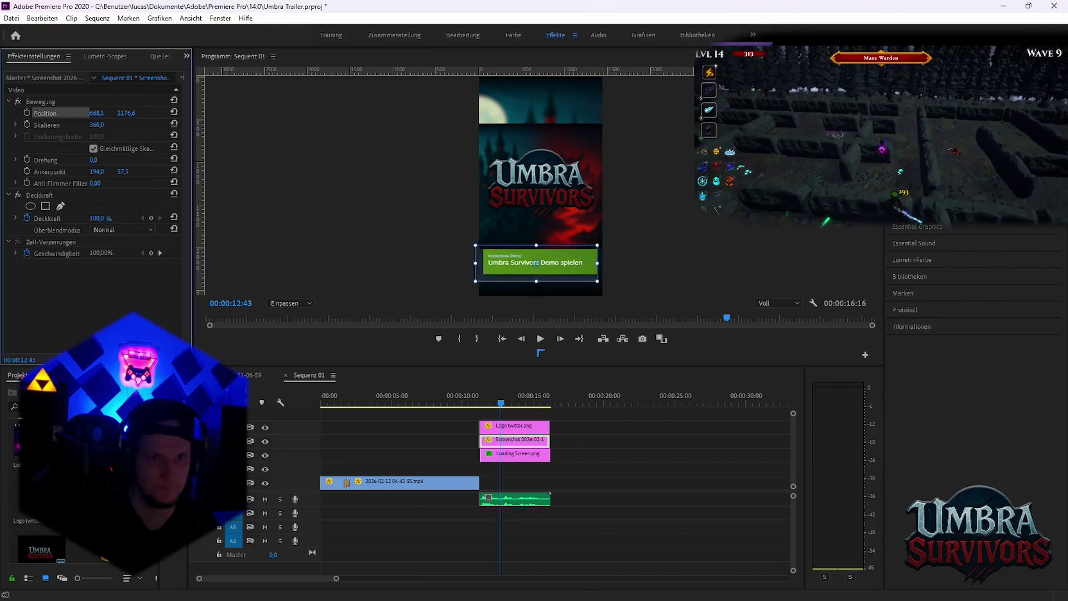
pyautogui.moveTo(97, 125)
pyautogui.mouseDown()
pyautogui.moveTo(150, 113)
pyautogui.moveTo(115, 110)
pyautogui.moveTo(210, 113)
pyautogui.mouseUp()
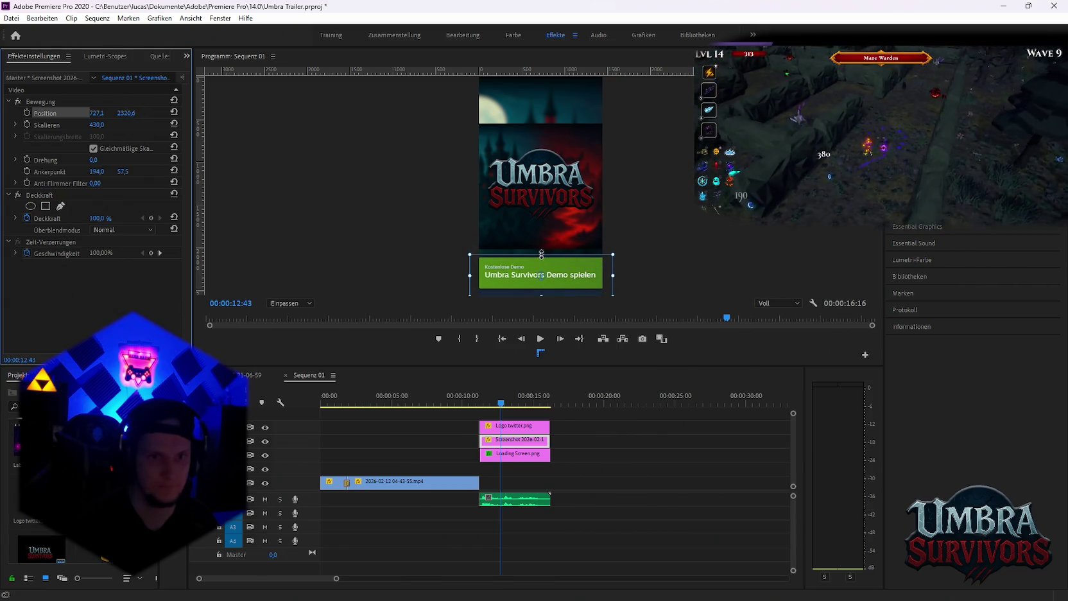
pyautogui.moveTo(542, 254); pyautogui.dragTo(566, 286)
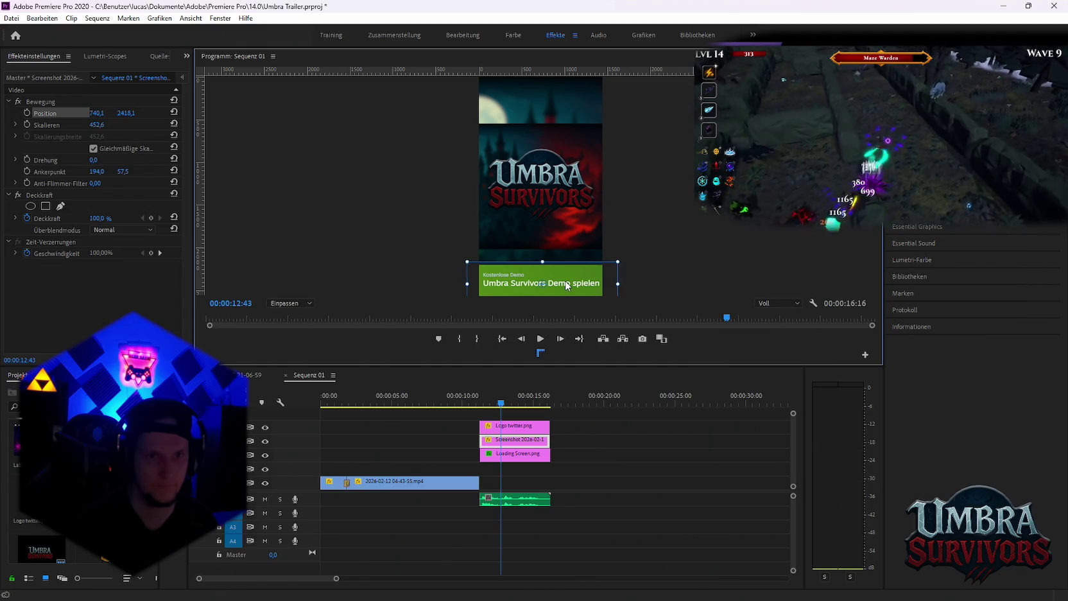
pyautogui.click(698, 468)
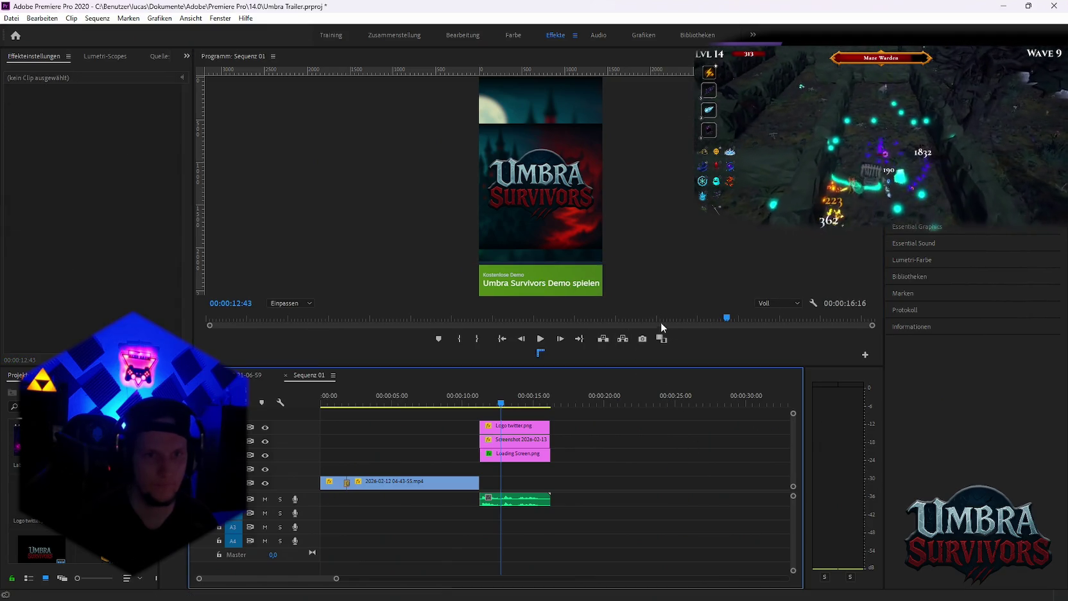
# Lower the Logo twitter clip to Position Y about 1442, just above the green button, then minimize Premiere
pyautogui.click(529, 457)
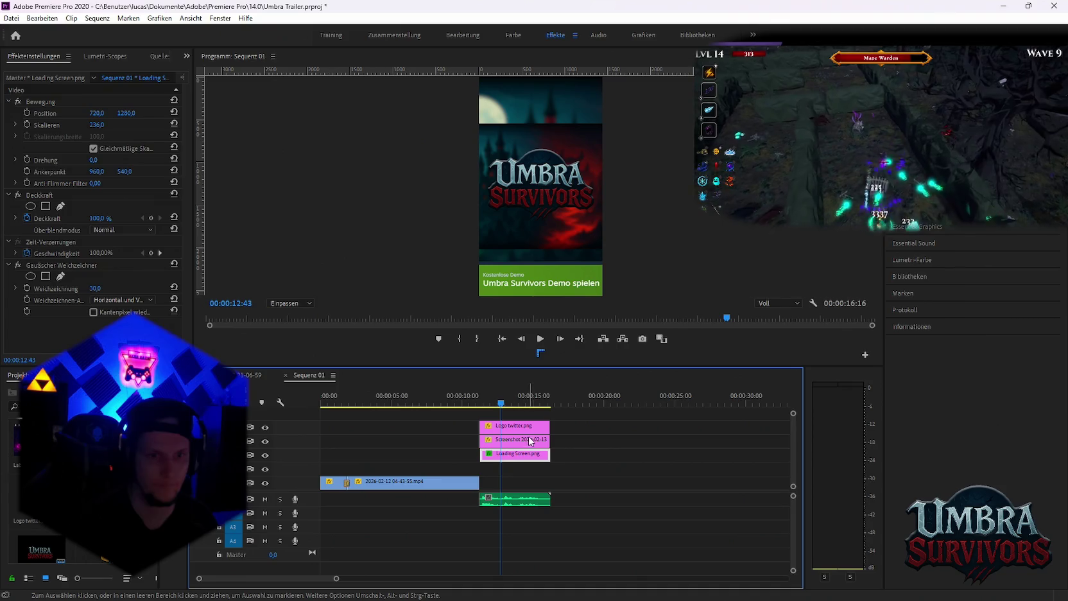
pyautogui.click(529, 425)
pyautogui.click(56, 113)
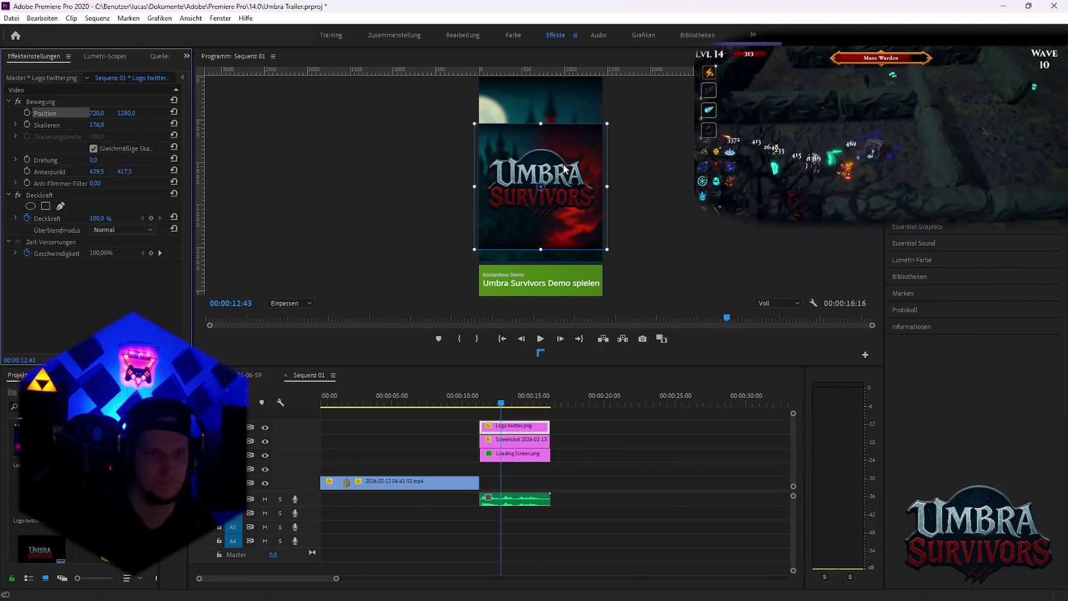
pyautogui.moveTo(126, 113); pyautogui.dragTo(148, 113)
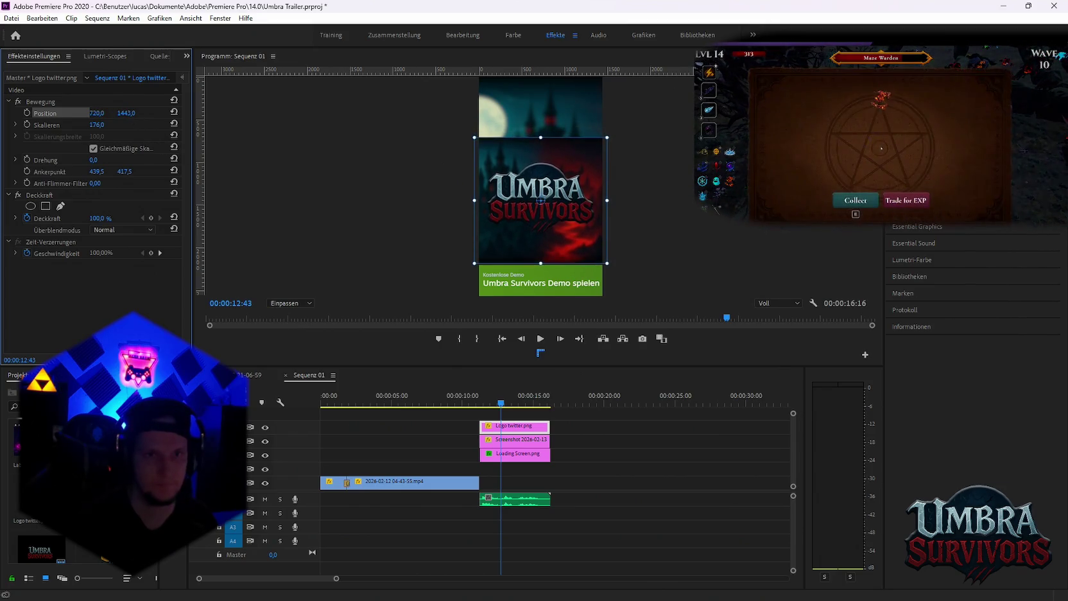
pyautogui.moveTo(125, 113); pyautogui.dragTo(127, 113)
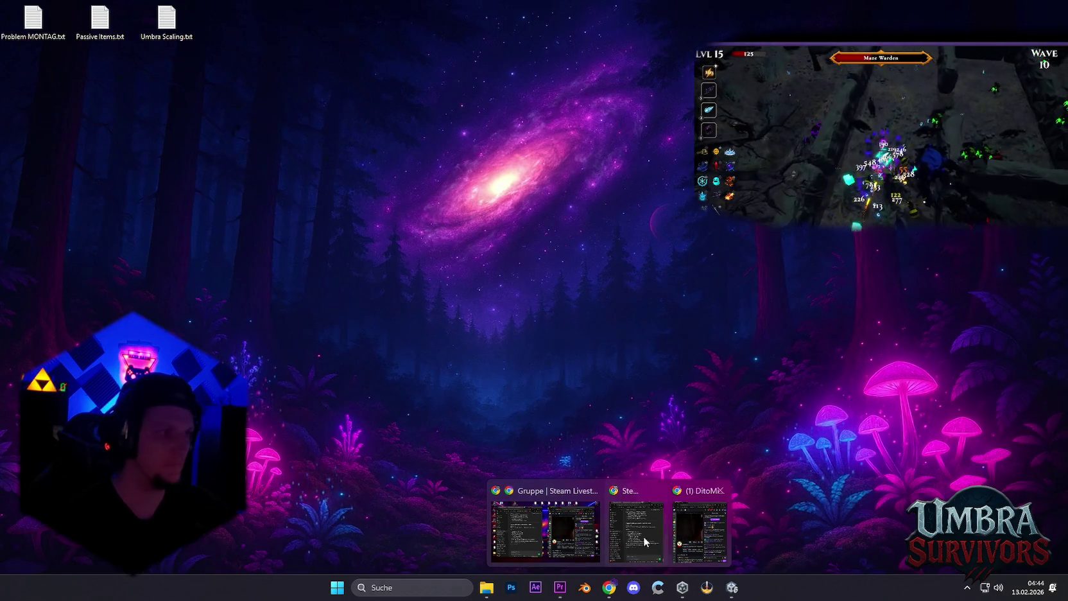
pyautogui.click(687, 528)
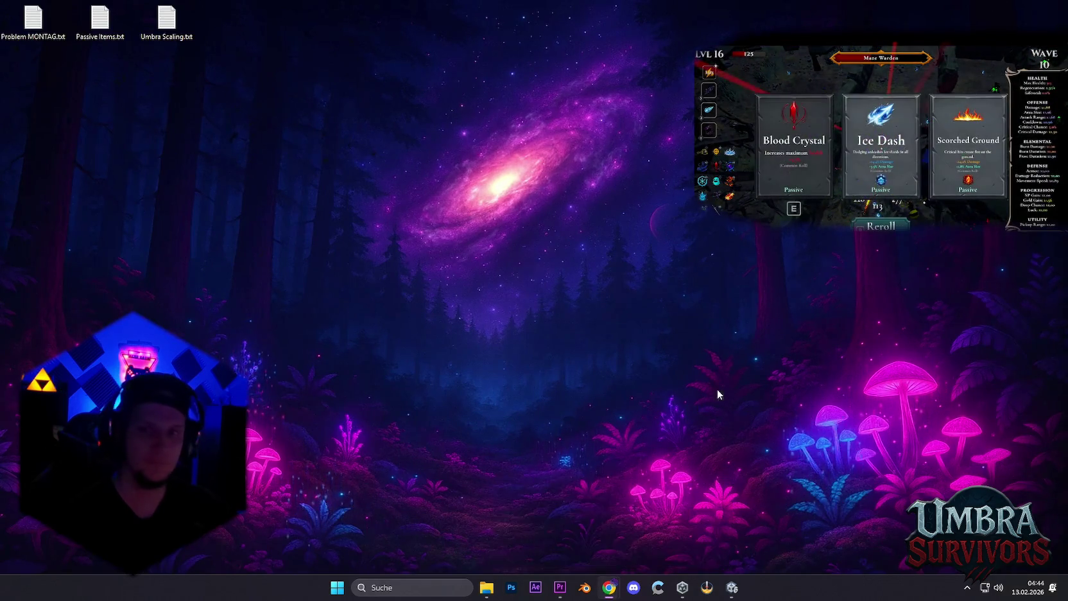
# Bring the Premiere Pro window back over the desktop with Alt+Tab
pyautogui.hotkey('alt', 'Tab')
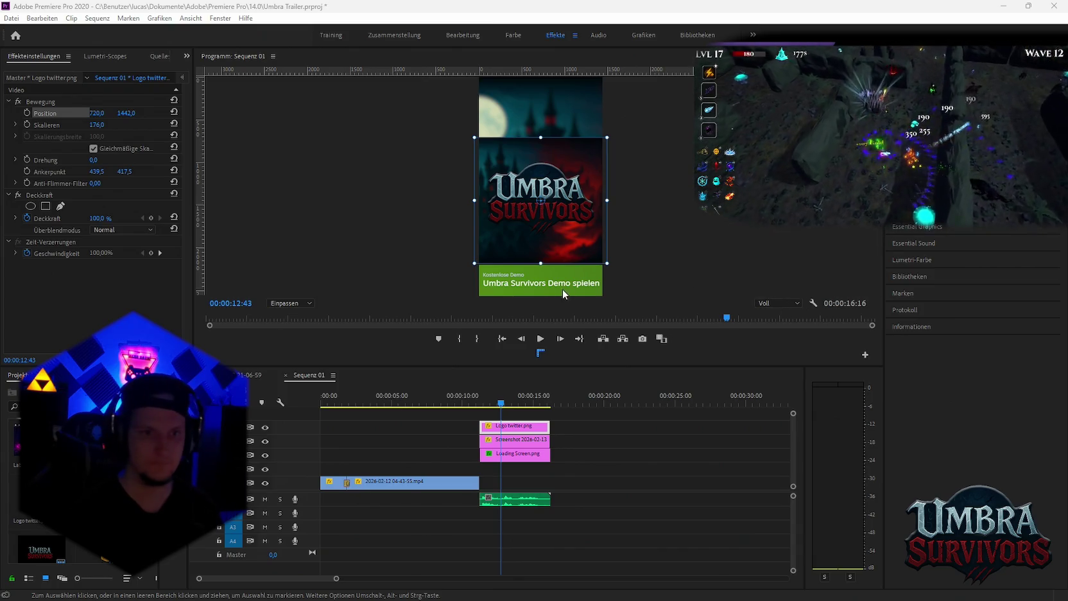
# Scale the green button screenshot to about 1400 and shift it up, leaving a green bottom band
pyautogui.click(545, 290)
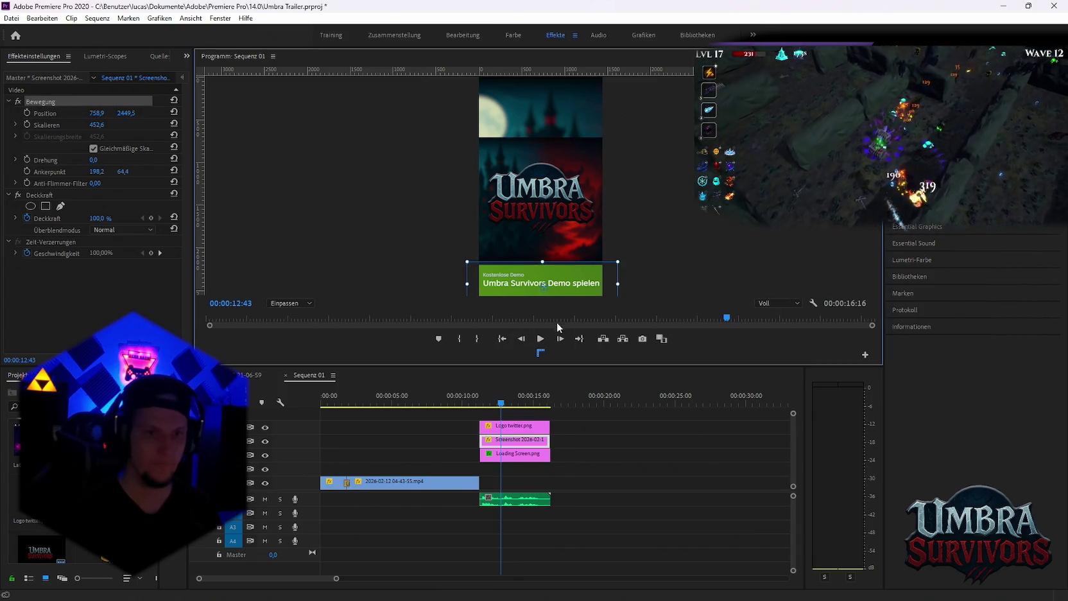
pyautogui.moveTo(544, 262); pyautogui.dragTo(551, 210)
pyautogui.moveTo(565, 292); pyautogui.dragTo(565, 268)
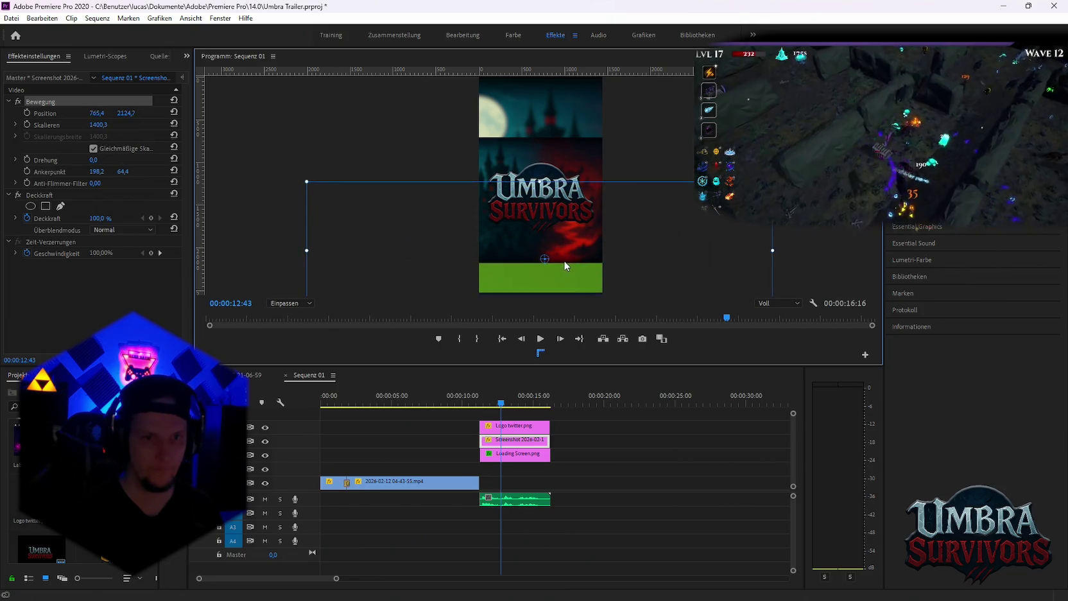
# Play the sequence from the start and park the playhead at 00:00:11:32
pyautogui.click(699, 450)
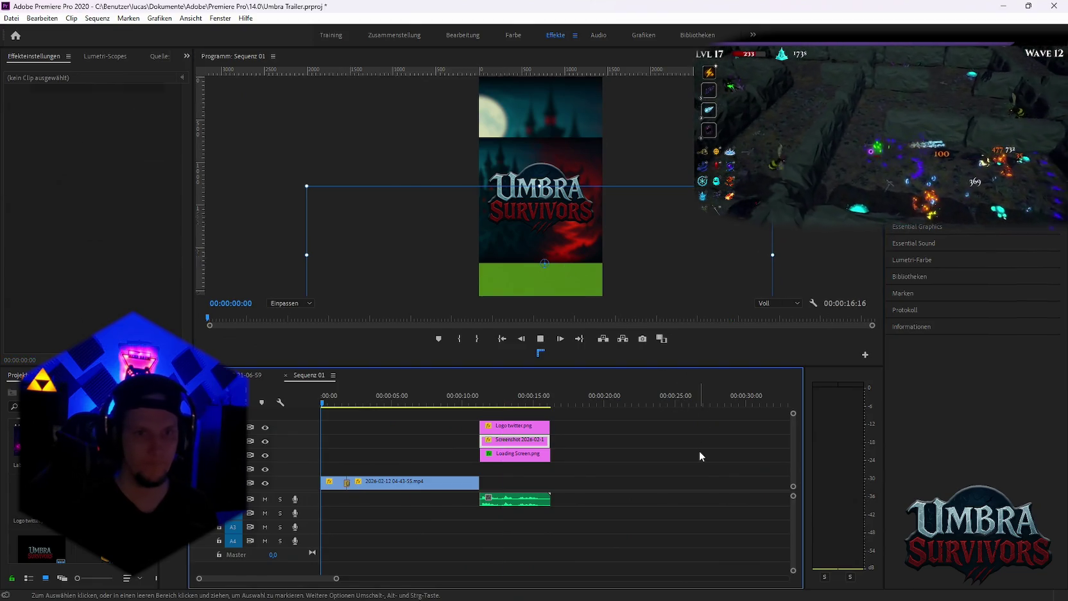
pyautogui.press('Home')
pyautogui.press('space')
pyautogui.click(483, 403)
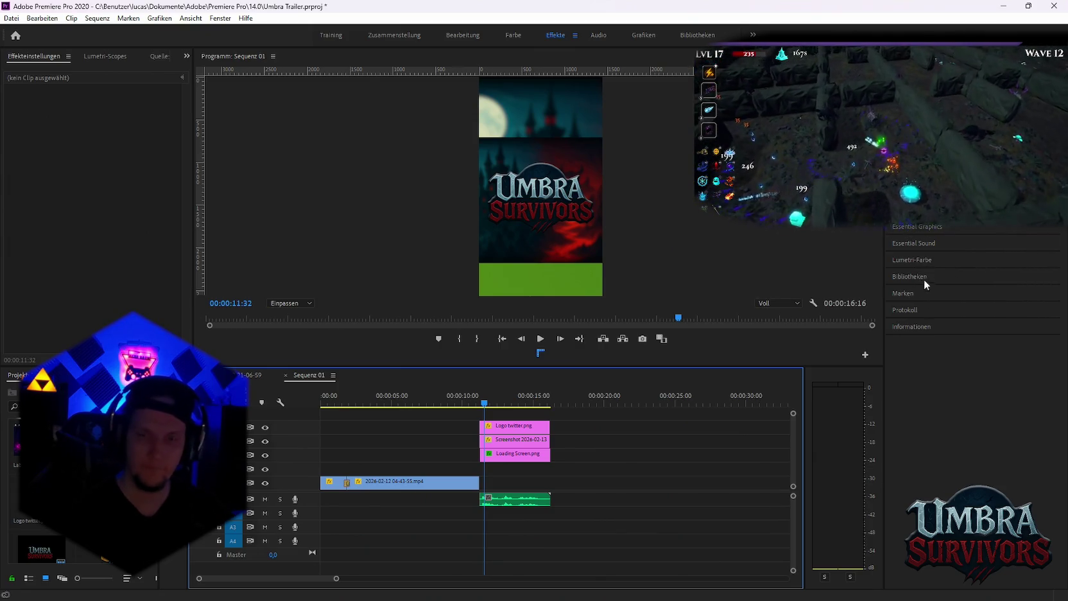
pyautogui.click(511, 278)
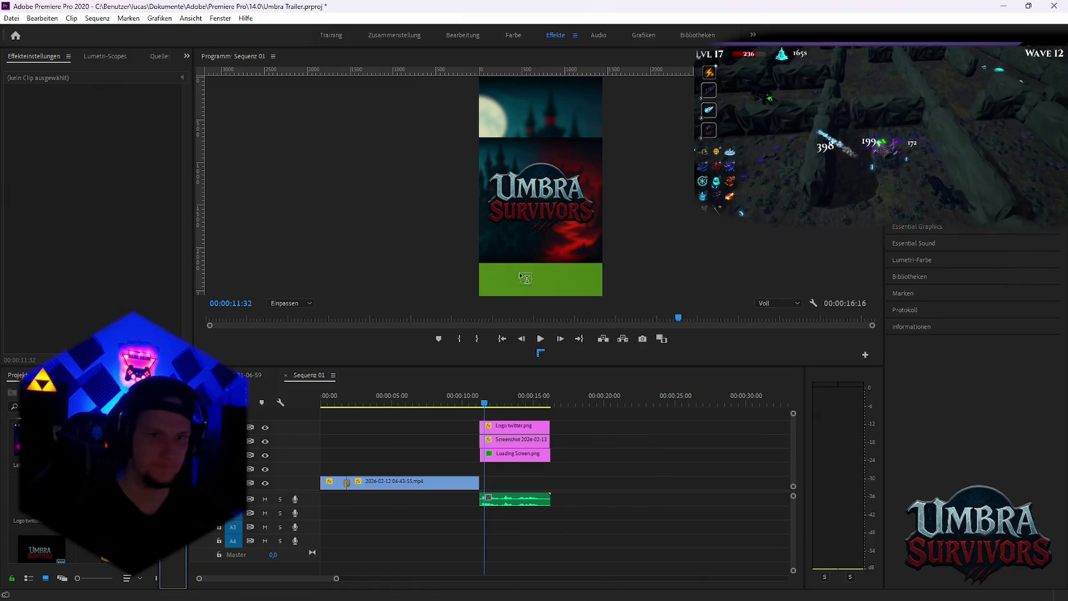
# Add a 'Free DEMO Now!' text graphic on the green strip and align its clip with the clips below
pyautogui.press('t')
pyautogui.click(512, 272)
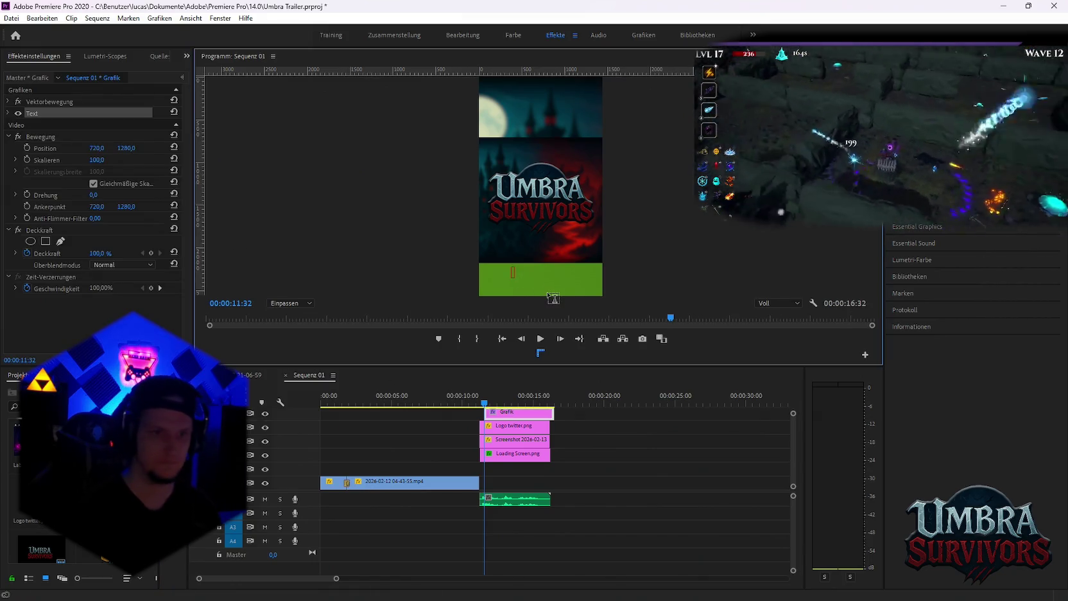
pyautogui.write('Play')
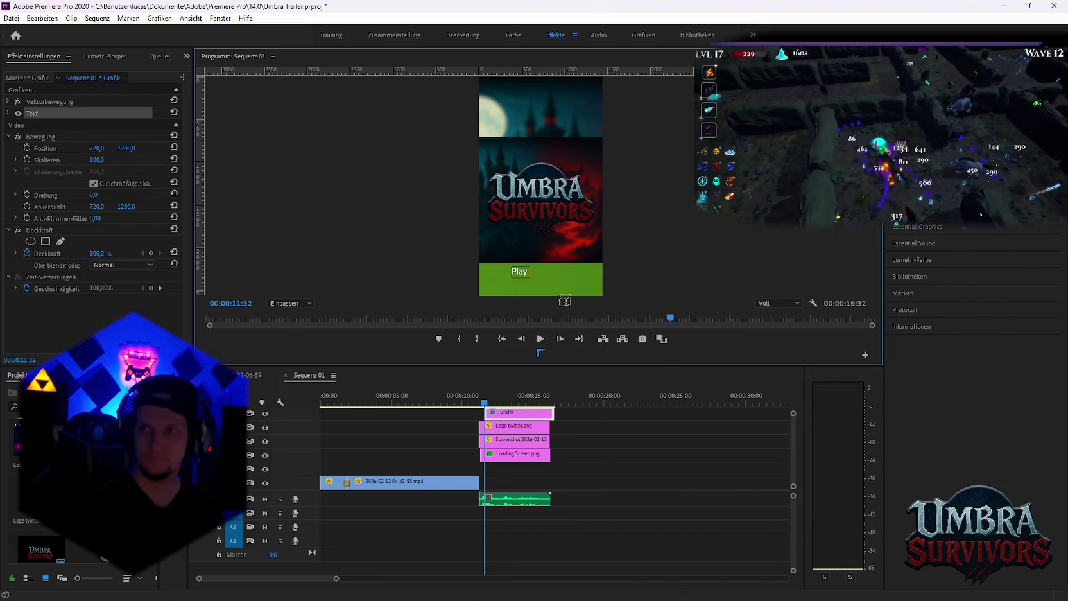
pyautogui.press('BackSpace')
pyautogui.press('BackSpace')
pyautogui.press('BackSpace')
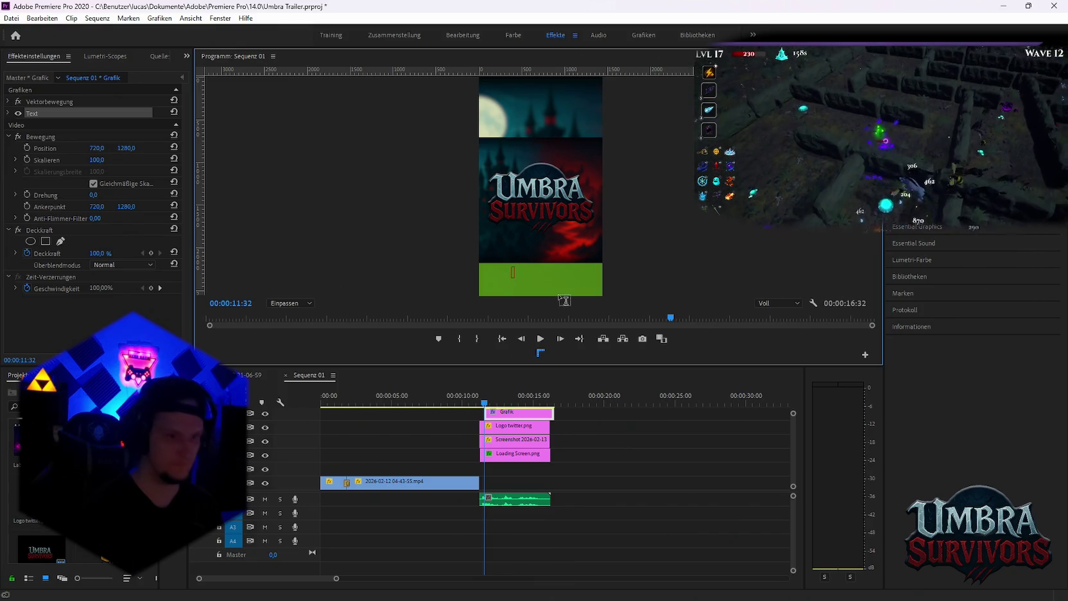
pyautogui.write('Free DE')
pyautogui.press('BackSpace')
pyautogui.write('EMO Now!')
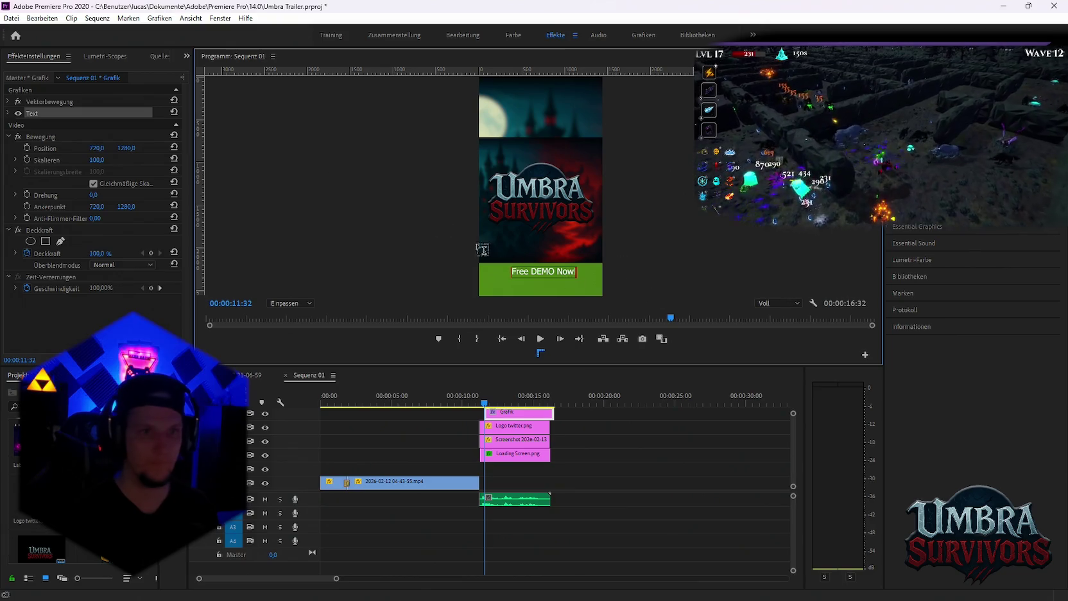
pyautogui.click(51, 159)
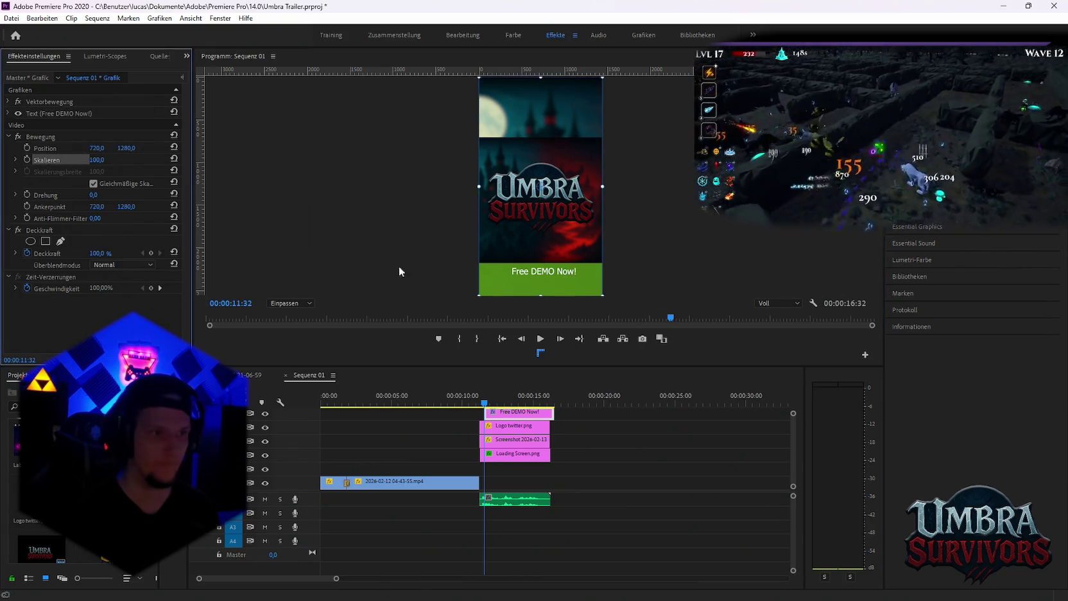
pyautogui.moveTo(511, 416); pyautogui.dragTo(507, 416)
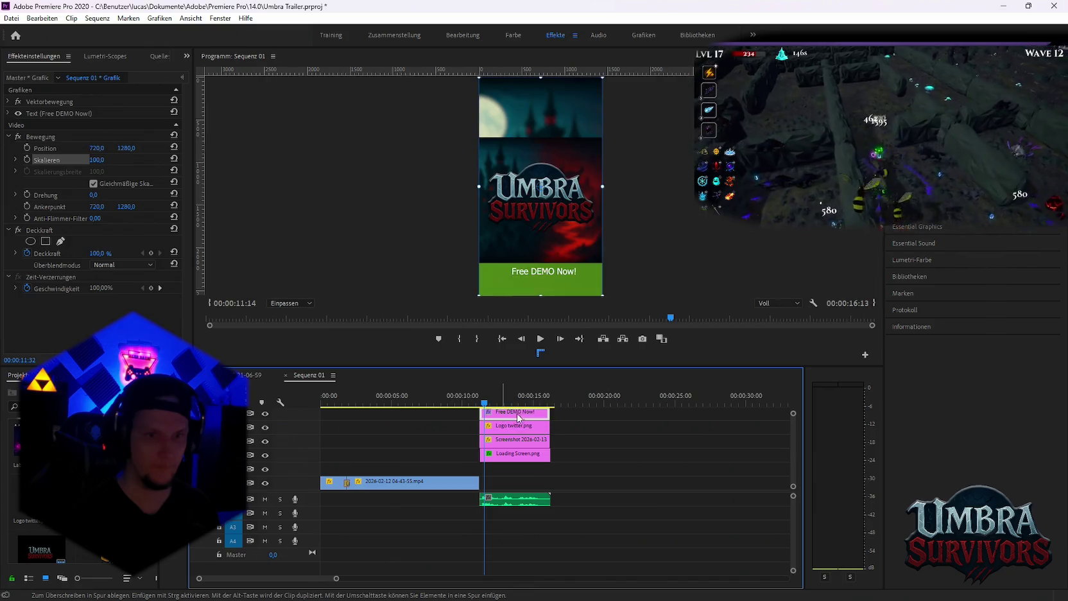
# Scale the 'Free DEMO Now!' text up to about 167.6 and center it in the green band
pyautogui.click(45, 148)
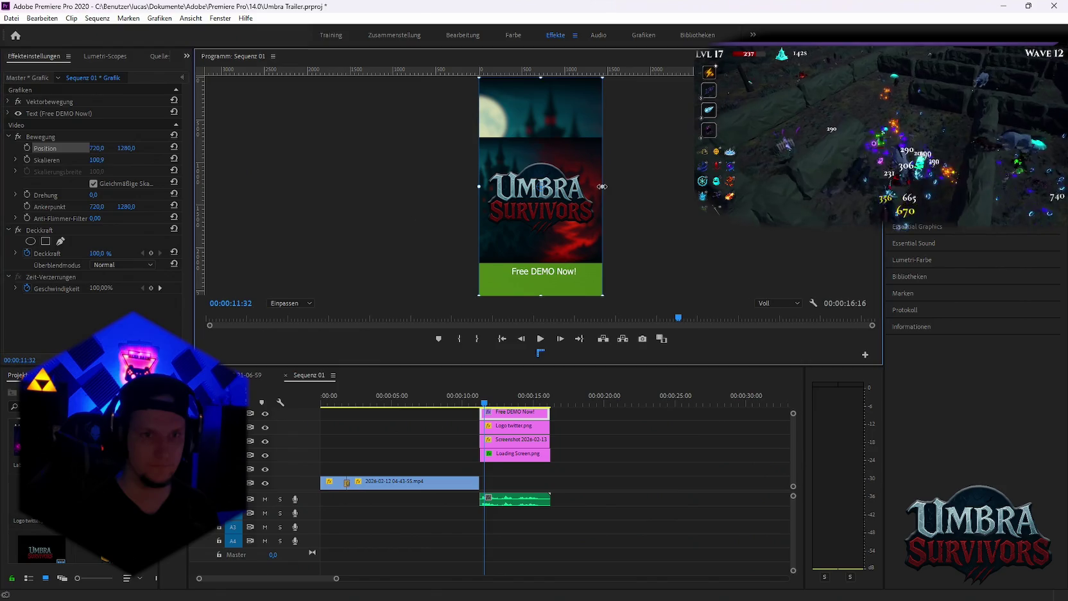
pyautogui.moveTo(603, 185); pyautogui.dragTo(615, 201)
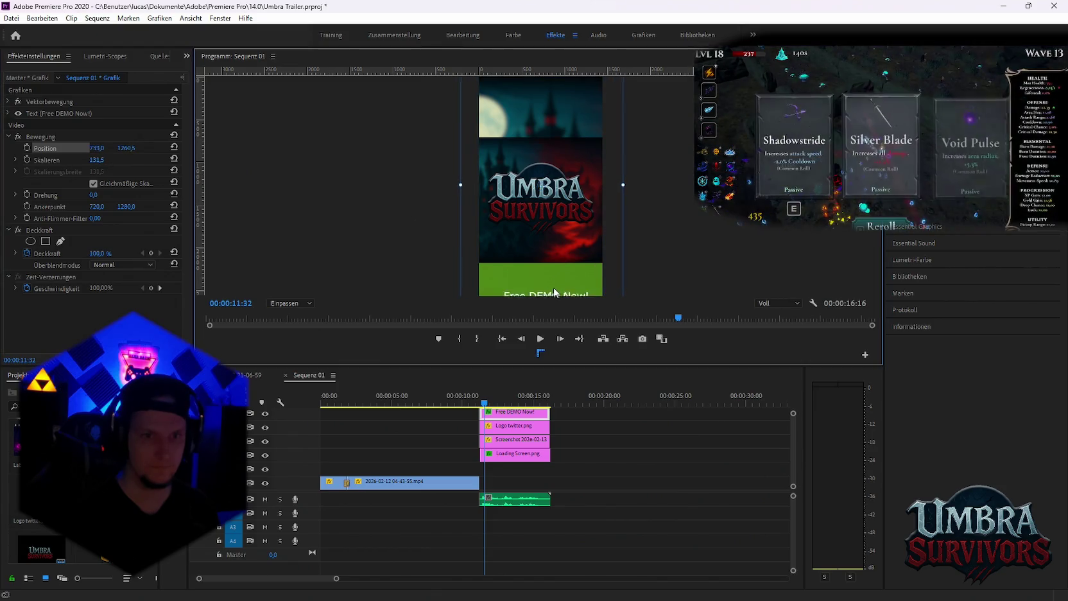
pyautogui.moveTo(557, 291); pyautogui.dragTo(555, 272)
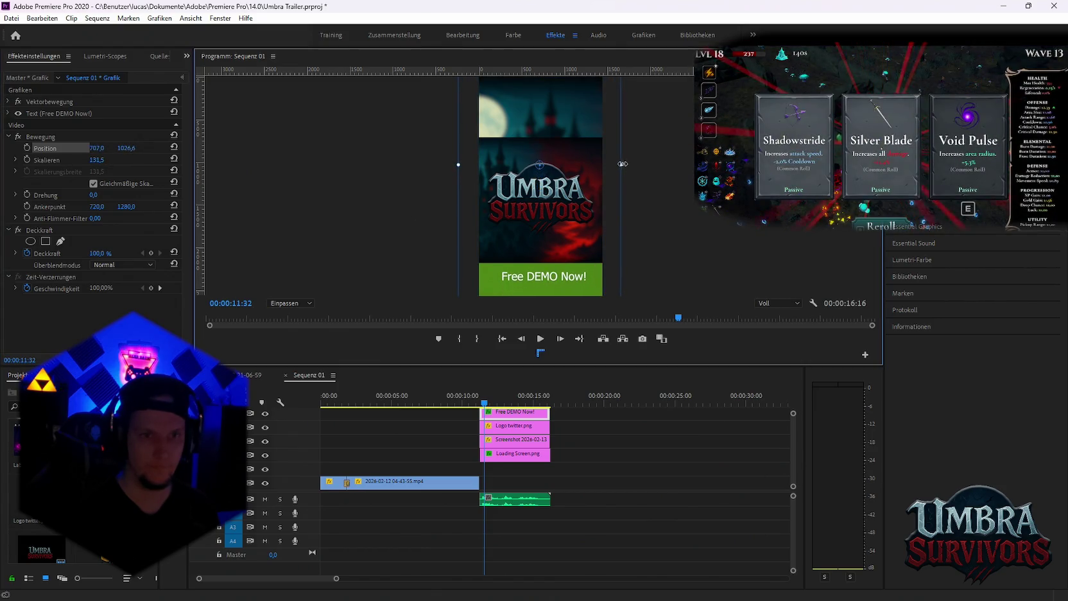
pyautogui.moveTo(622, 164); pyautogui.dragTo(633, 164)
pyautogui.moveTo(536, 294)
pyautogui.mouseDown()
pyautogui.moveTo(550, 280)
pyautogui.moveTo(531, 281)
pyautogui.mouseUp()
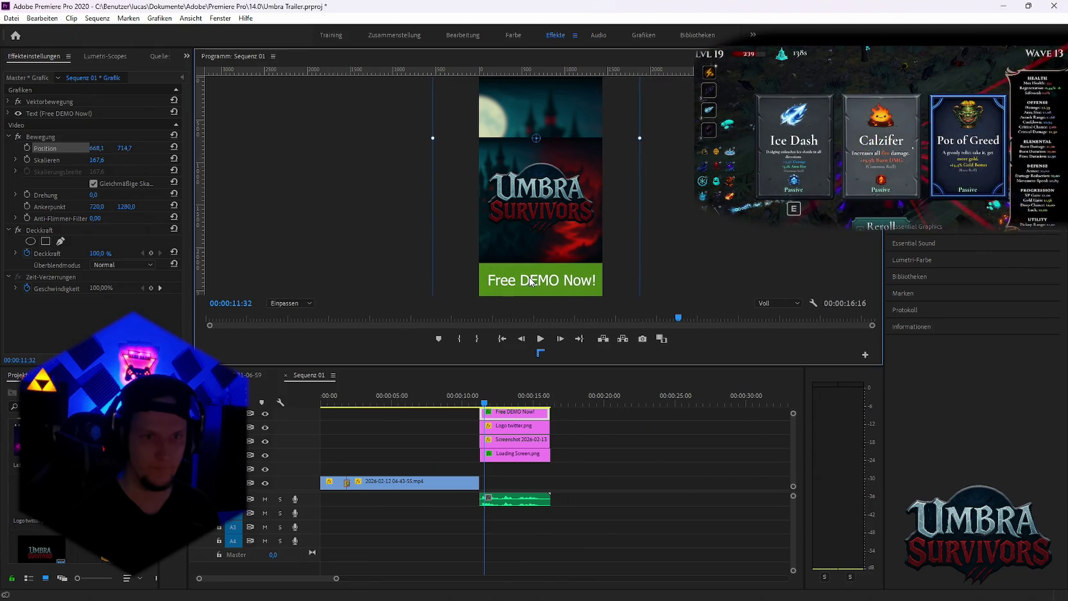
pyautogui.click(654, 503)
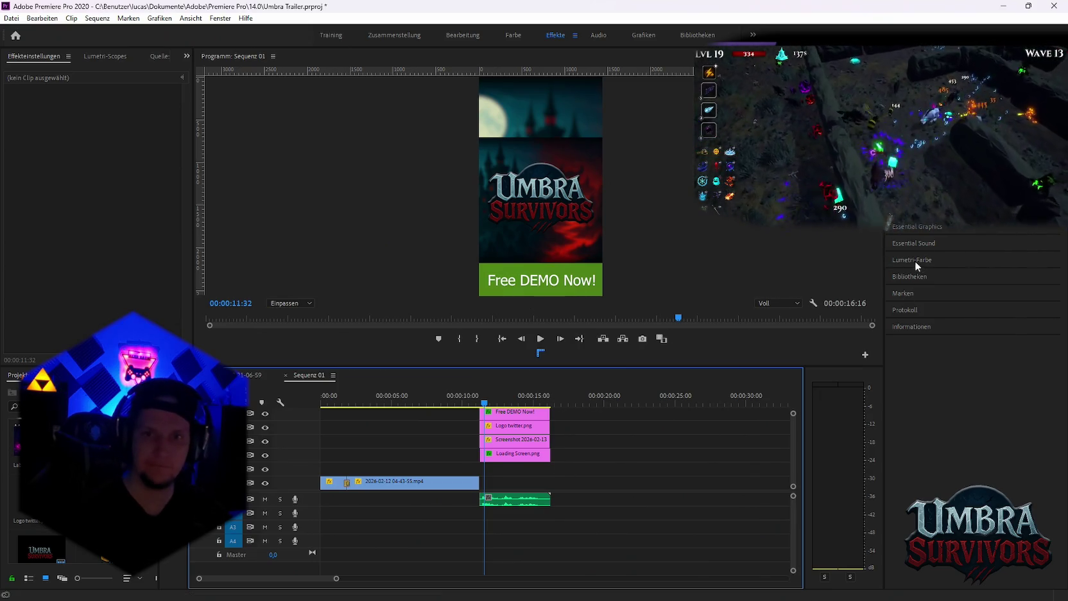
# Give the Free DEMO Now! text a black drop shadow at maximum opacity
pyautogui.click(917, 227)
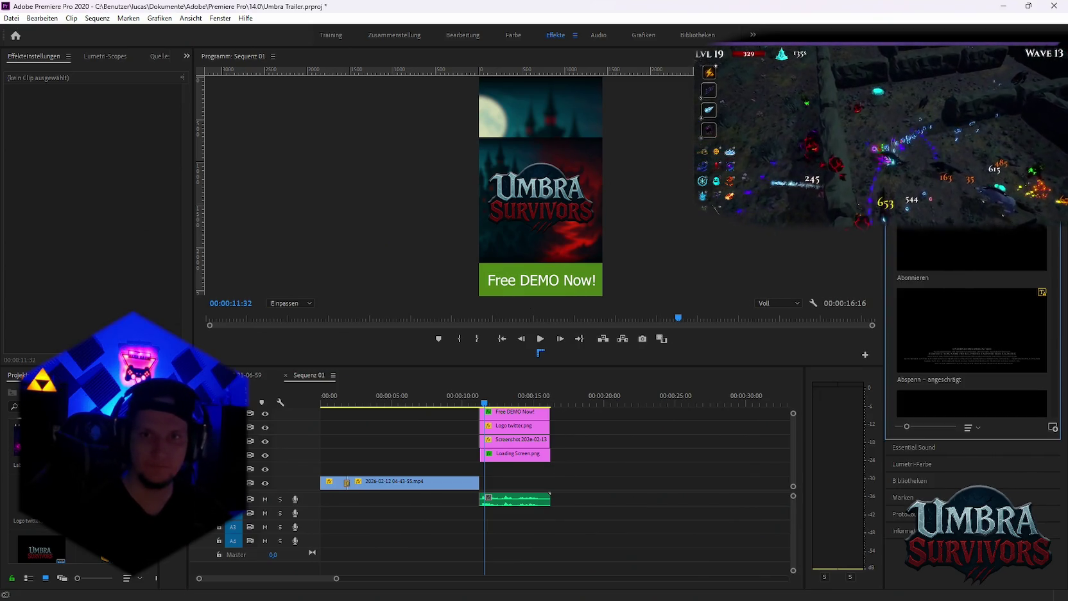
pyautogui.click(515, 412)
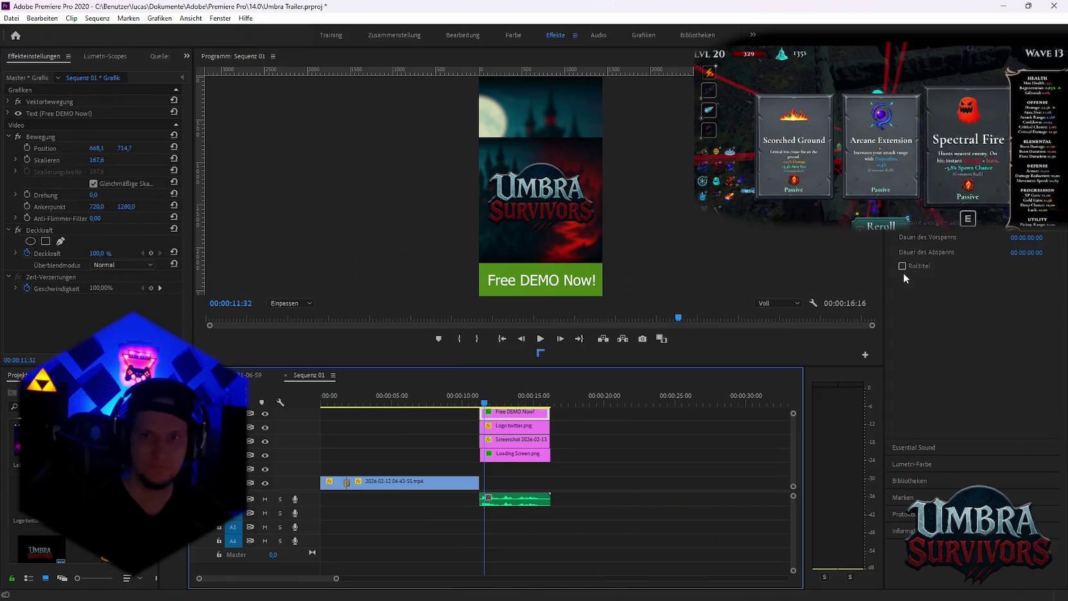
pyautogui.click(950, 303)
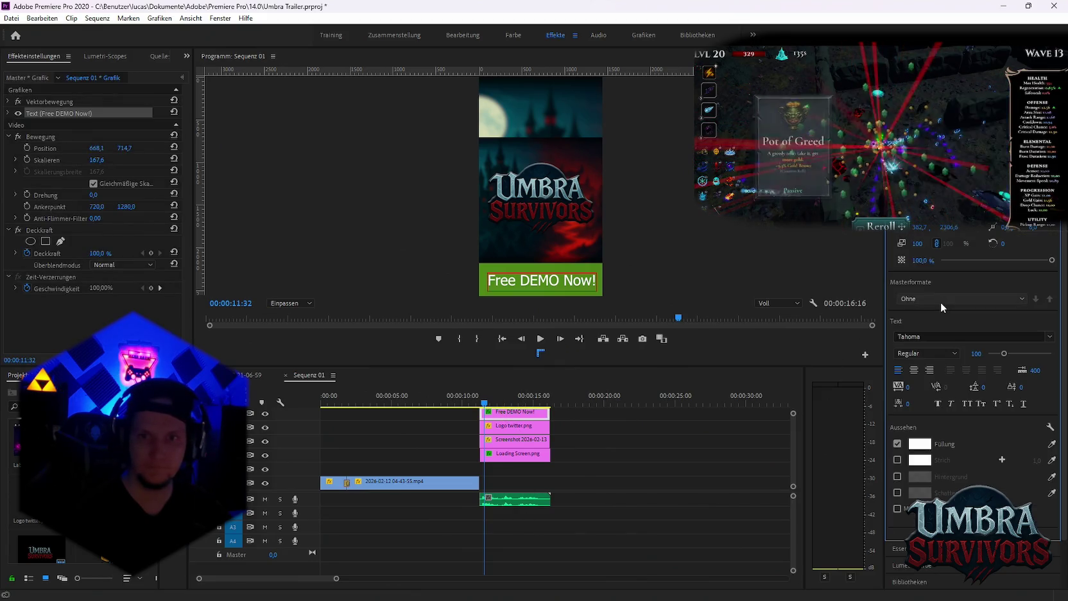
pyautogui.click(897, 493)
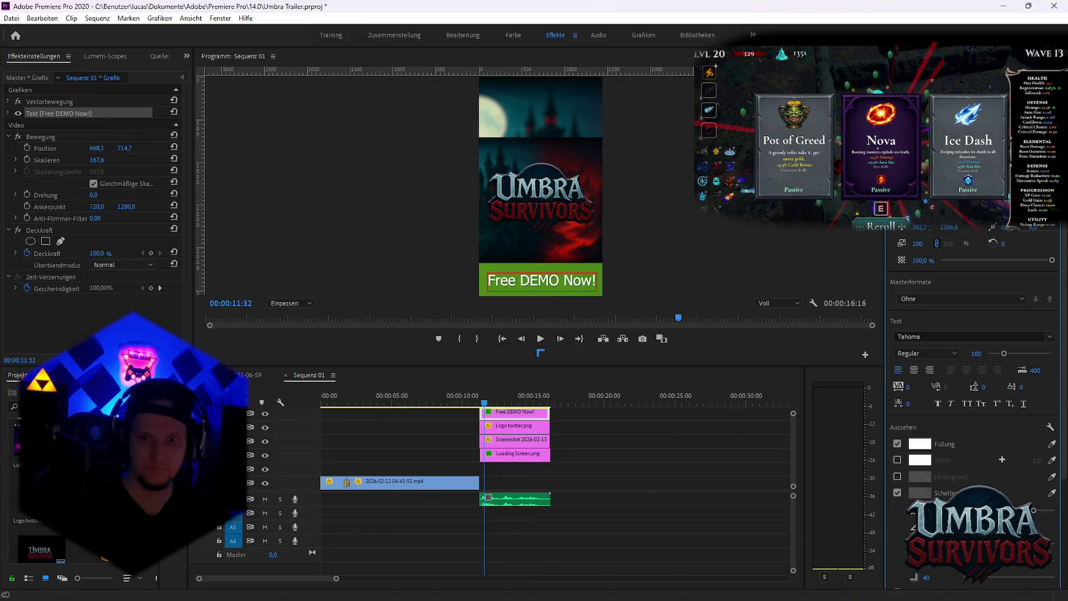
pyautogui.click(920, 494)
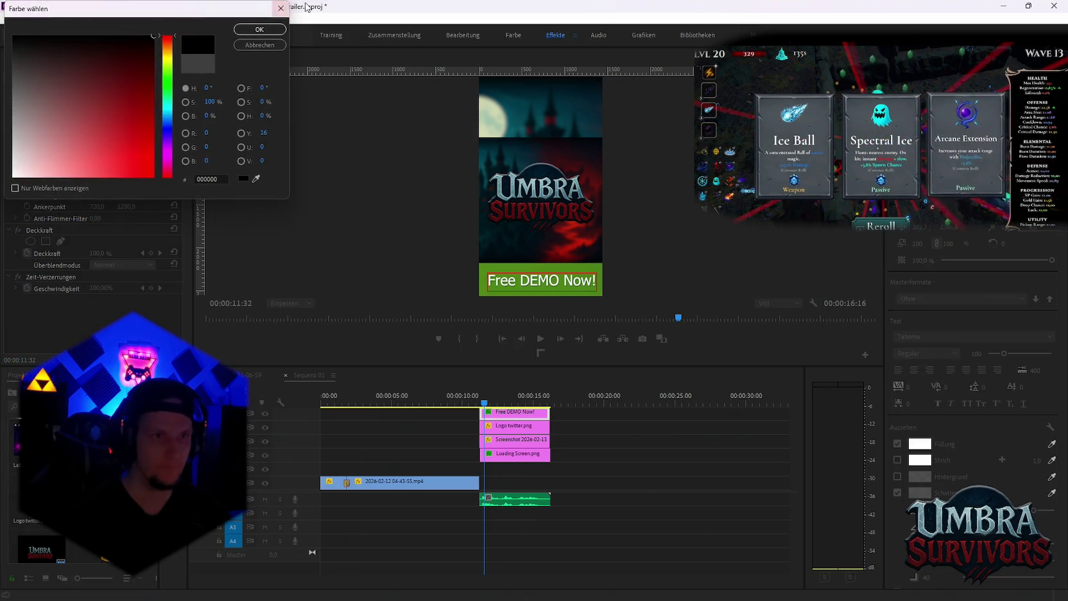
pyautogui.click(277, 28)
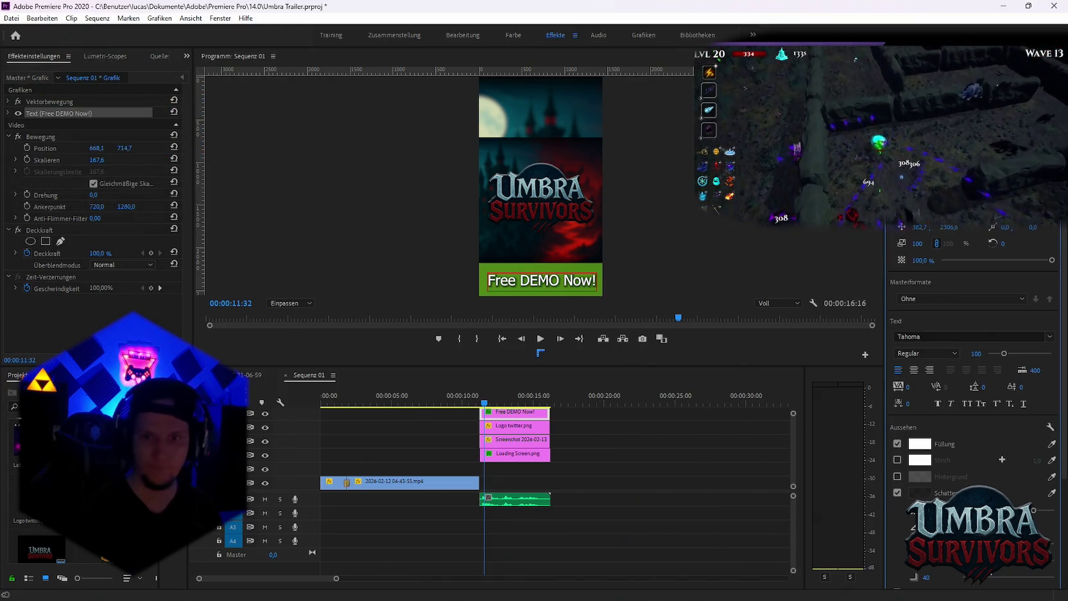
pyautogui.moveTo(1035, 512); pyautogui.dragTo(1065, 510)
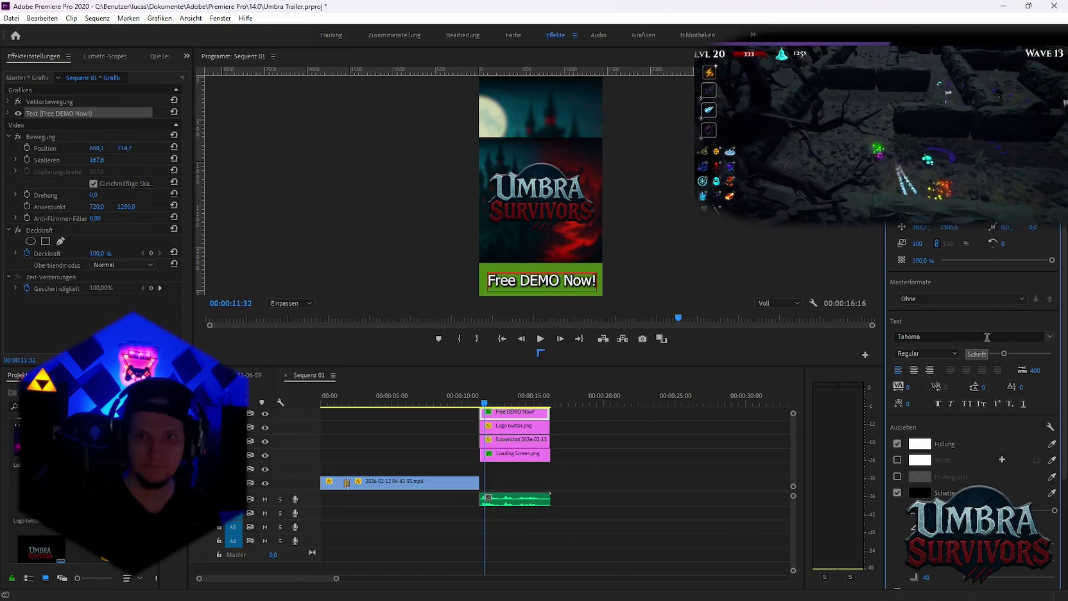
# Try Comic Sans MS Bold Italic on the text, then undo back to the original font
pyautogui.click(1050, 337)
pyautogui.write('c')
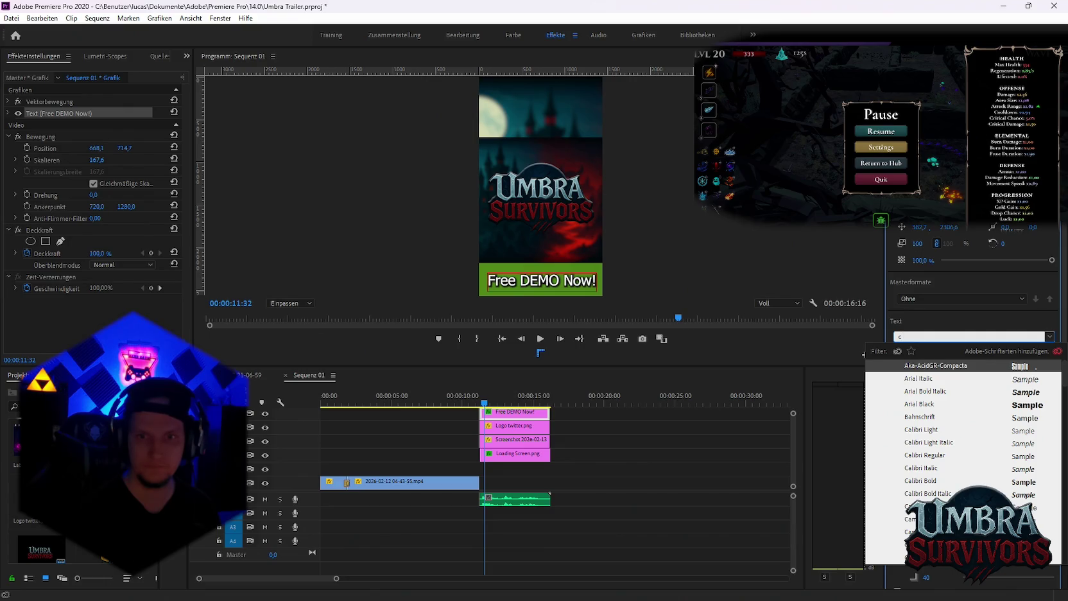
pyautogui.write('c')
pyautogui.press('BackSpace')
pyautogui.press('BackSpace')
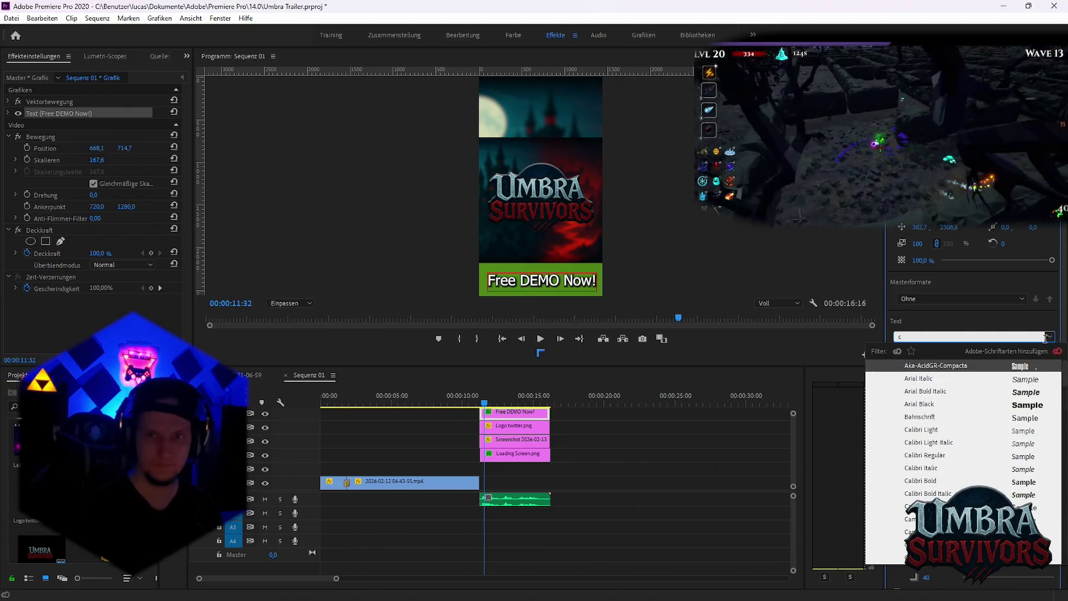
pyautogui.scroll(-3, 963, 437)
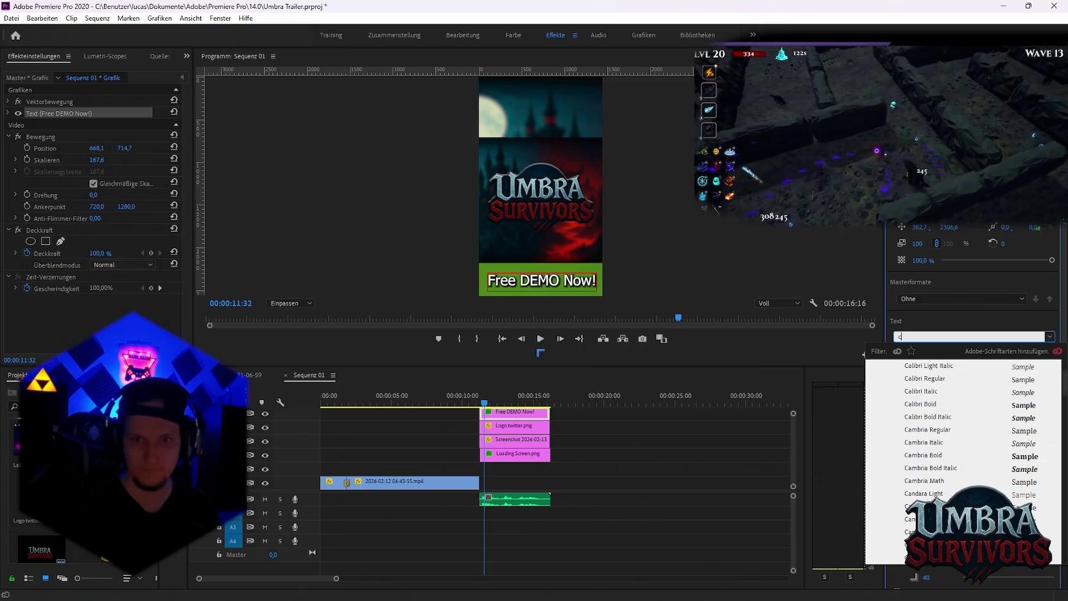
pyautogui.scroll(-3, 963, 437)
pyautogui.scroll(-3, 963, 437)
pyautogui.scroll(-3, 963, 437)
pyautogui.scroll(3, 963, 449)
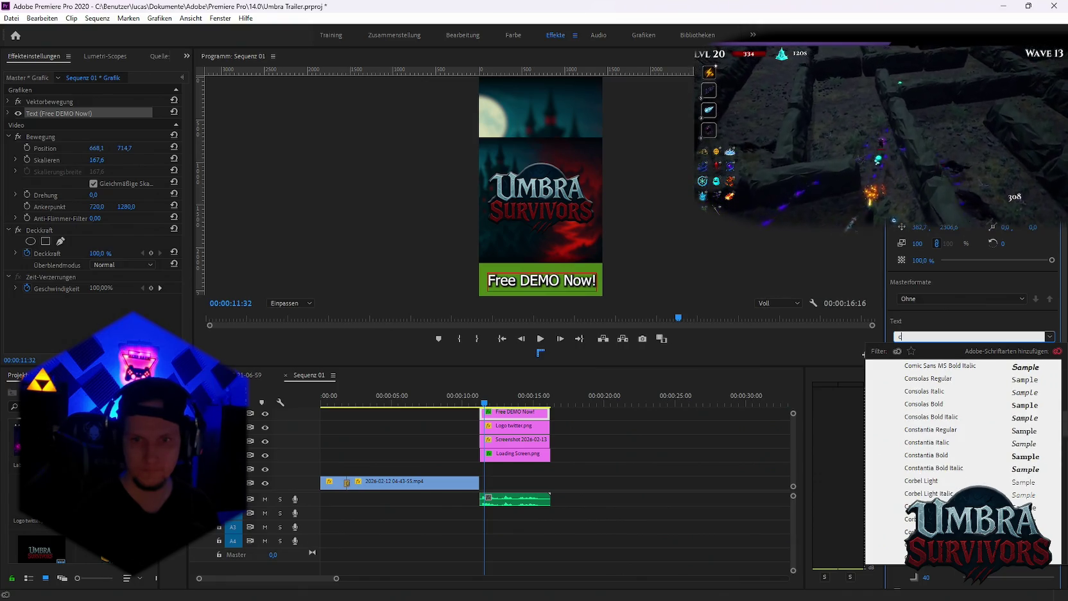
pyautogui.scroll(2, 963, 450)
pyautogui.click(934, 444)
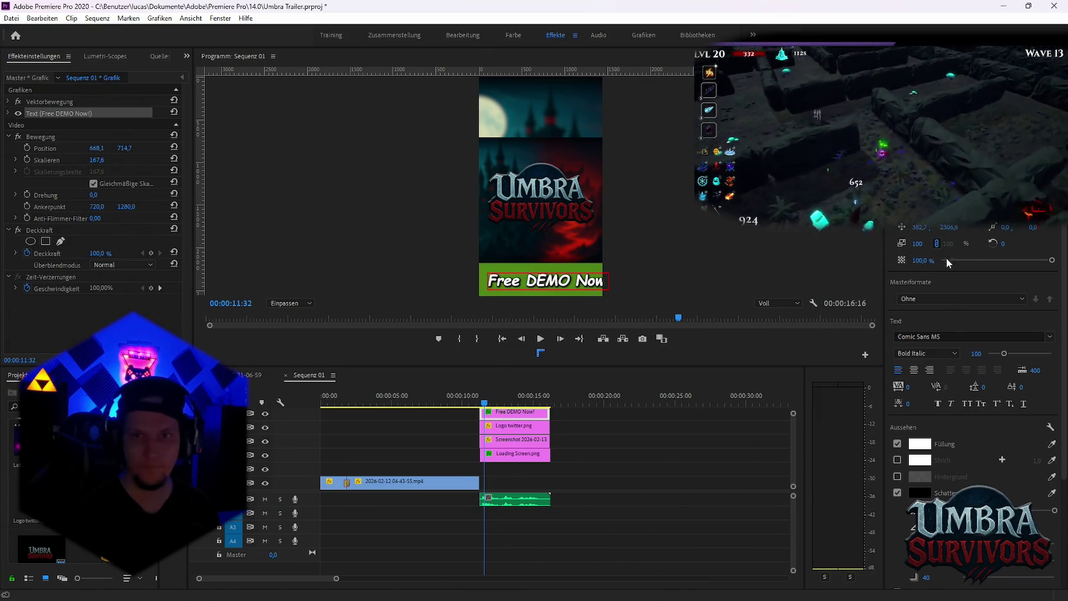
pyautogui.hotkey('ctrl', 'z')
pyautogui.click(725, 524)
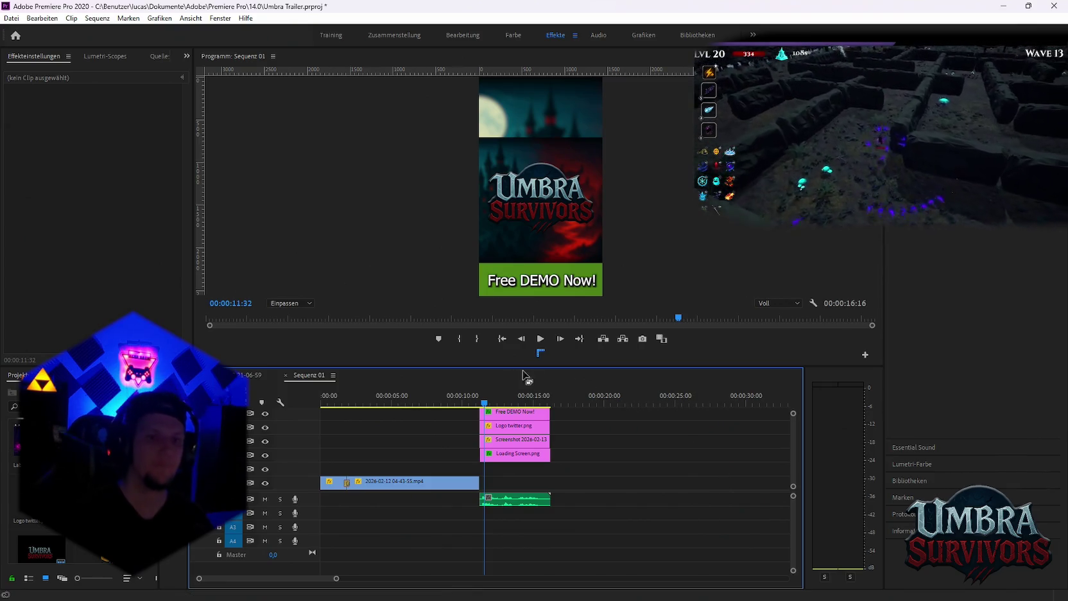
# Trim the Loading Screen clip's left edge so it starts with the other end-card clips
pyautogui.press('space')
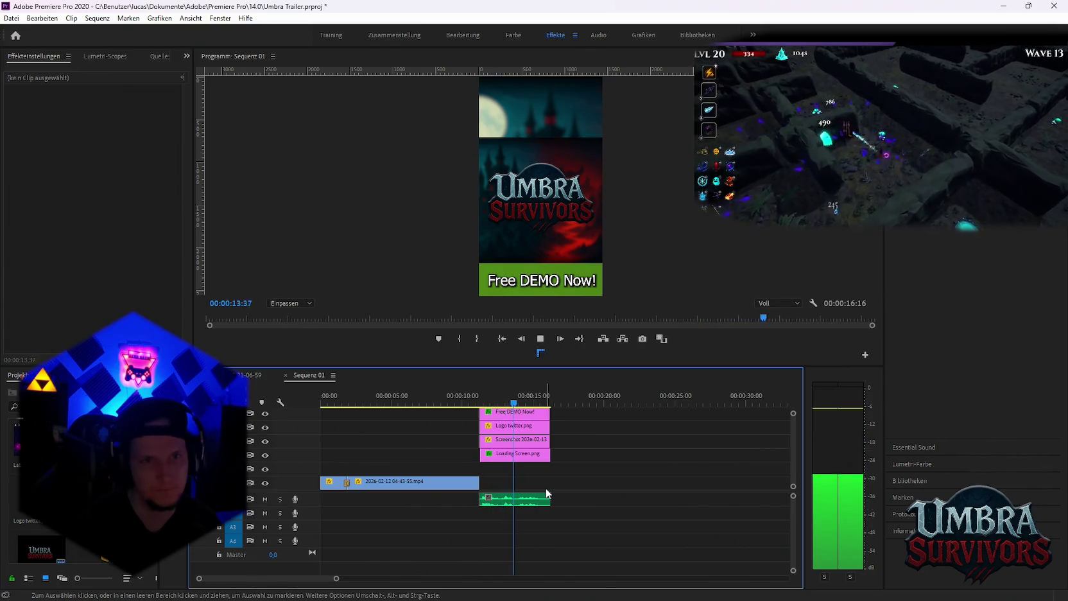
pyautogui.press('space')
pyautogui.press('=')
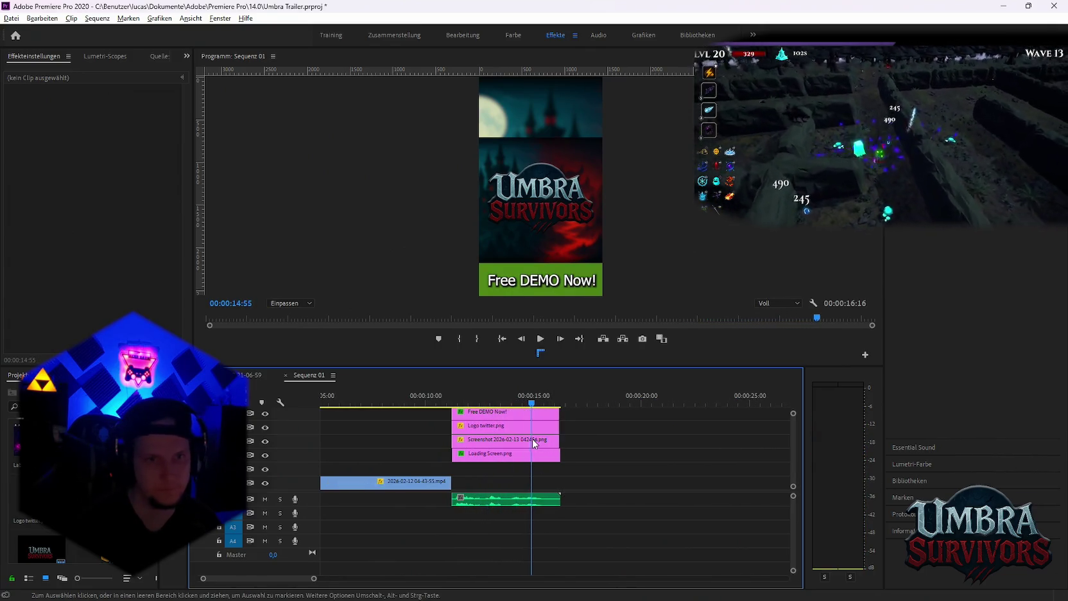
pyautogui.press('-')
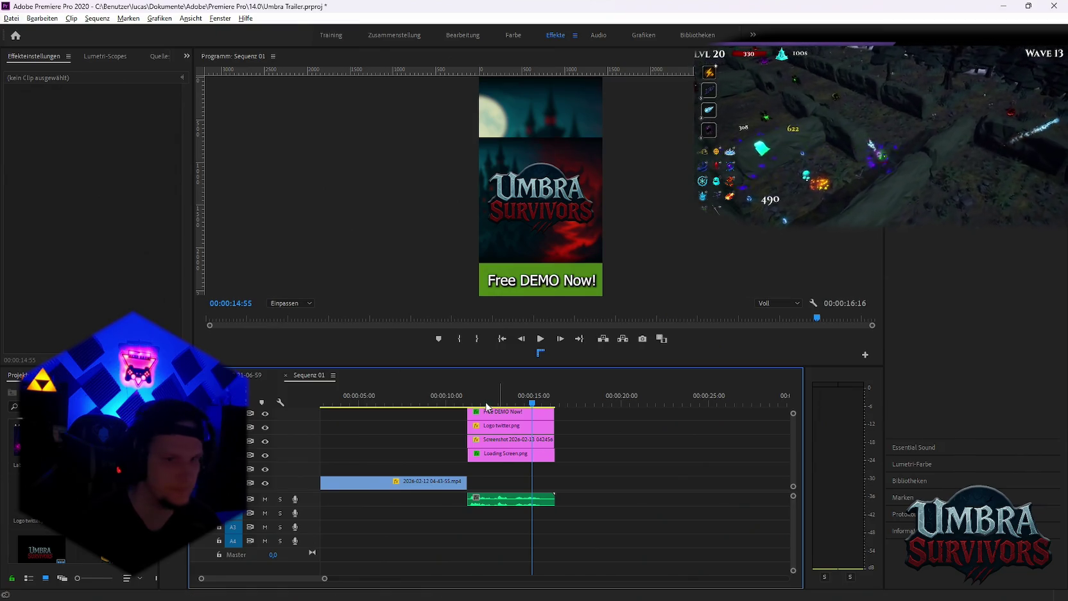
pyautogui.click(462, 400)
pyautogui.press('=')
pyautogui.press('=')
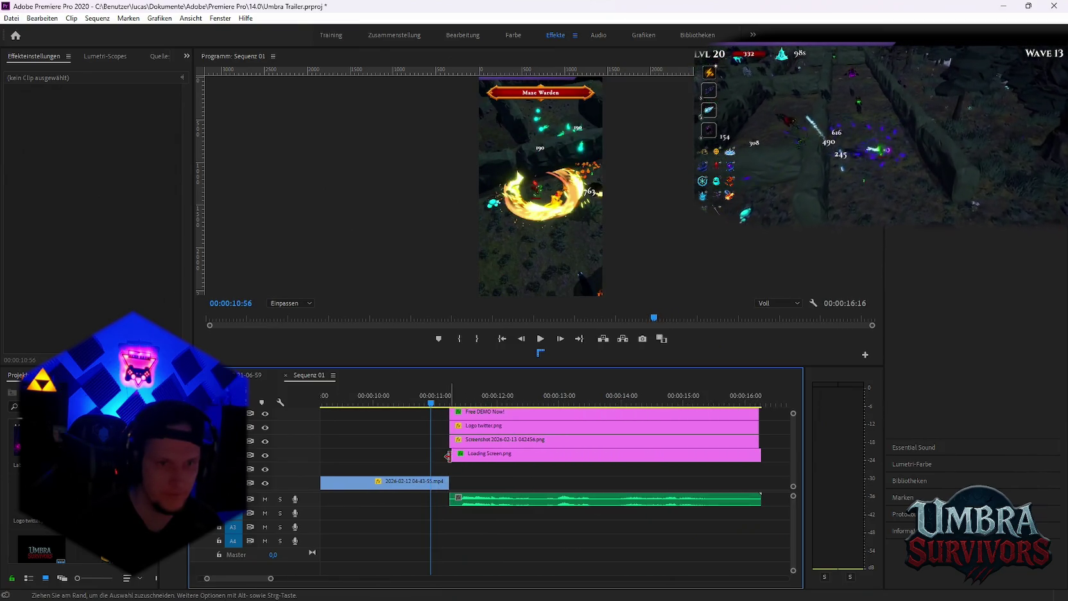
pyautogui.moveTo(452, 456); pyautogui.dragTo(450, 456)
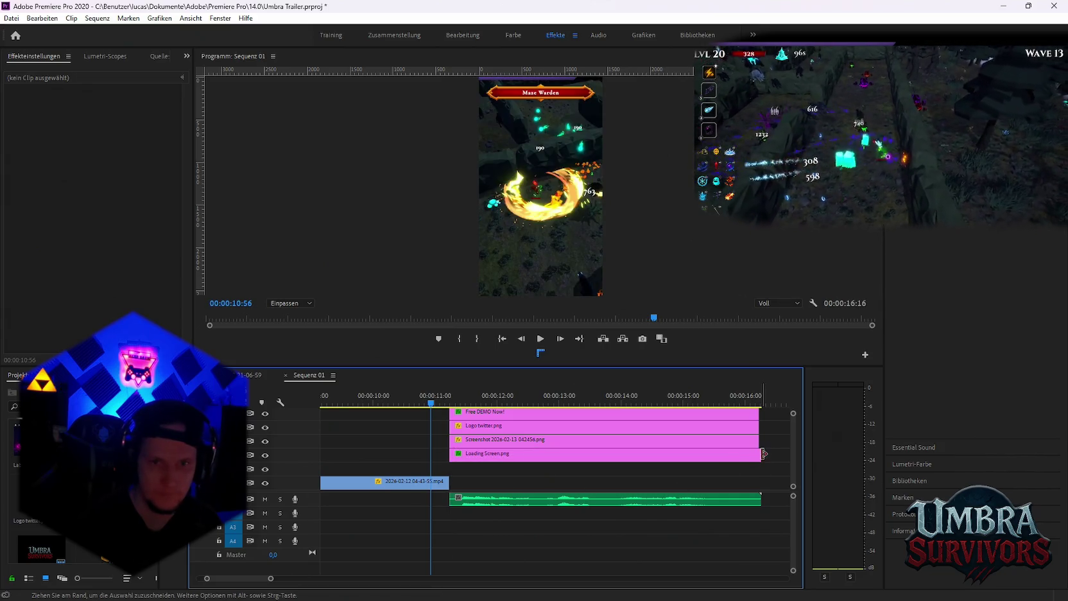
# Scrub through the sequence, park on the end card at 11:37, and add the Steam circle icon image
pyautogui.scroll(2, 793, 457)
pyautogui.scroll(-2, 793, 465)
pyautogui.scroll(-1, 545, 501)
pyautogui.scroll(-1, 546, 500)
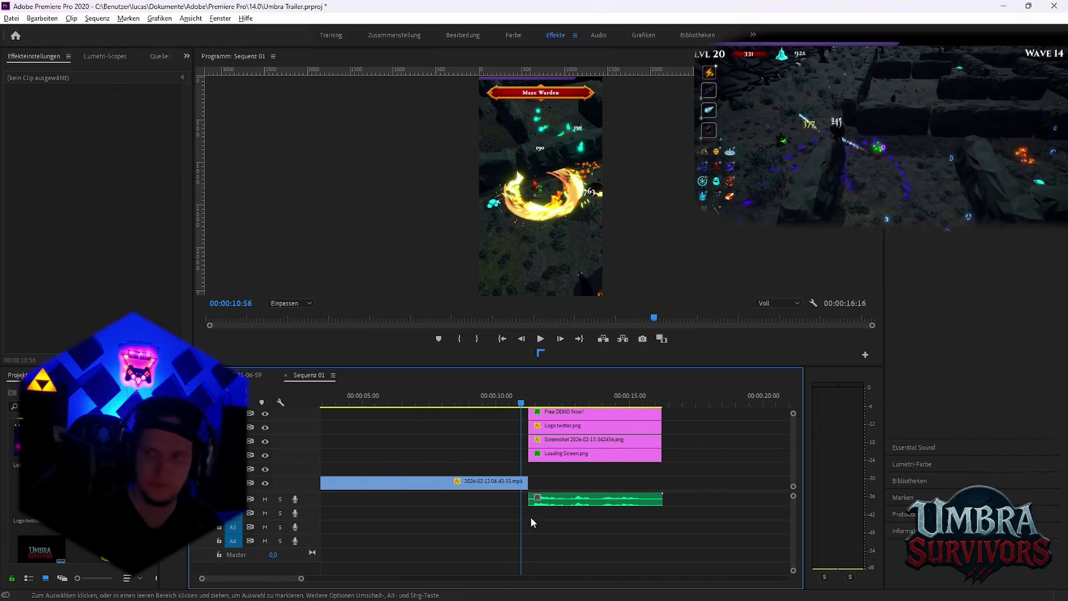
pyautogui.scroll(-2, 549, 501)
pyautogui.click(503, 403)
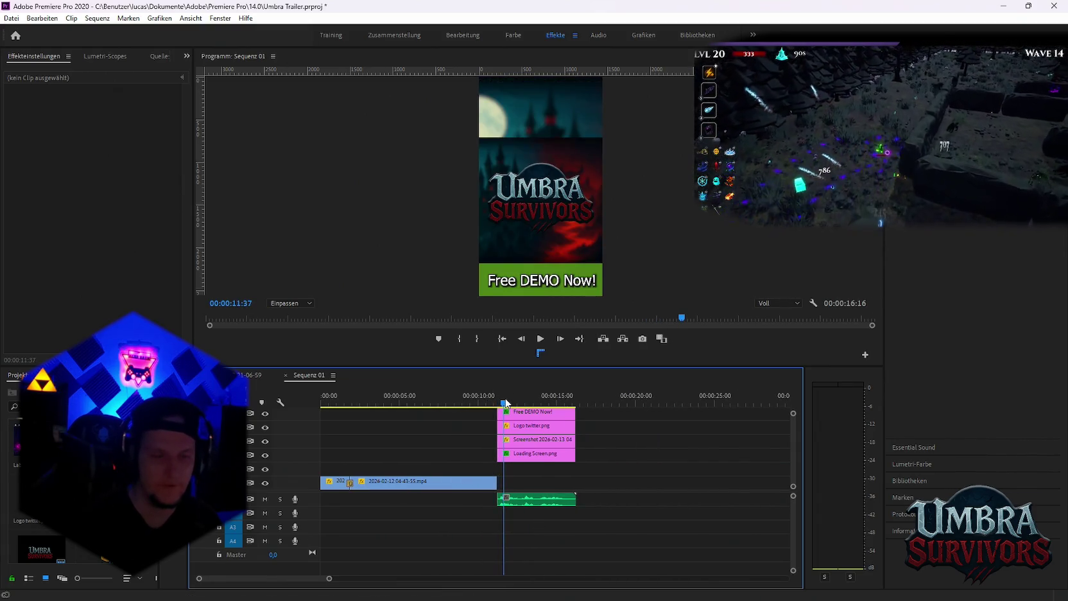
pyautogui.click(509, 404)
pyautogui.moveTo(510, 403); pyautogui.dragTo(375, 403)
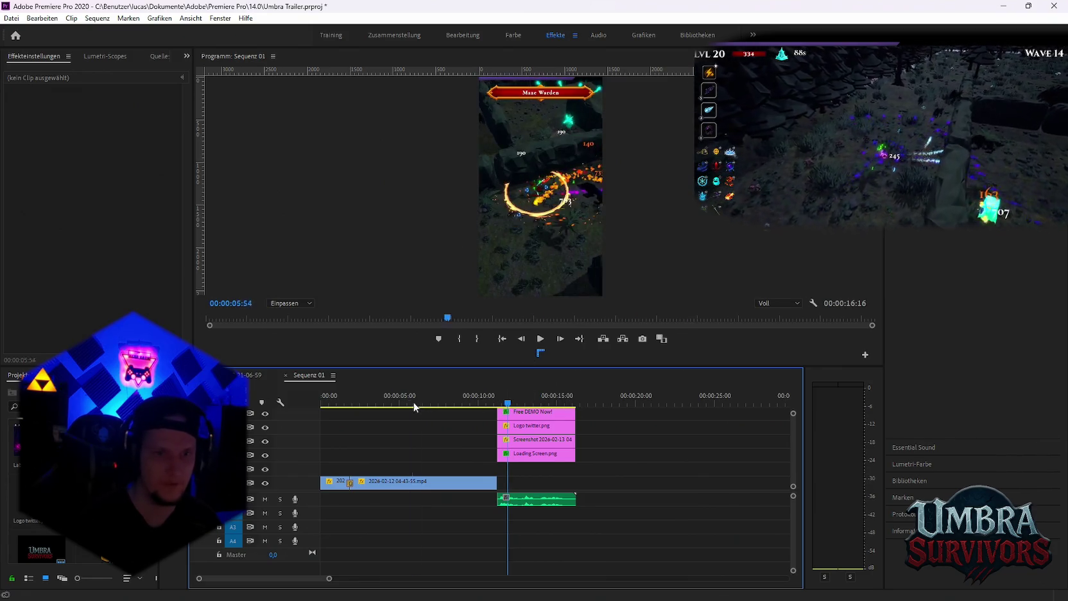
pyautogui.scroll(1, 437, 533)
pyautogui.scroll(2, 436, 532)
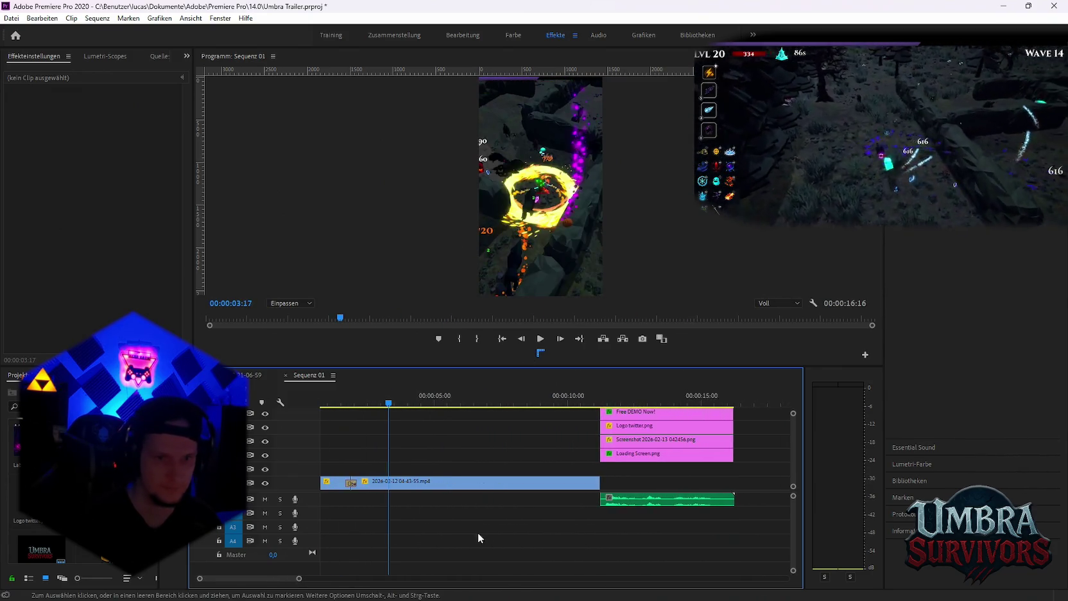
pyautogui.click(324, 404)
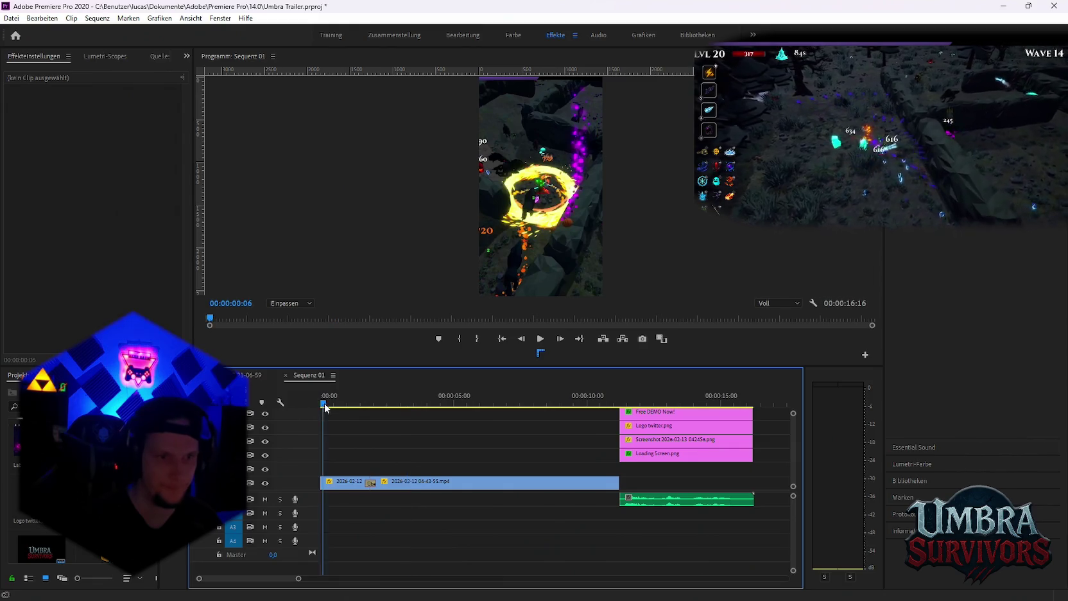
pyautogui.moveTo(324, 405)
pyautogui.mouseDown()
pyautogui.moveTo(642, 413)
pyautogui.moveTo(285, 403)
pyautogui.mouseUp()
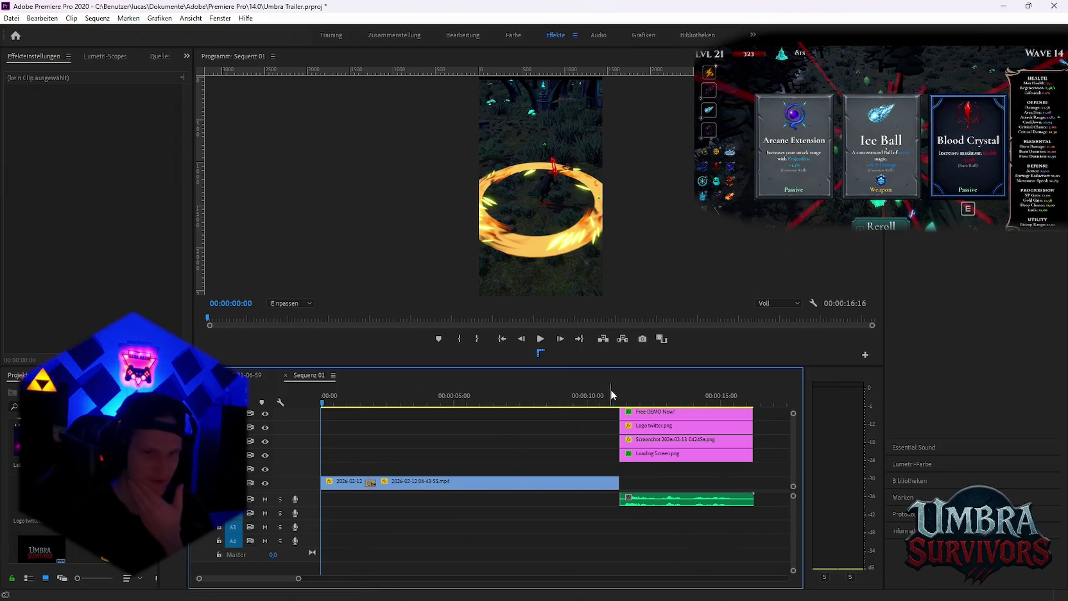
pyautogui.moveTo(611, 395); pyautogui.dragTo(630, 399)
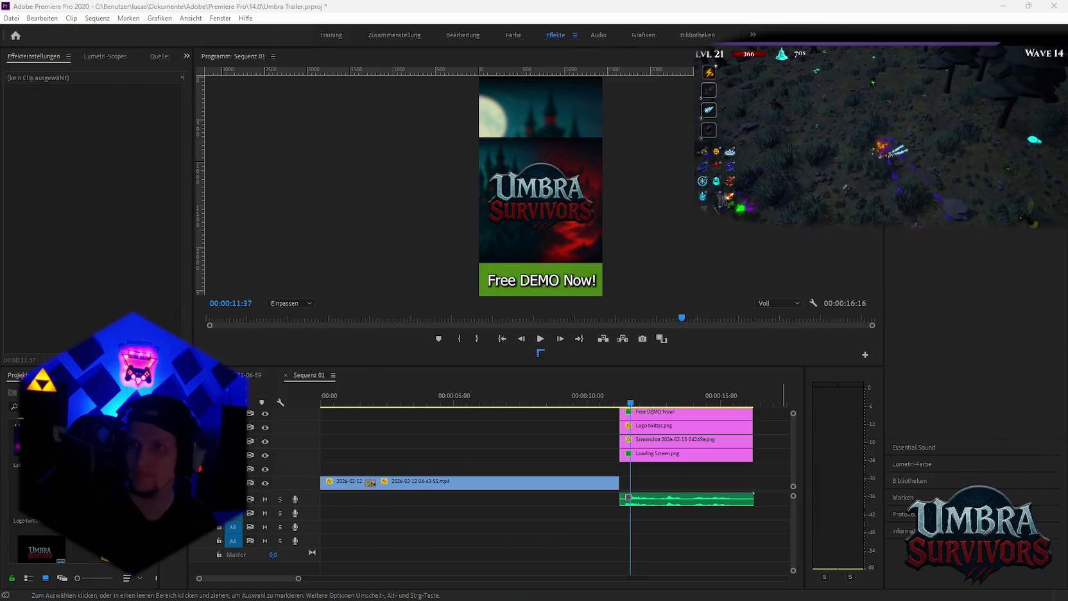
pyautogui.moveTo(613, 472); pyautogui.dragTo(628, 474)
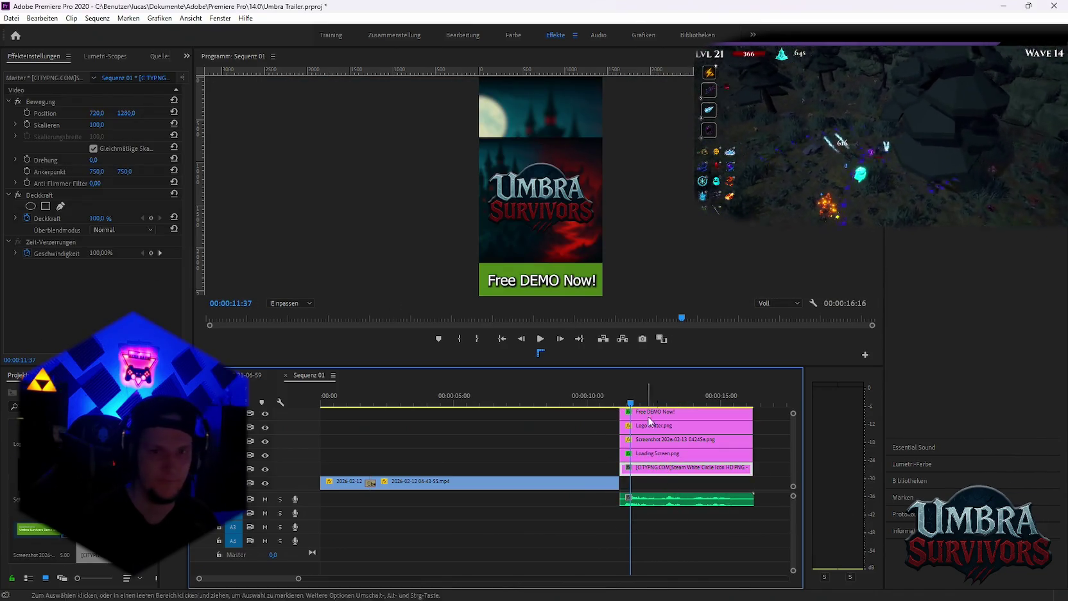
# Move the Steam icon clip above the end-card clips and scale it to 45.4 at the frame top
pyautogui.moveTo(96, 112); pyautogui.dragTo(289, 113)
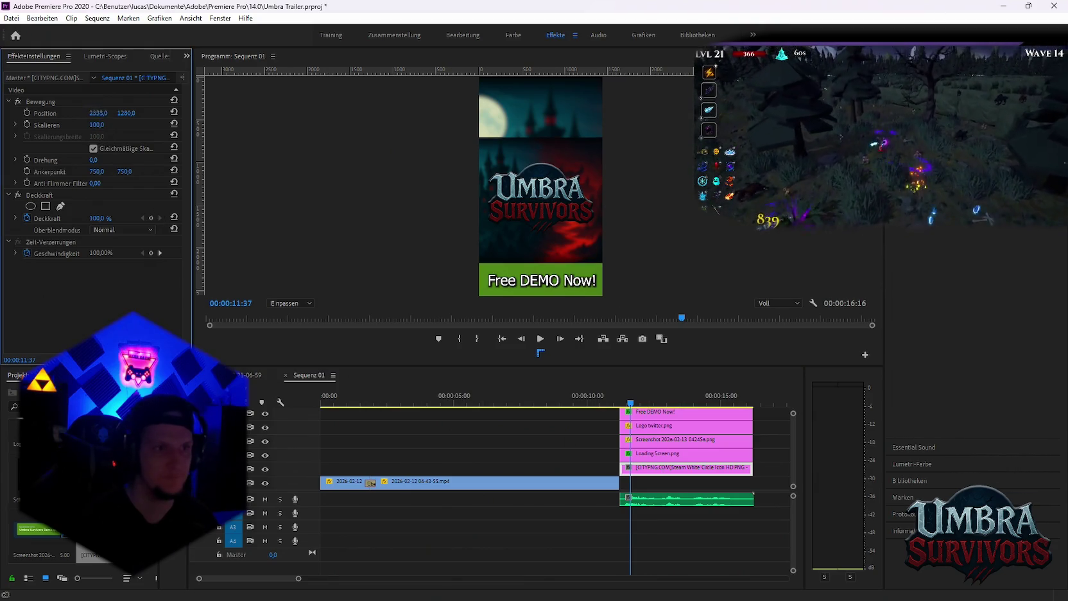
pyautogui.click(45, 114)
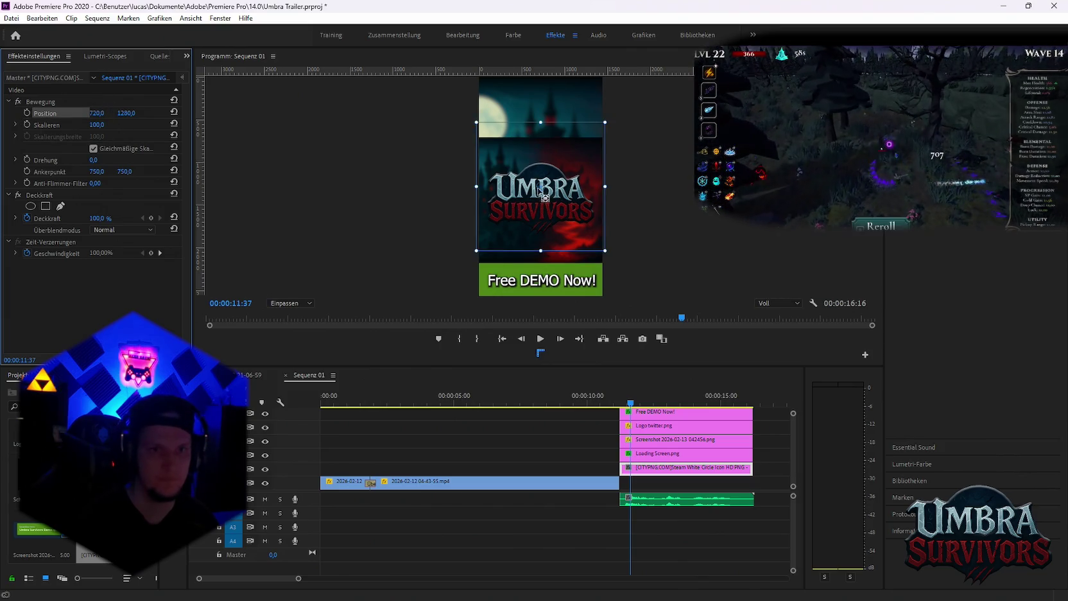
pyautogui.moveTo(669, 467); pyautogui.dragTo(654, 421)
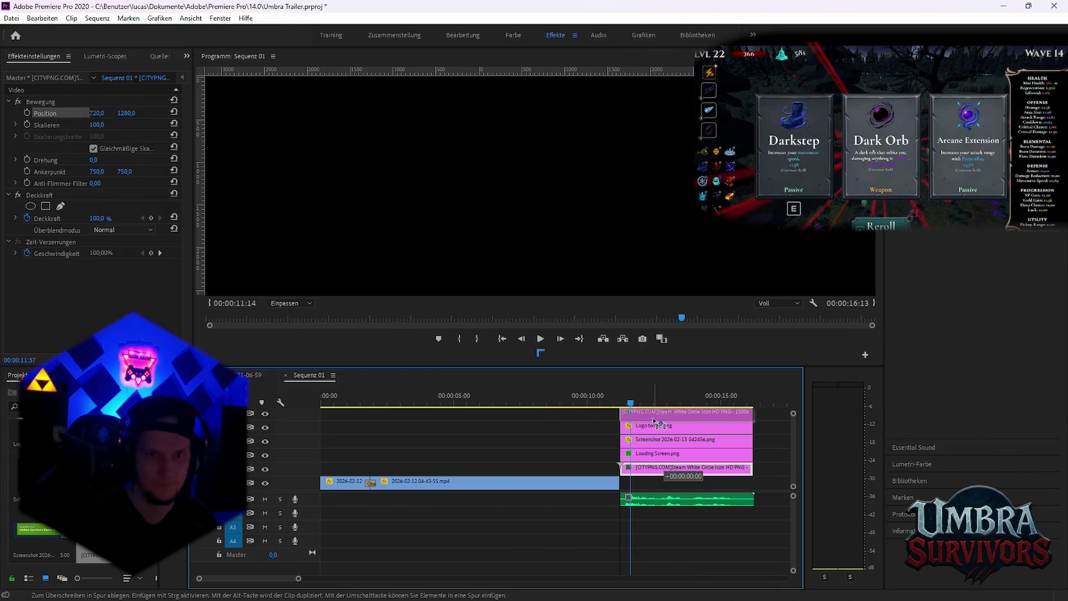
pyautogui.moveTo(659, 421)
pyautogui.mouseDown()
pyautogui.moveTo(732, 442)
pyautogui.moveTo(620, 431)
pyautogui.mouseUp()
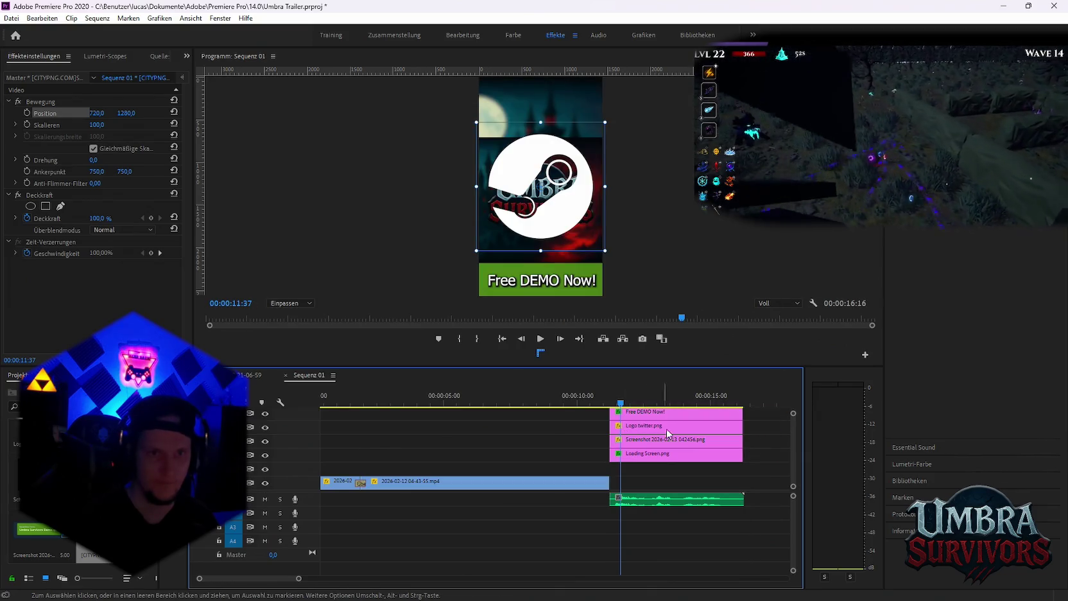
pyautogui.moveTo(540, 122)
pyautogui.mouseDown()
pyautogui.moveTo(540, 157)
pyautogui.moveTo(537, 104)
pyautogui.mouseUp()
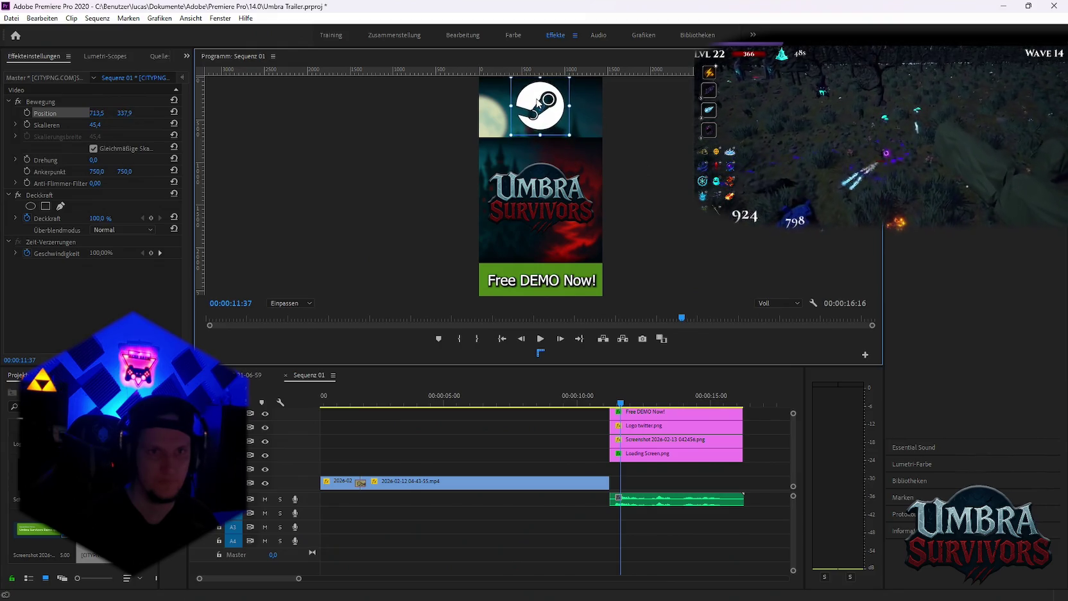
# Play the sequence from the start to check the end card, then collapse the side panel
pyautogui.click(698, 536)
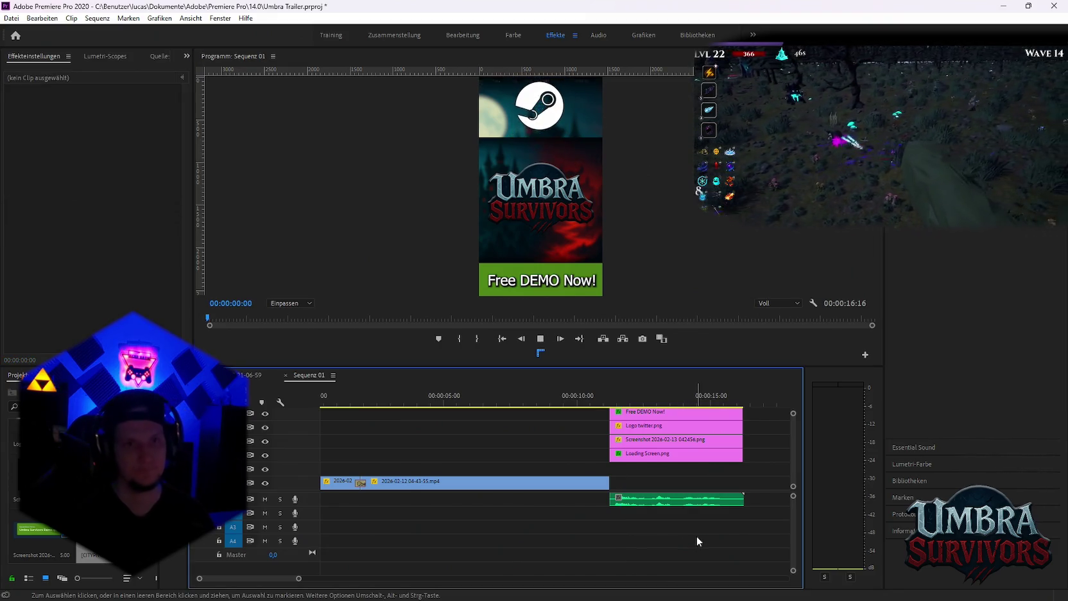
pyautogui.press('Home')
pyautogui.press('space')
pyautogui.click(609, 398)
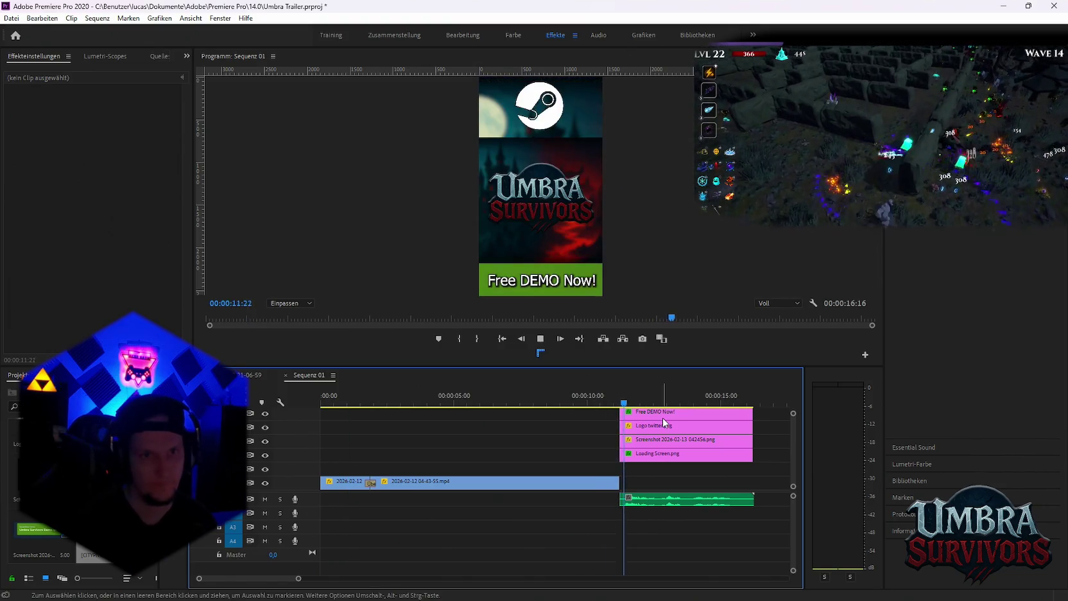
pyautogui.press('space')
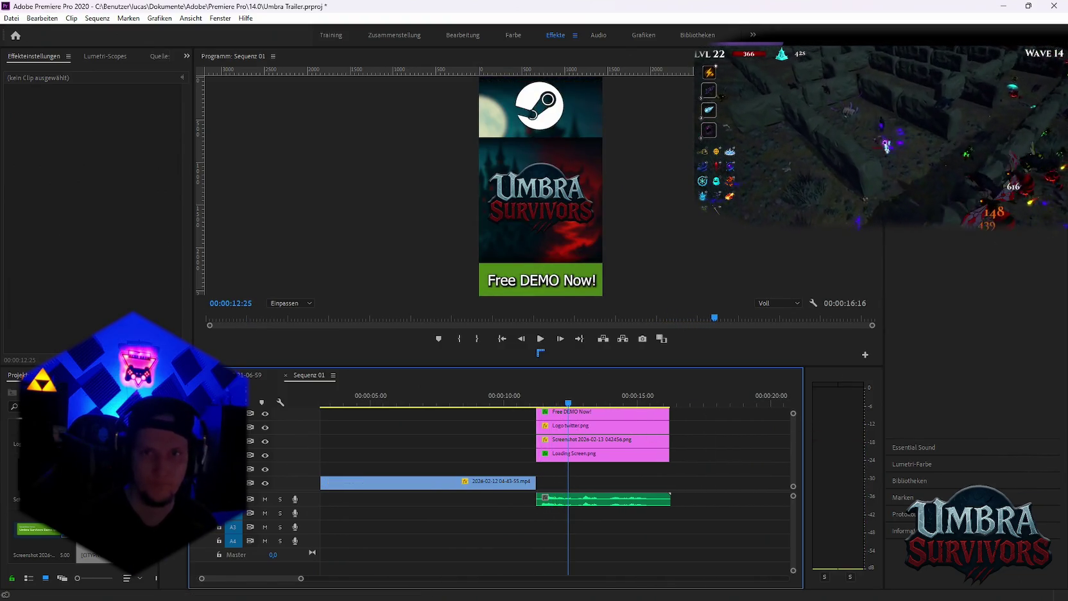
pyautogui.click(911, 209)
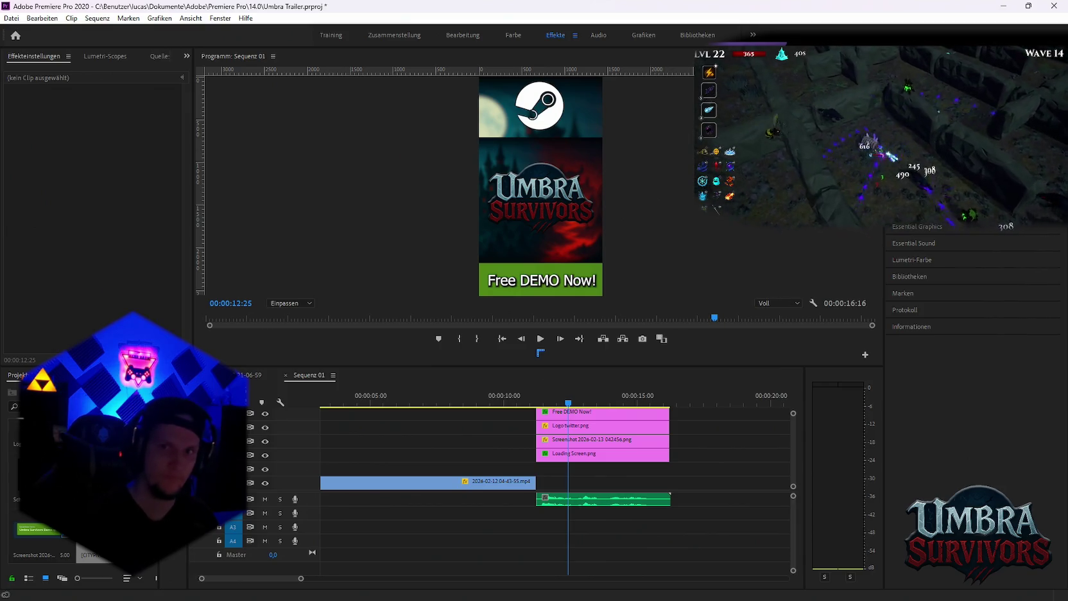
# Apply Übergang zu Schwarz fades to the ends of the end-card clips, including Loading Screen.png
pyautogui.click(911, 209)
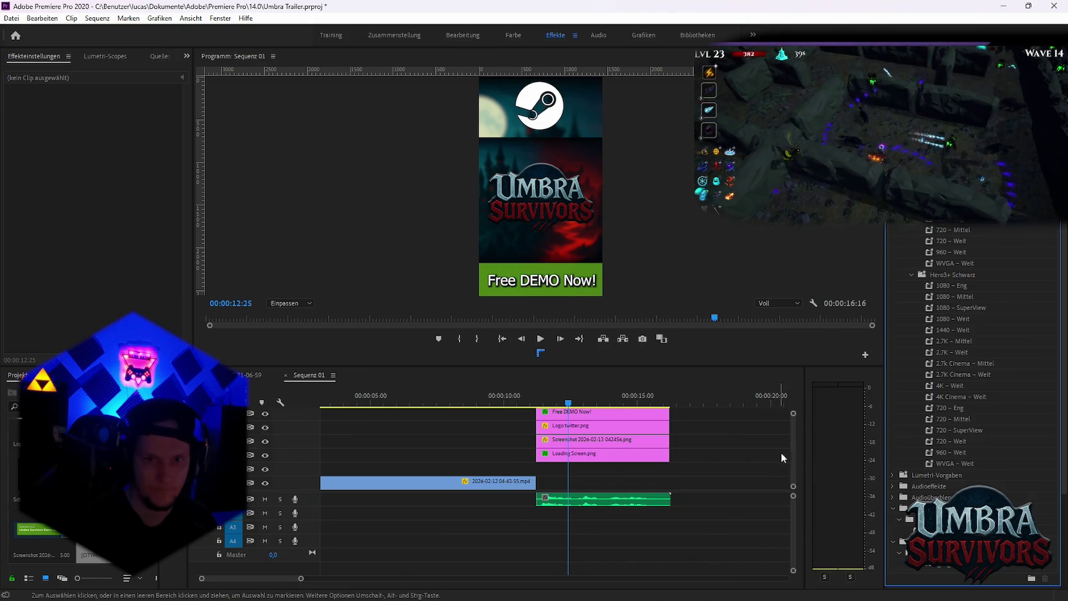
pyautogui.moveTo(490, 366); pyautogui.dragTo(490, 347)
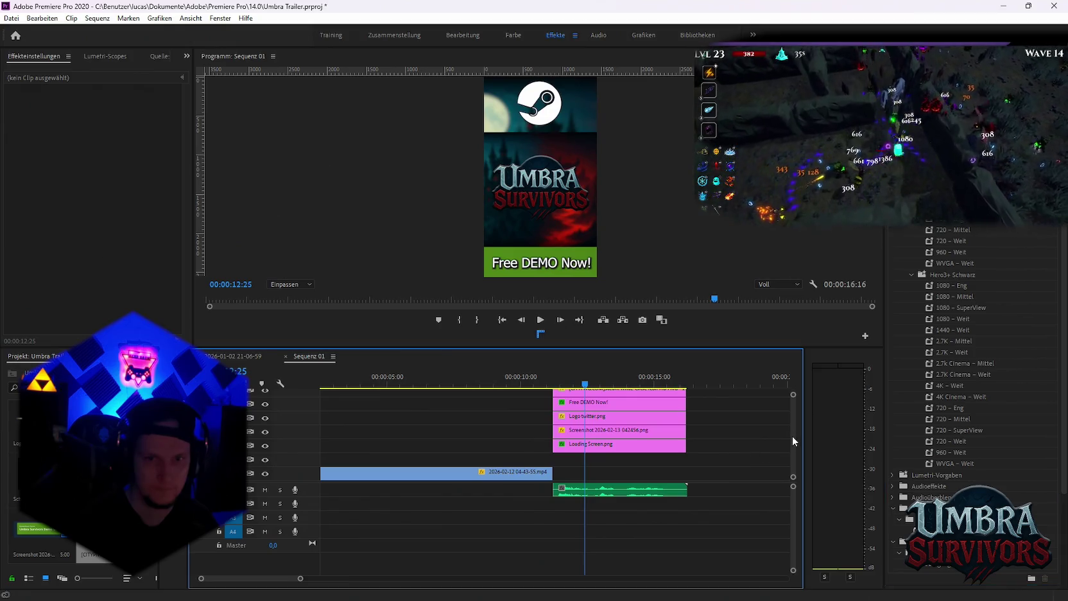
pyautogui.moveTo(792, 436); pyautogui.dragTo(790, 436)
pyautogui.scroll(1, 788, 434)
pyautogui.scroll(1, 788, 435)
pyautogui.click(926, 568)
pyautogui.moveTo(926, 567)
pyautogui.mouseDown()
pyautogui.moveTo(560, 399)
pyautogui.moveTo(560, 455)
pyautogui.mouseUp()
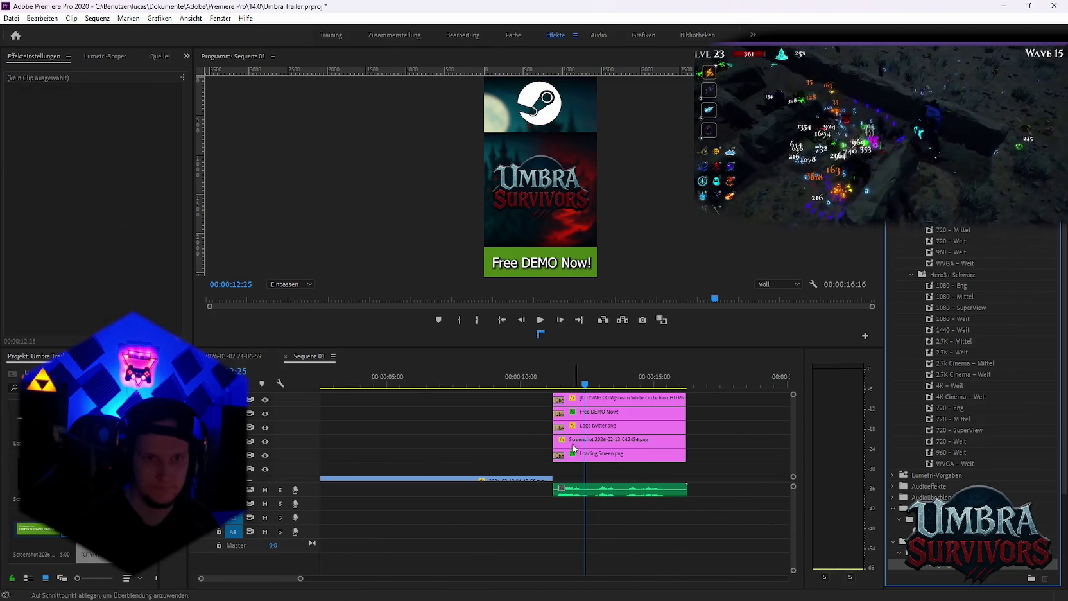
pyautogui.moveTo(680, 458); pyautogui.dragTo(682, 399)
# Preview the end card and lengthen the top clip's fade to 00:00:00:49
pyautogui.click(531, 379)
pyautogui.press('space')
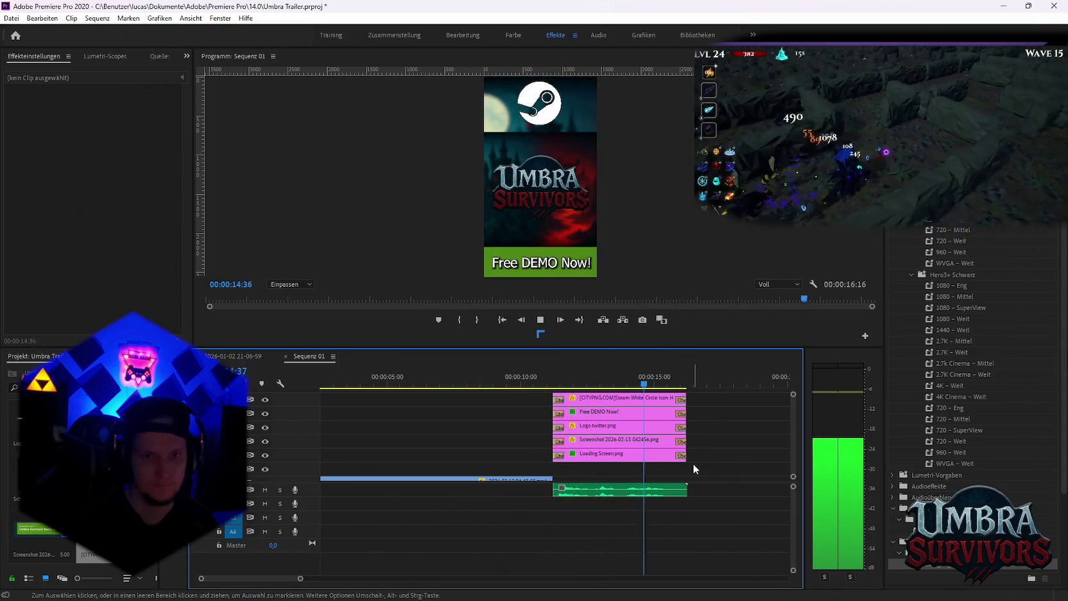
pyautogui.press('space')
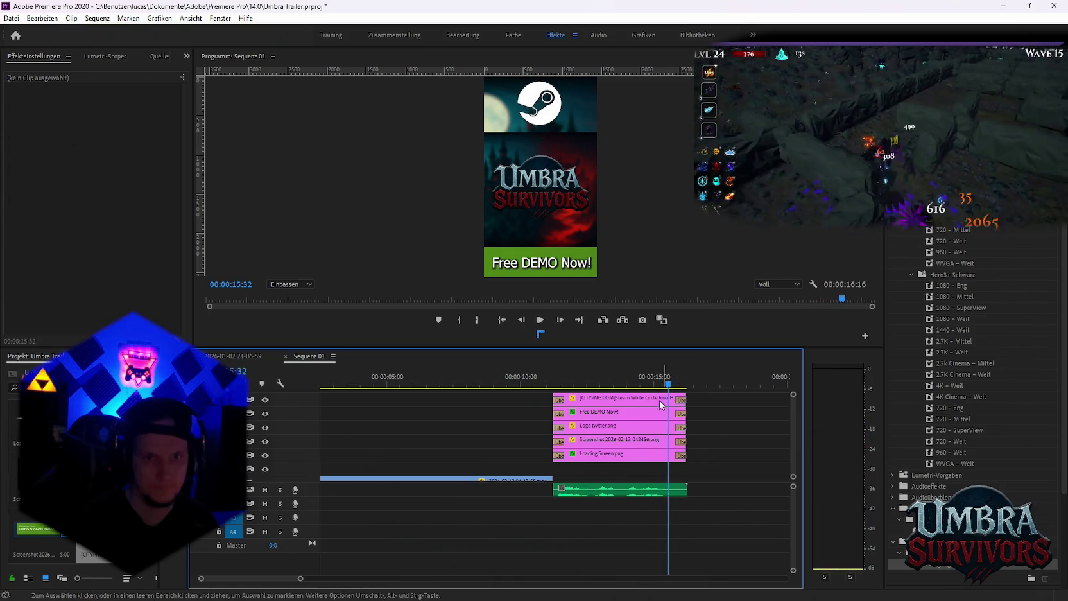
pyautogui.click(652, 402)
pyautogui.moveTo(676, 400)
pyautogui.mouseDown()
pyautogui.moveTo(667, 413)
pyautogui.moveTo(672, 456)
pyautogui.mouseUp()
# Replay the end card with the longer fades and zoom the timeline out to the whole sequence
pyautogui.press('Up')
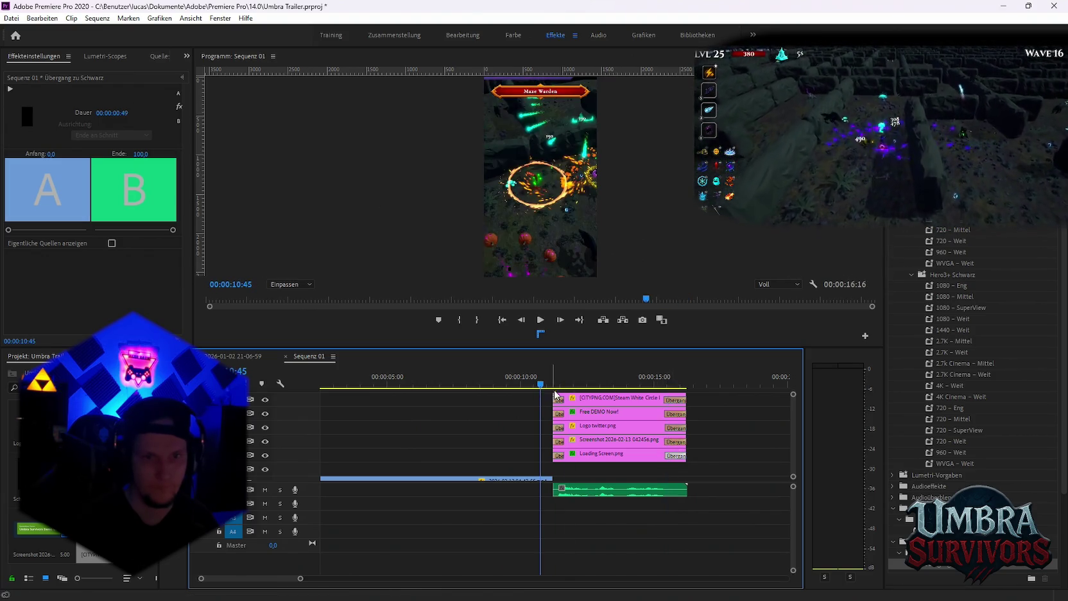
pyautogui.press('space')
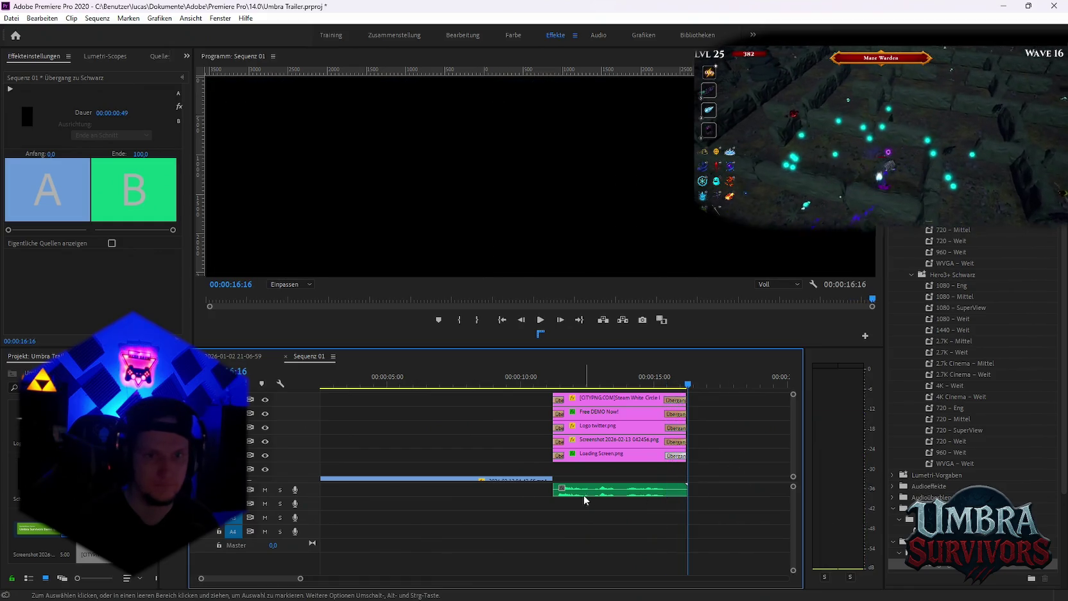
pyautogui.press('-')
pyautogui.press('-')
pyautogui.press('=')
pyautogui.press('=')
pyautogui.press('=')
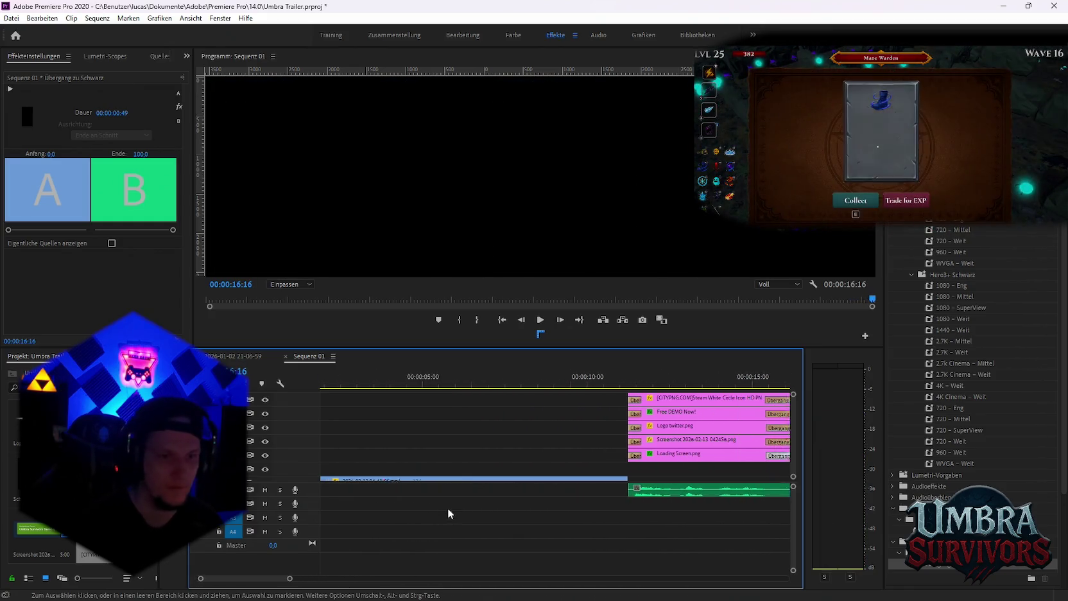
pyautogui.moveTo(795, 462); pyautogui.dragTo(795, 478)
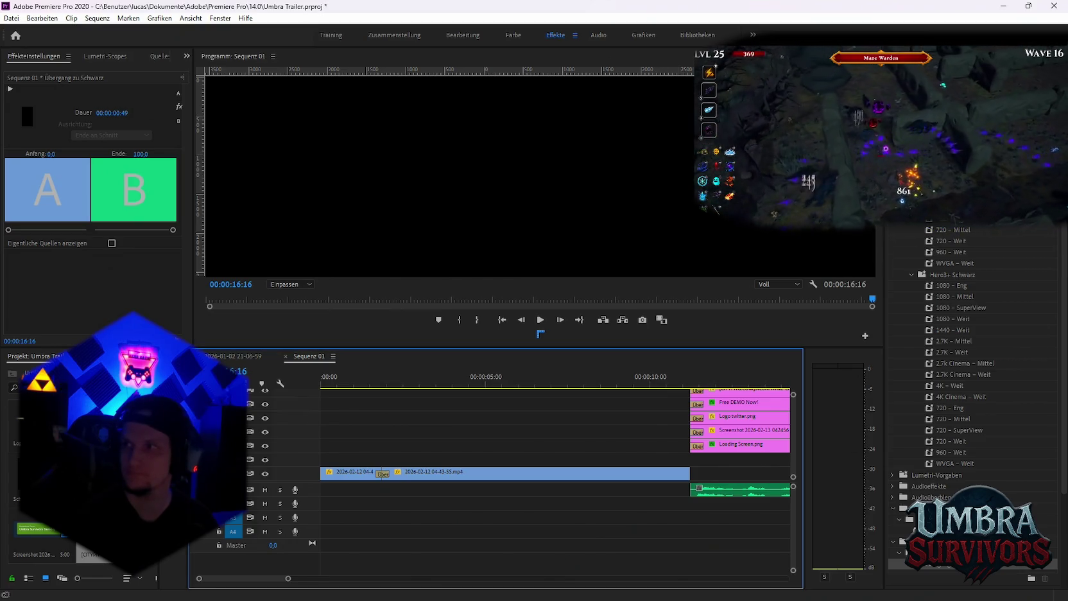
pyautogui.hotkey('alt', 'Tab')
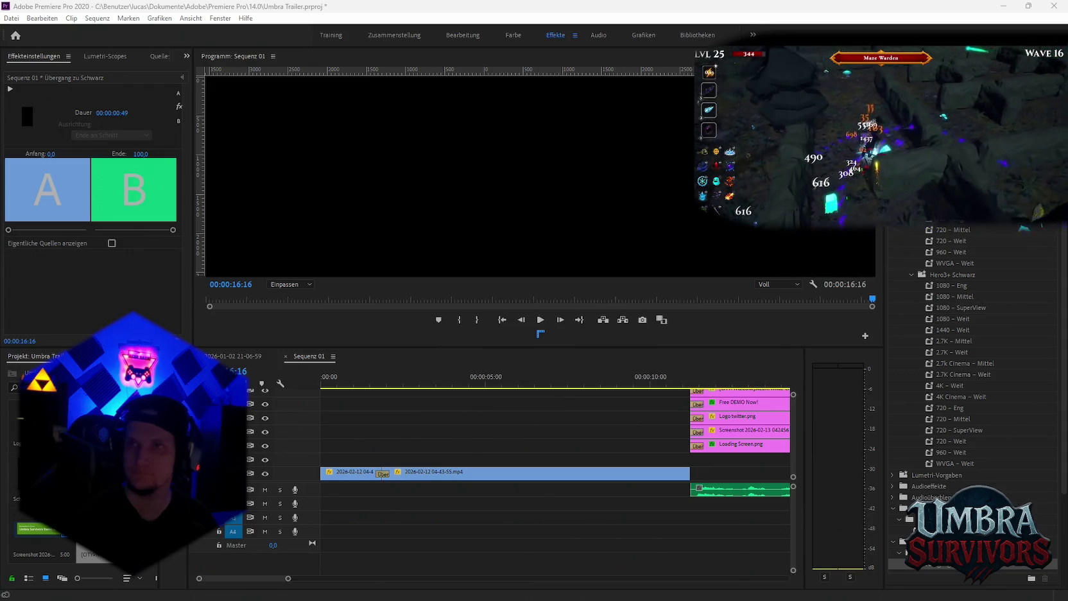
pyautogui.press('-')
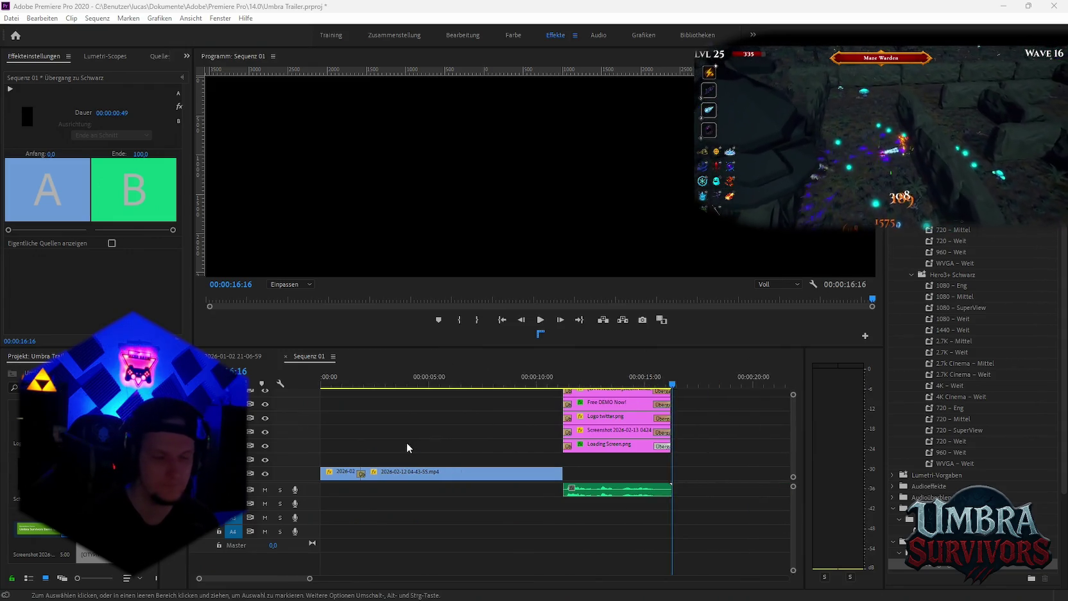
pyautogui.press('-')
# Search Unity's project assets for 'forest', select Stage_Forest Musik, then return to Premiere
pyautogui.click(704, 589)
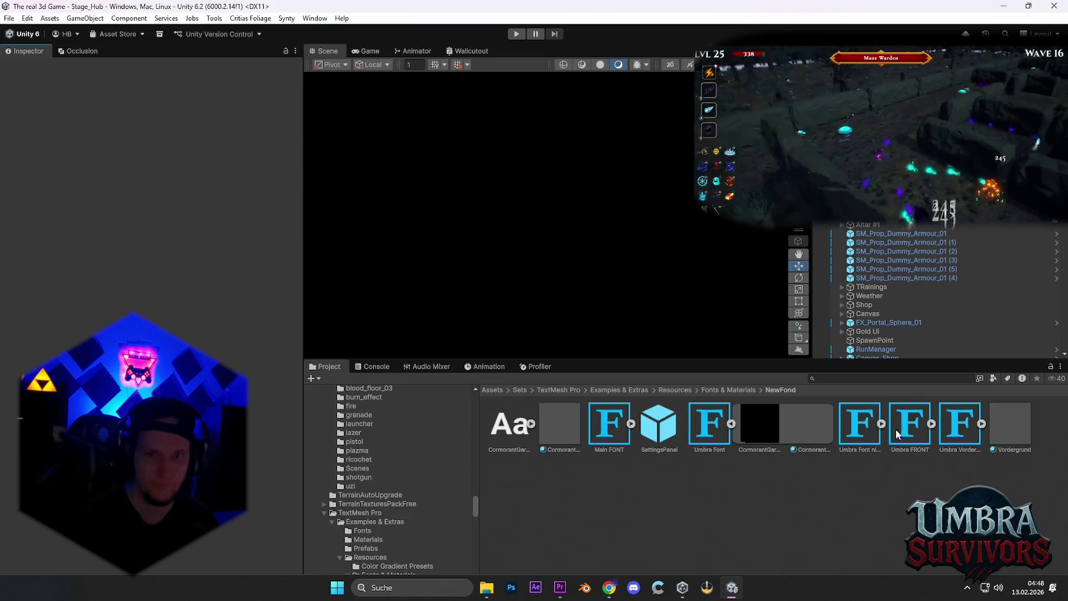
pyautogui.click(860, 376)
pyautogui.write('forest')
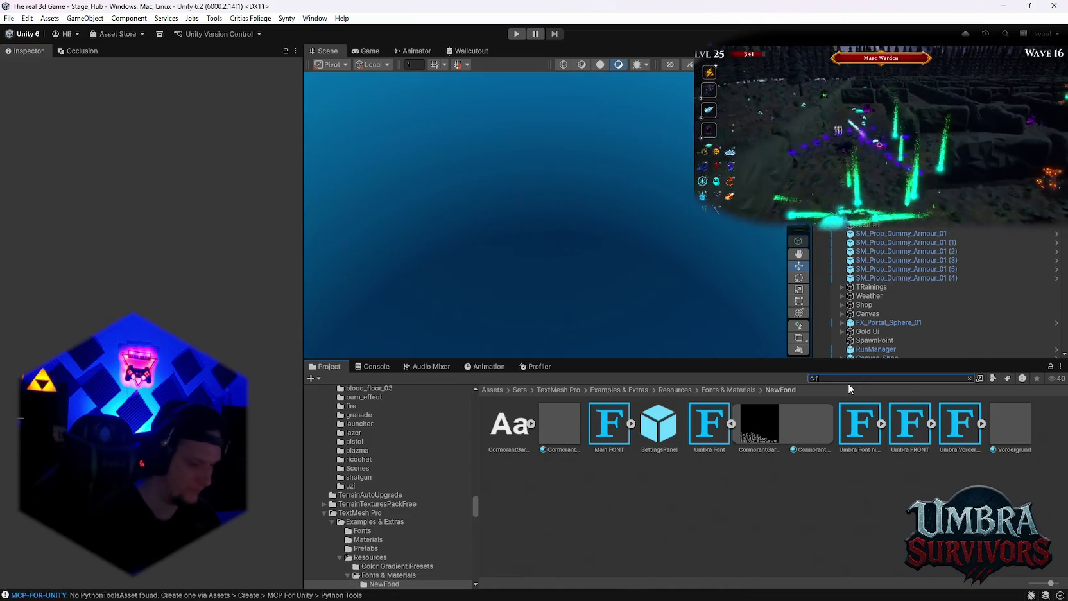
pyautogui.scroll(-3, 719, 476)
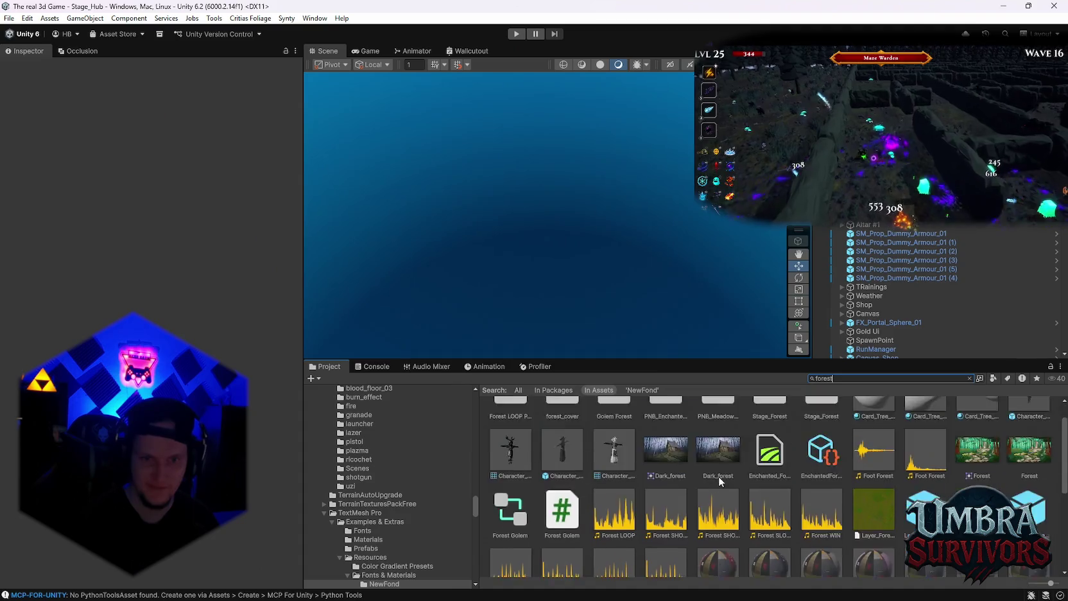
pyautogui.scroll(-3, 692, 475)
pyautogui.click(666, 545)
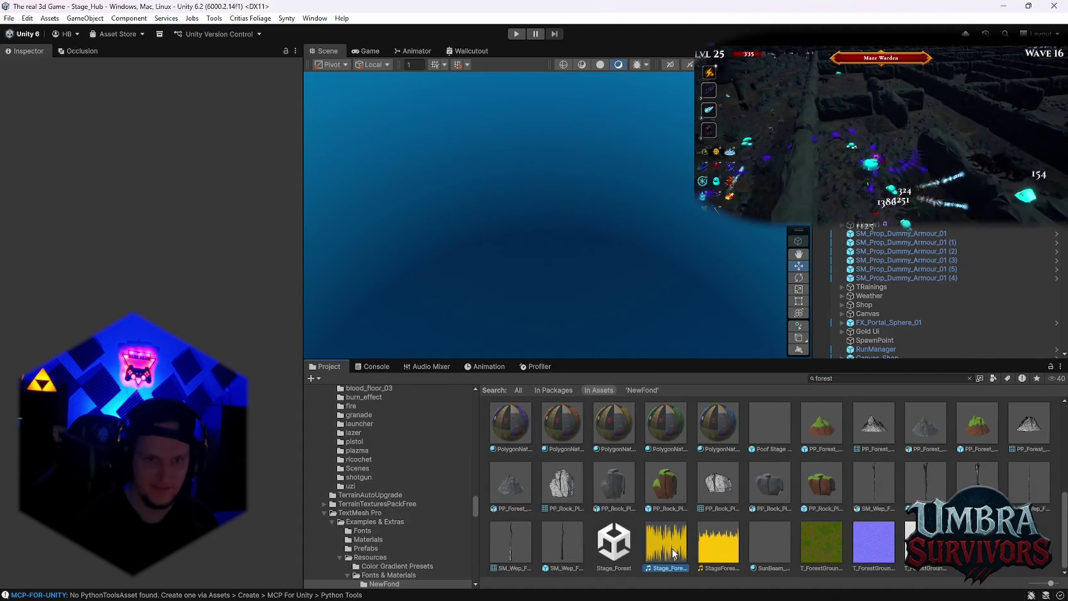
pyautogui.rightClick(668, 547)
pyautogui.press('Escape')
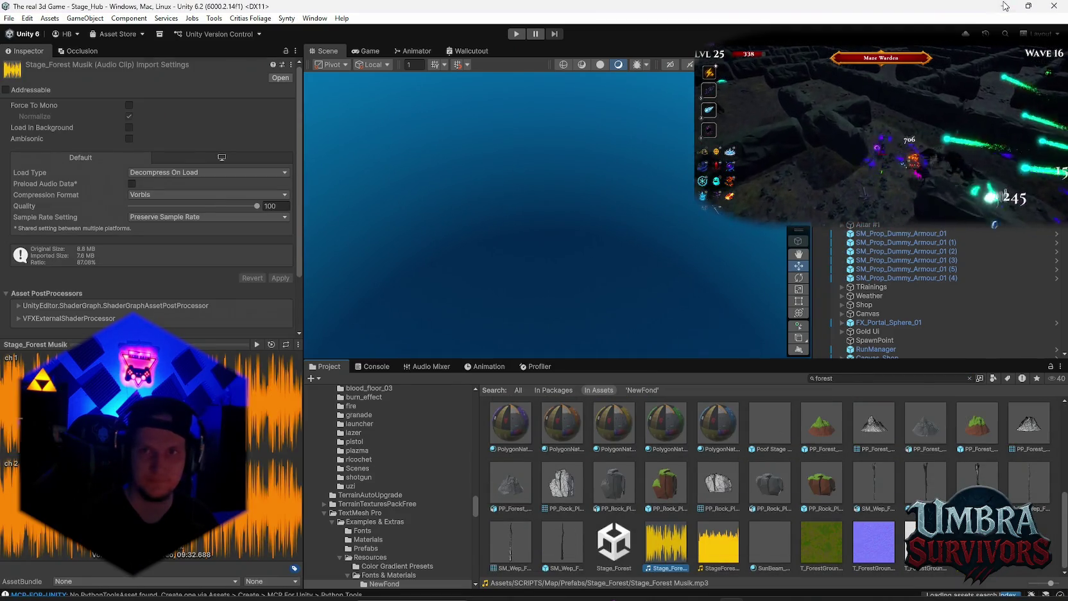
pyautogui.click(487, 588)
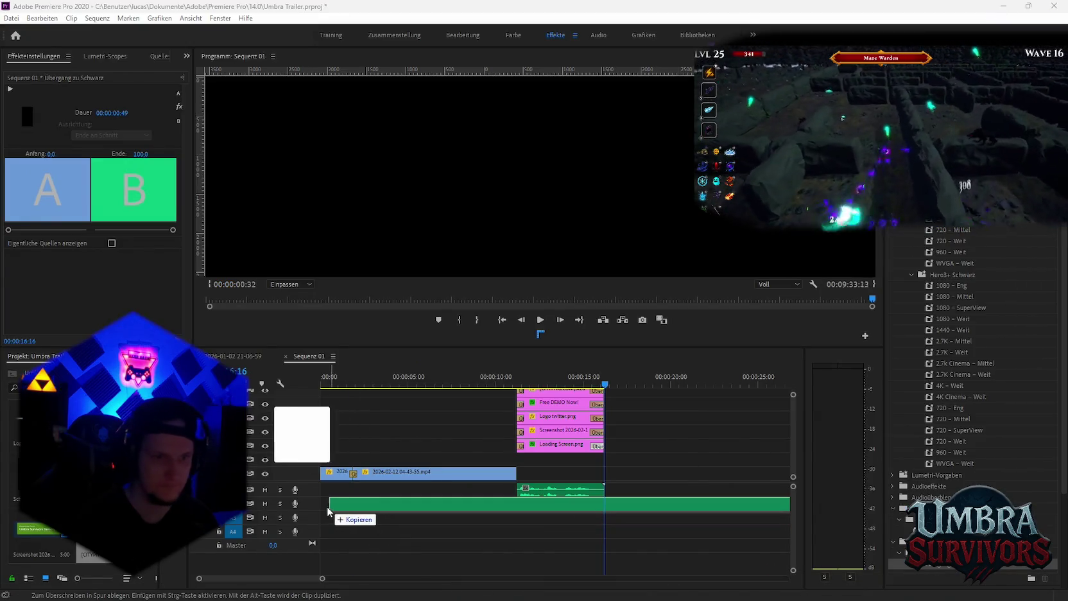
# Place the Stage_Forest music on audio track A2 starting at 0:00
pyautogui.moveTo(731, 485); pyautogui.dragTo(327, 502)
pyautogui.press('-')
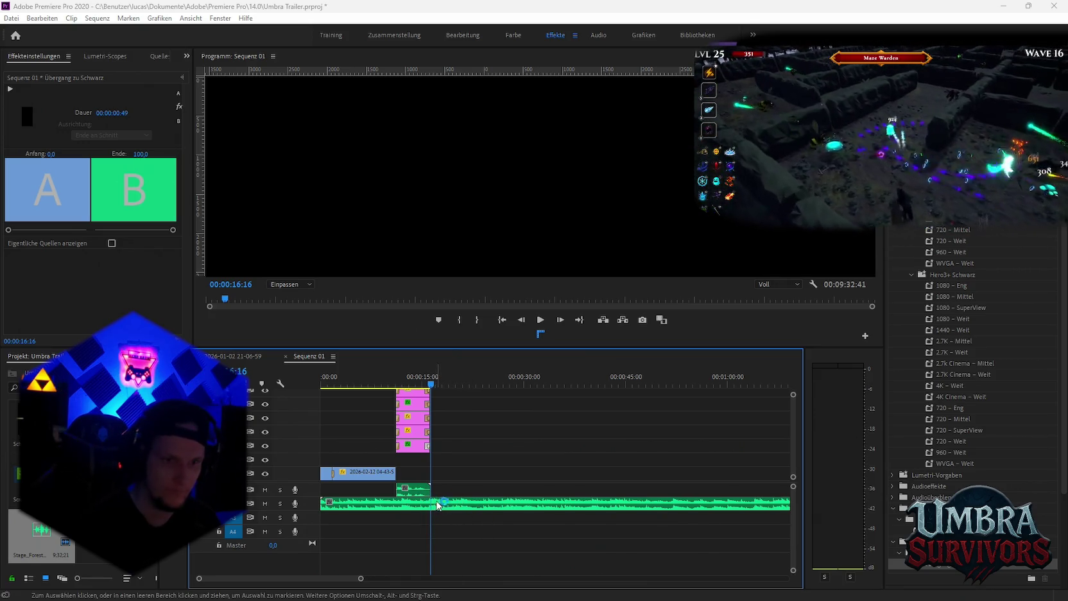
pyautogui.press('-')
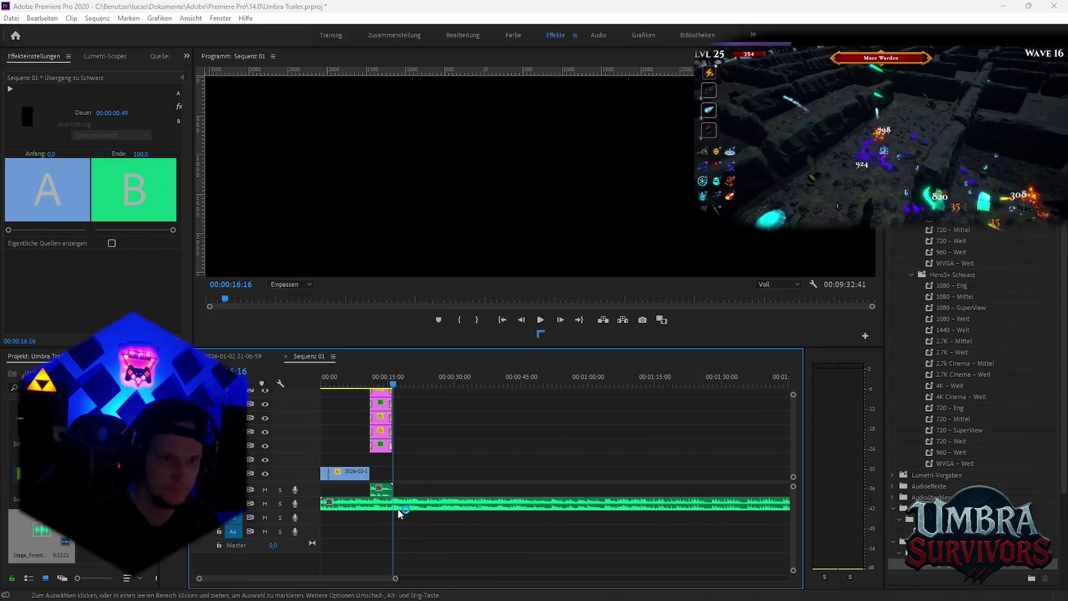
pyautogui.click(429, 531)
# Cut the music at the sequence end, delete the leftover, and add a volume keyframe near its end
pyautogui.press('c')
pyautogui.click(395, 504)
pyautogui.press('v')
pyautogui.click(418, 504)
pyautogui.press('Delete')
pyautogui.press('+')
pyautogui.press('+')
pyautogui.press('+')
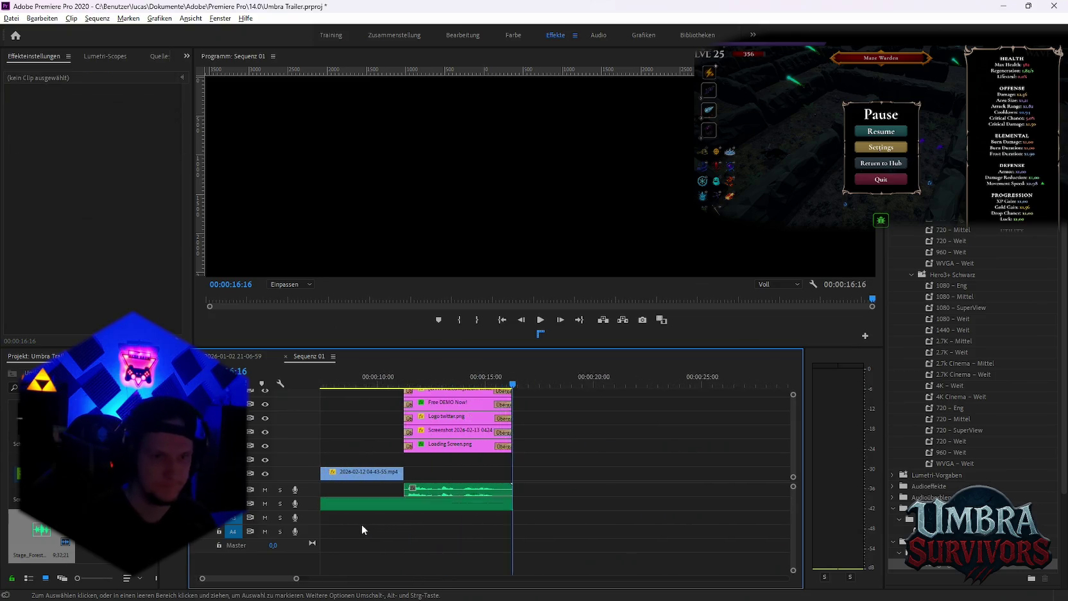
pyautogui.press('+')
pyautogui.press('+')
pyautogui.scroll(3, 385, 504)
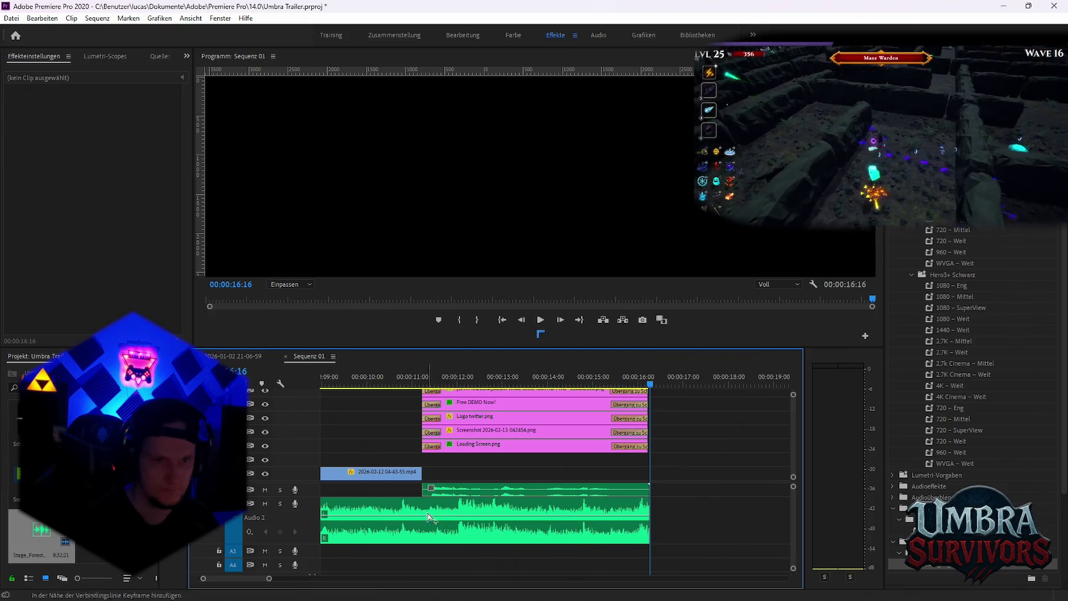
pyautogui.keyDown('ctrl'); pyautogui.click(399, 516); pyautogui.keyUp('ctrl')
# Drop the music's final volume keyframe to −45.2 dB and play the sequence from the start to hear the fade
pyautogui.moveTo(613, 516); pyautogui.dragTo(613, 537)
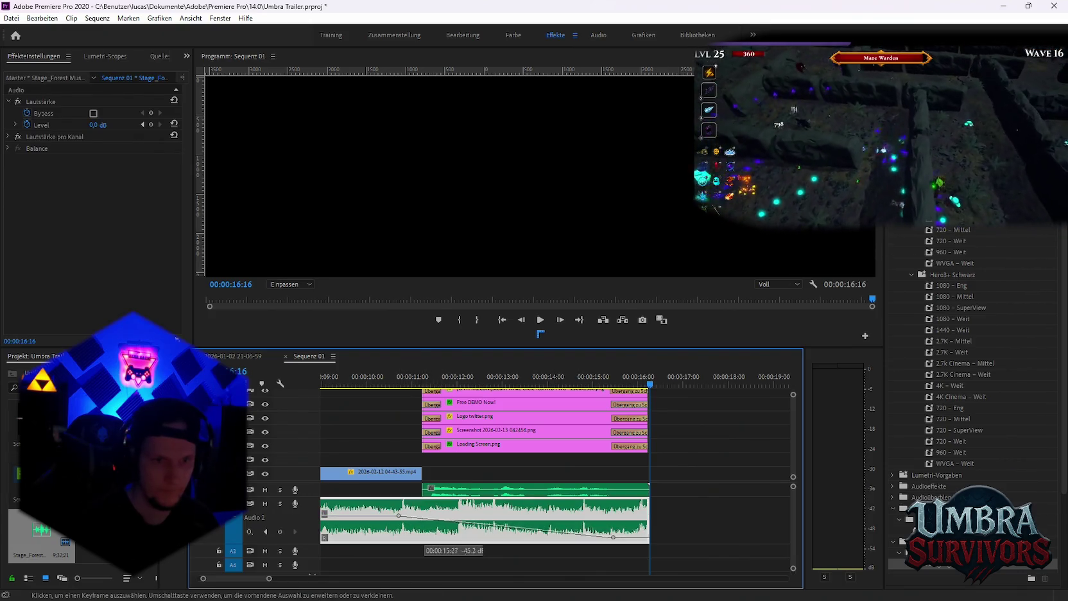
pyautogui.press('-')
pyautogui.press('Home')
pyautogui.press('space')
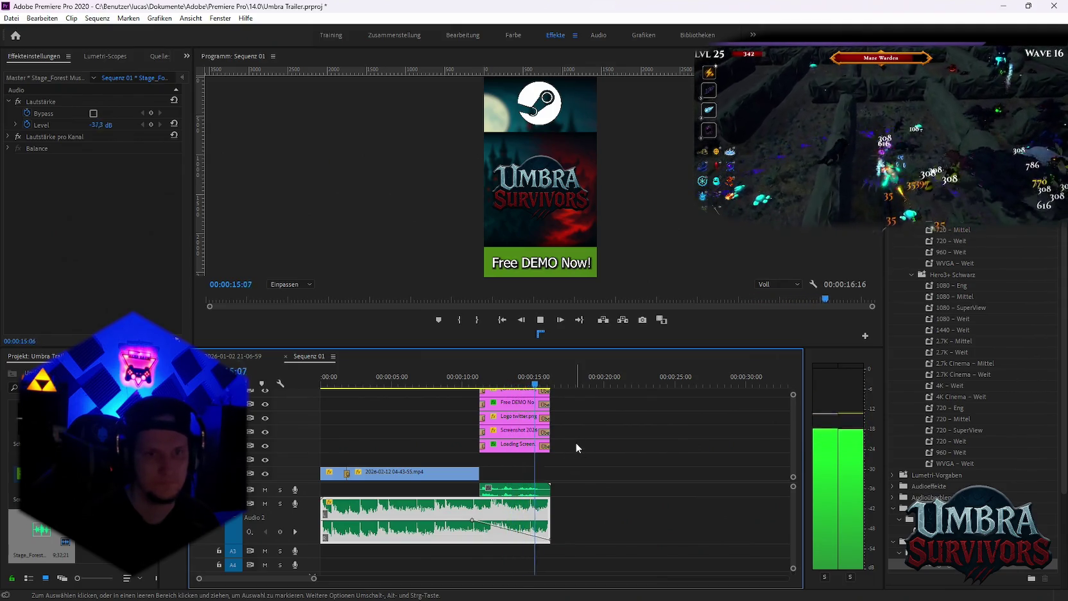
pyautogui.press('space')
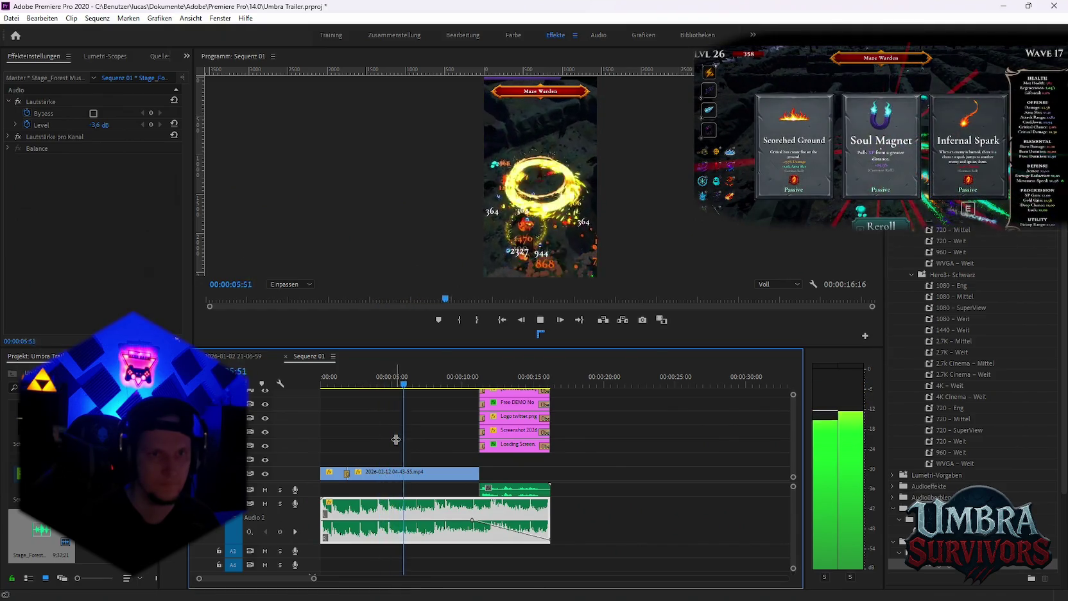
pyautogui.press('space')
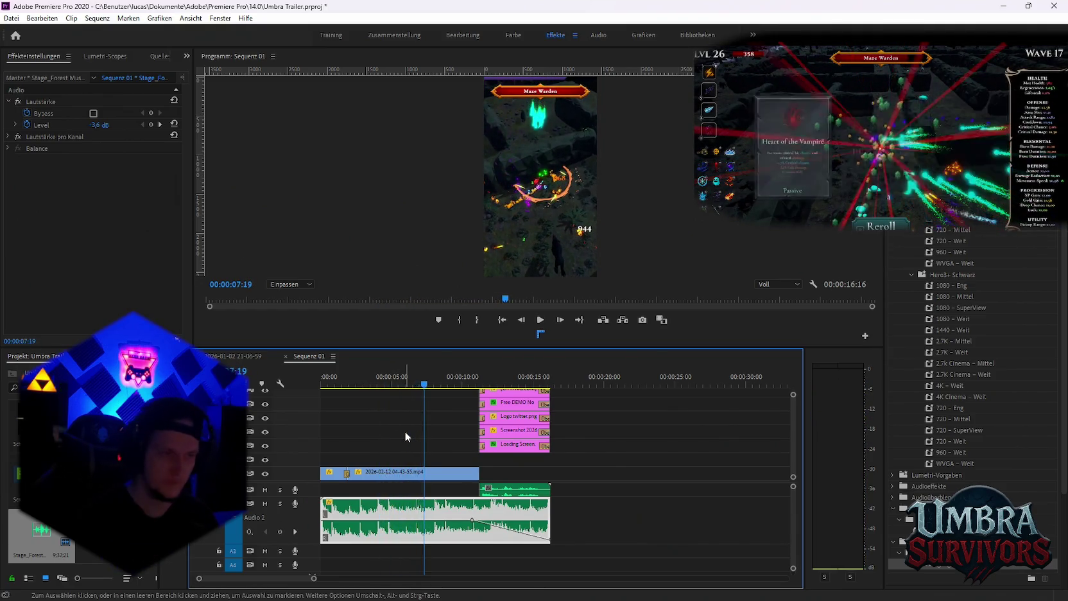
pyautogui.press('-')
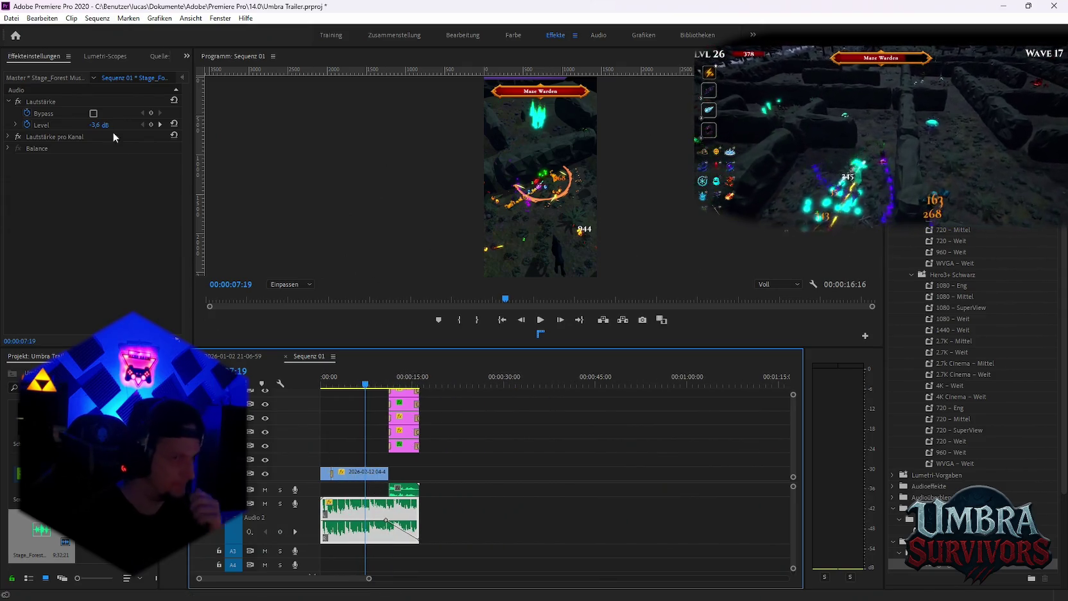
pyautogui.click(12, 18)
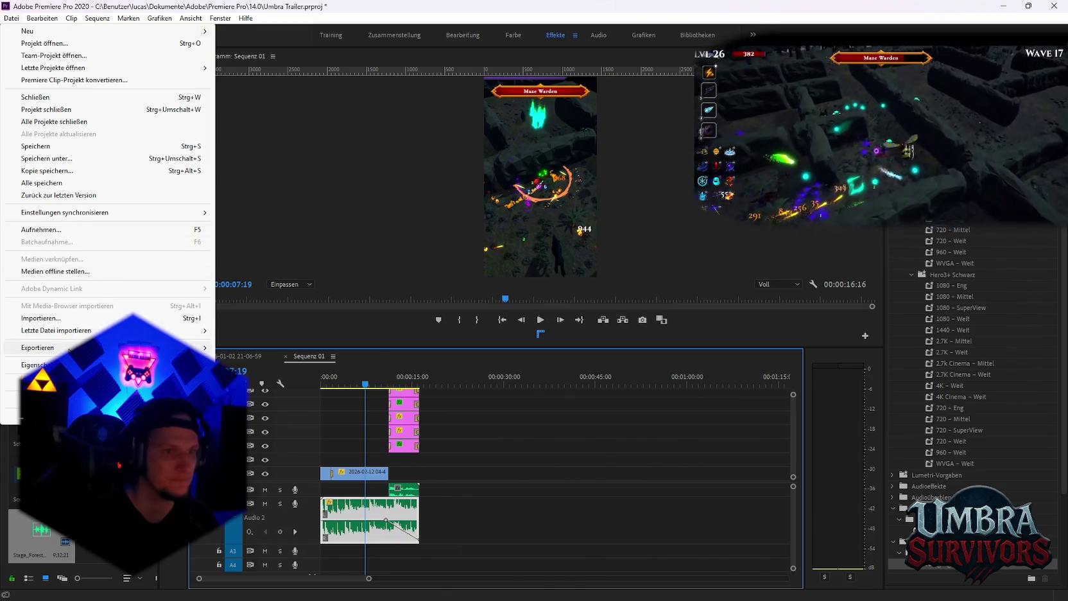
# Open Export Settings with Ctrl+M and bring up the Save As chooser for the output file
pyautogui.click(668, 395)
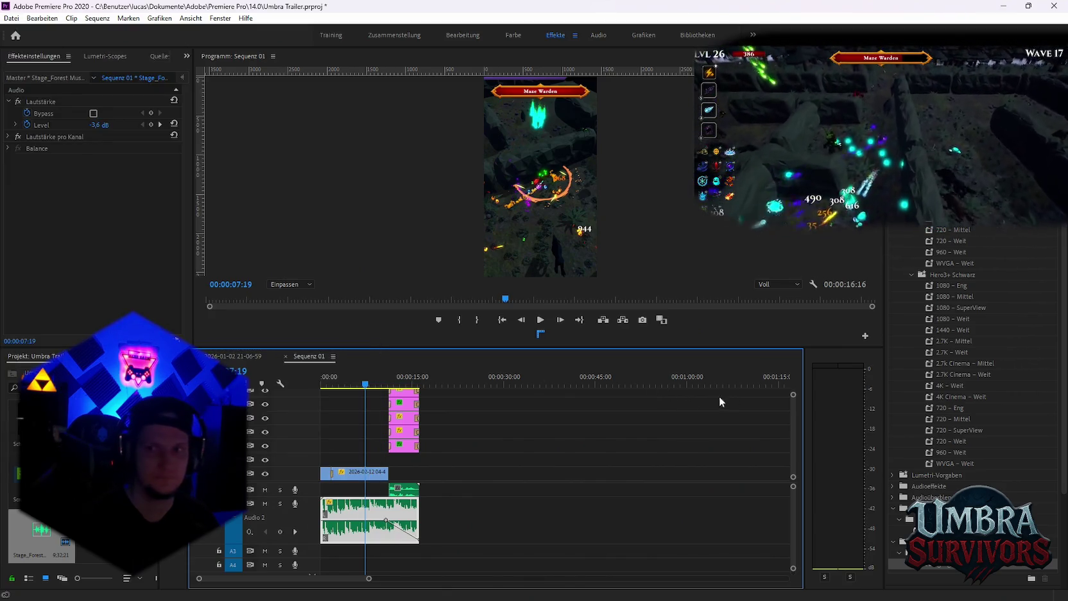
pyautogui.hotkey('ctrl', 'm')
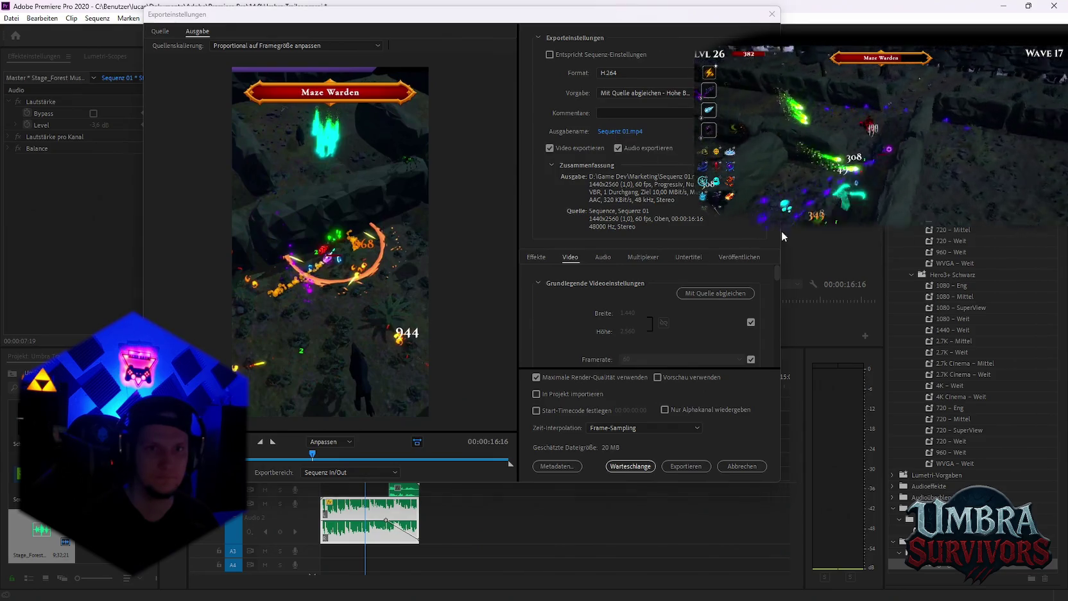
pyautogui.click(620, 131)
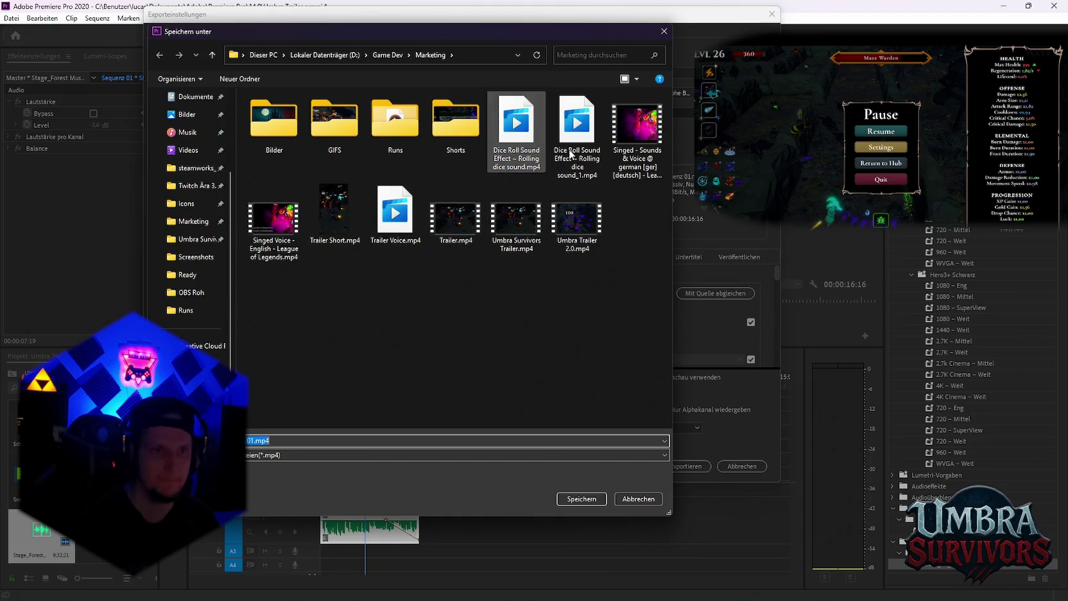
# Create a 'Wurf 1' folder in Marketing\Shorts and save the output there as 'Horden in Umbra.mp4'
pyautogui.click(217, 225)
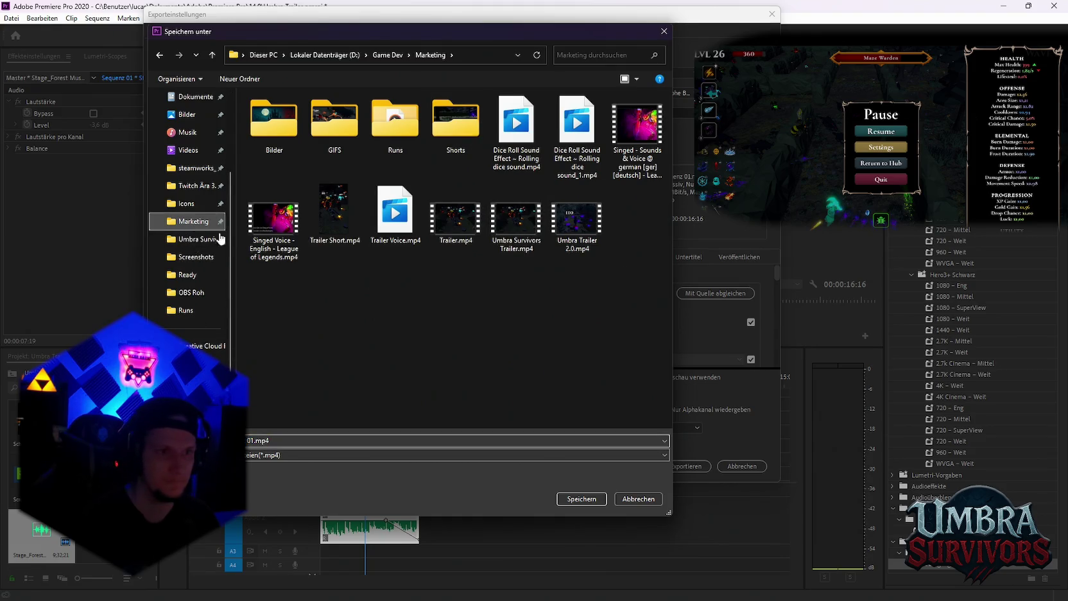
pyautogui.doubleClick(456, 119)
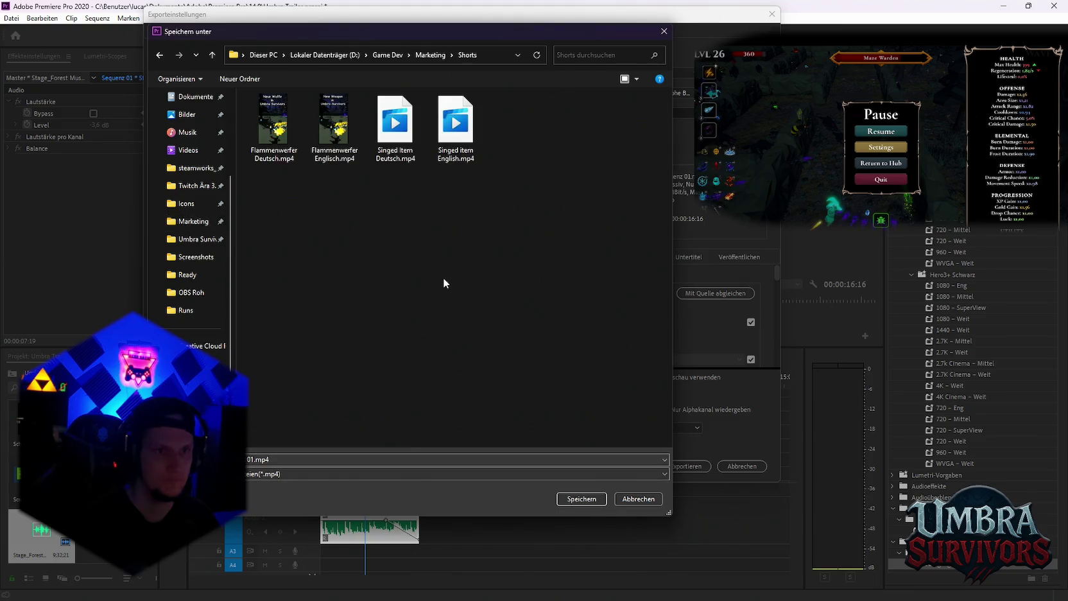
pyautogui.click(288, 459)
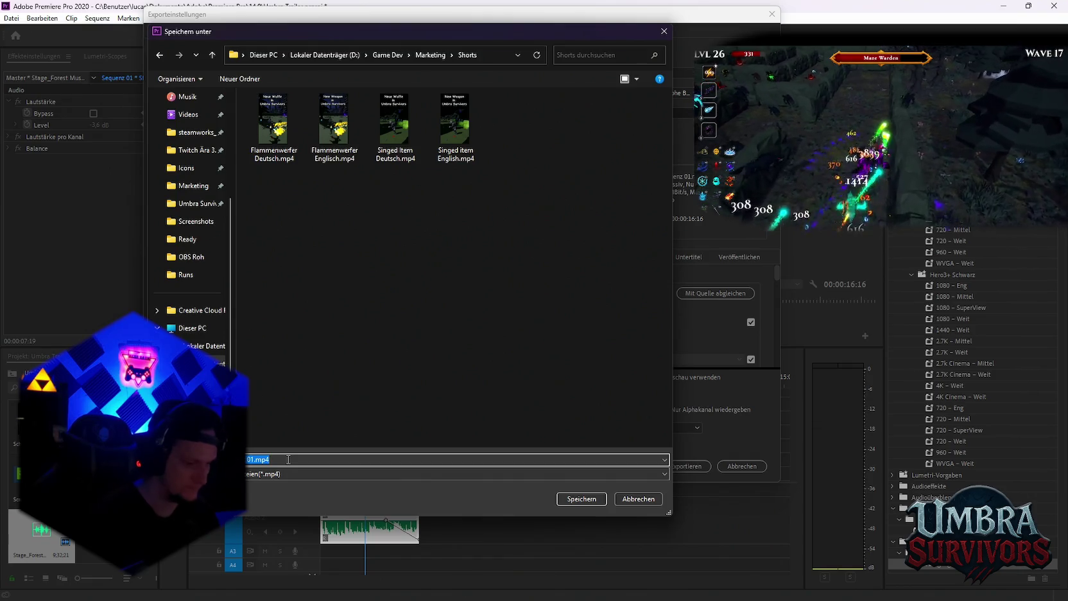
pyautogui.rightClick(337, 244)
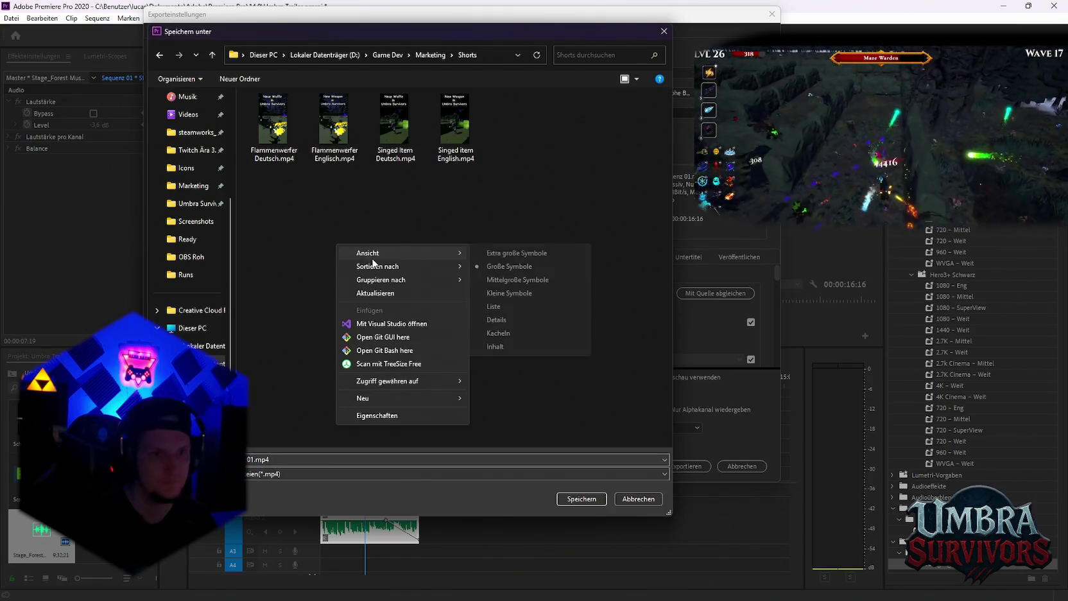
pyautogui.moveTo(403, 398)
pyautogui.click(495, 399)
pyautogui.write('Wurf 1')
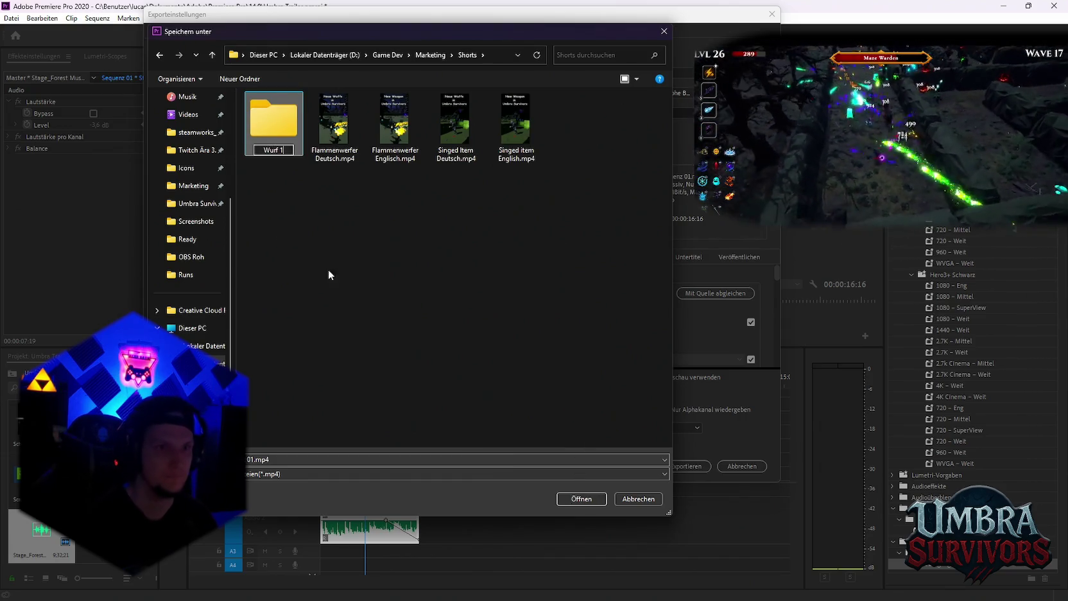
pyautogui.doubleClick(263, 125)
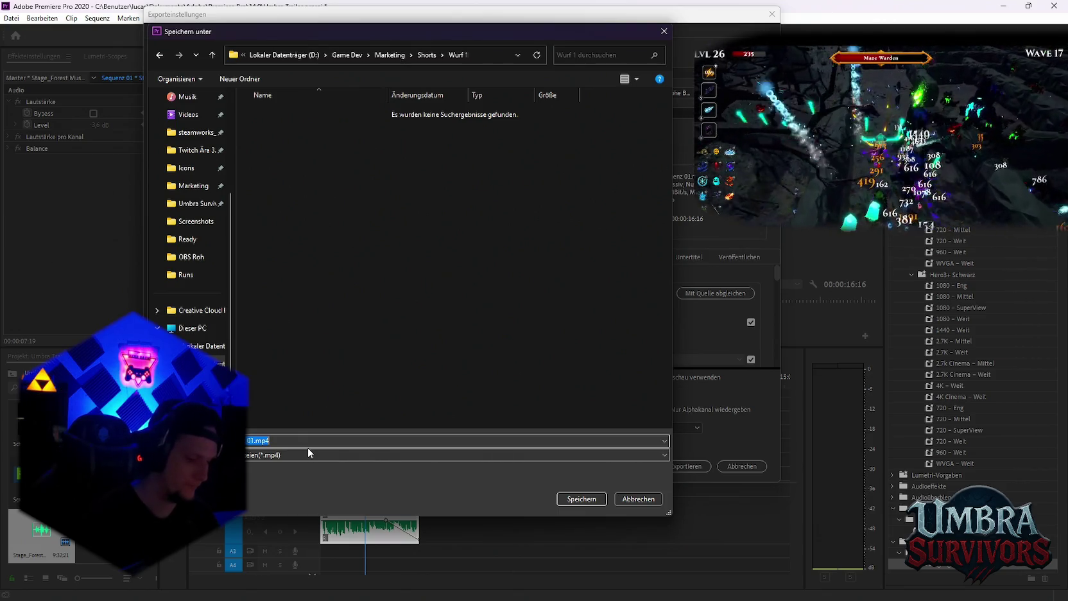
pyautogui.press('BackSpace')
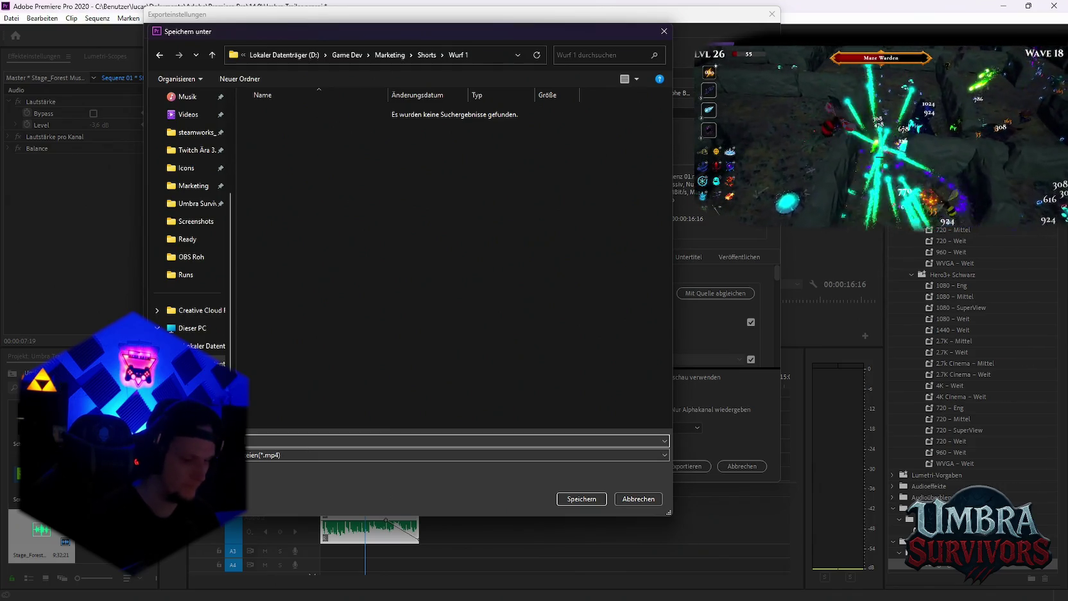
pyautogui.write('n Umbra')
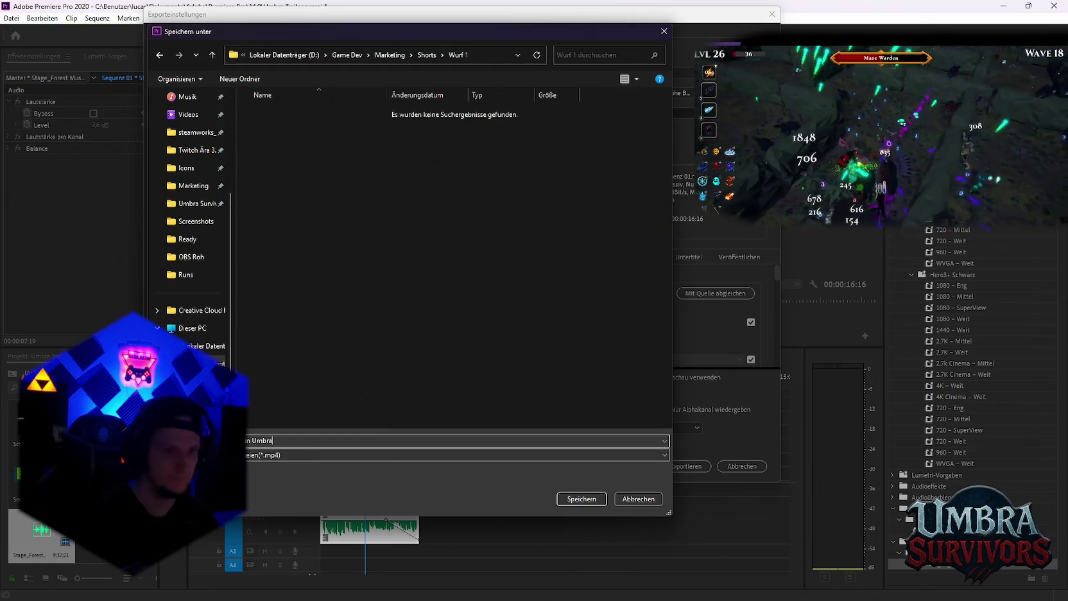
pyautogui.press('Return')
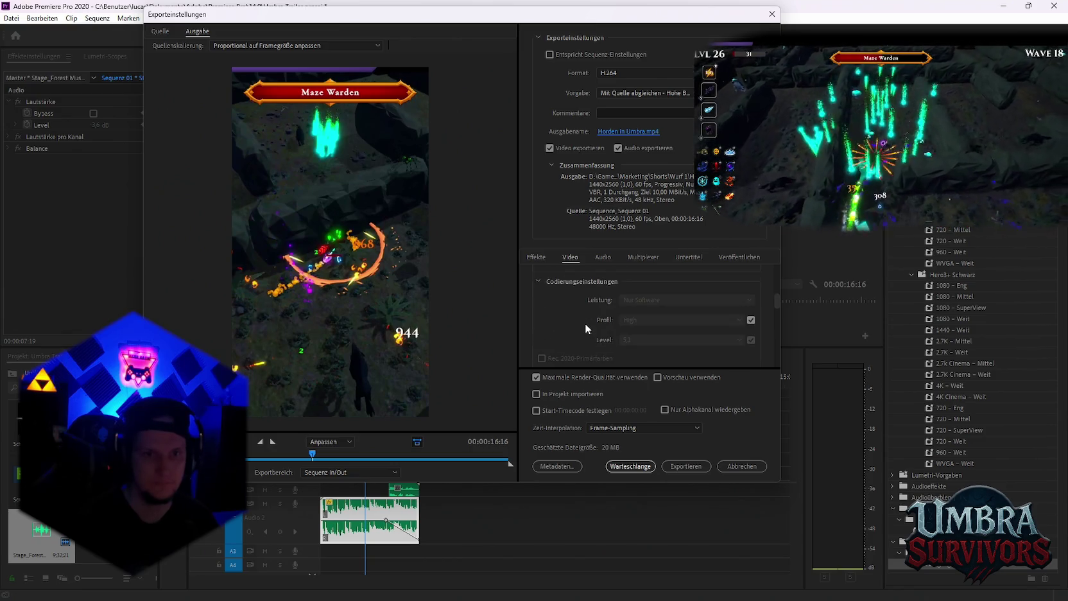
# Set bitrate encoding to CBR at a 100 Mbit/s target and queue the export in Media Encoder
pyautogui.scroll(-5, 586, 322)
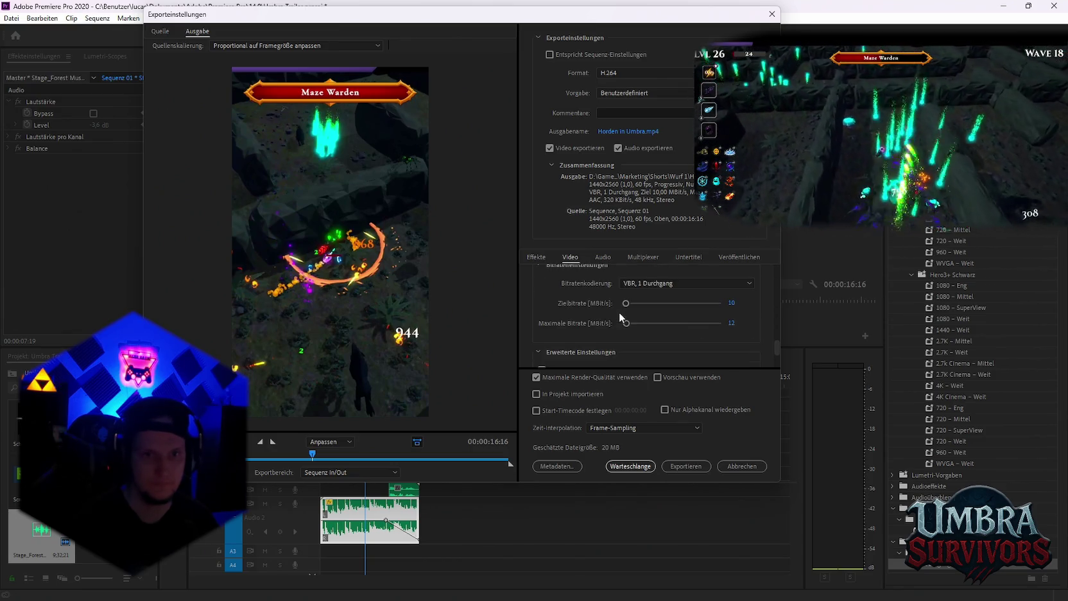
pyautogui.click(659, 284)
pyautogui.click(650, 295)
pyautogui.moveTo(626, 303); pyautogui.dragTo(638, 307)
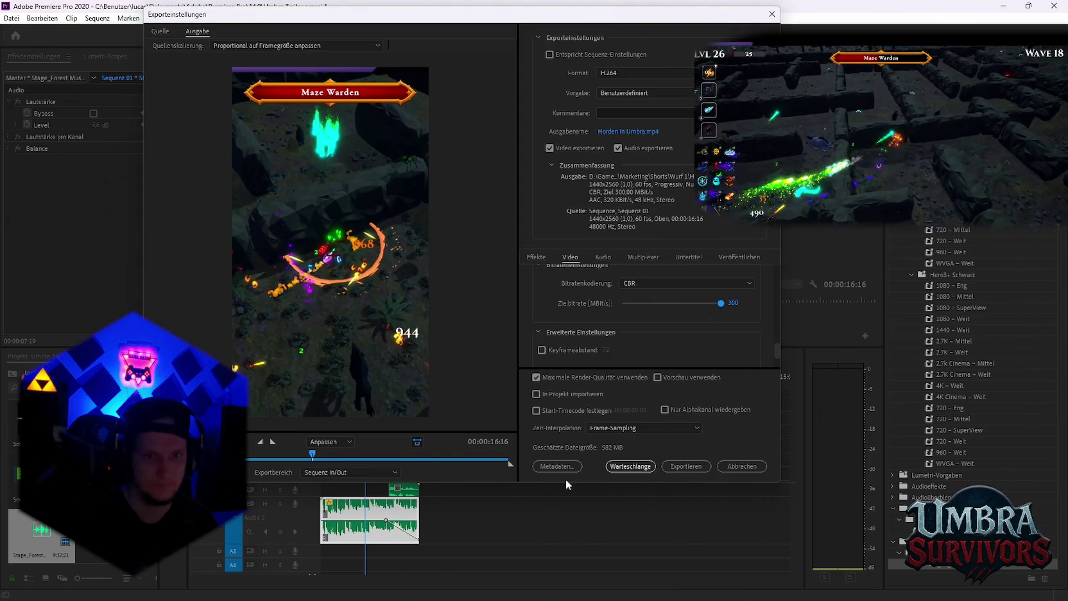
pyautogui.click(630, 466)
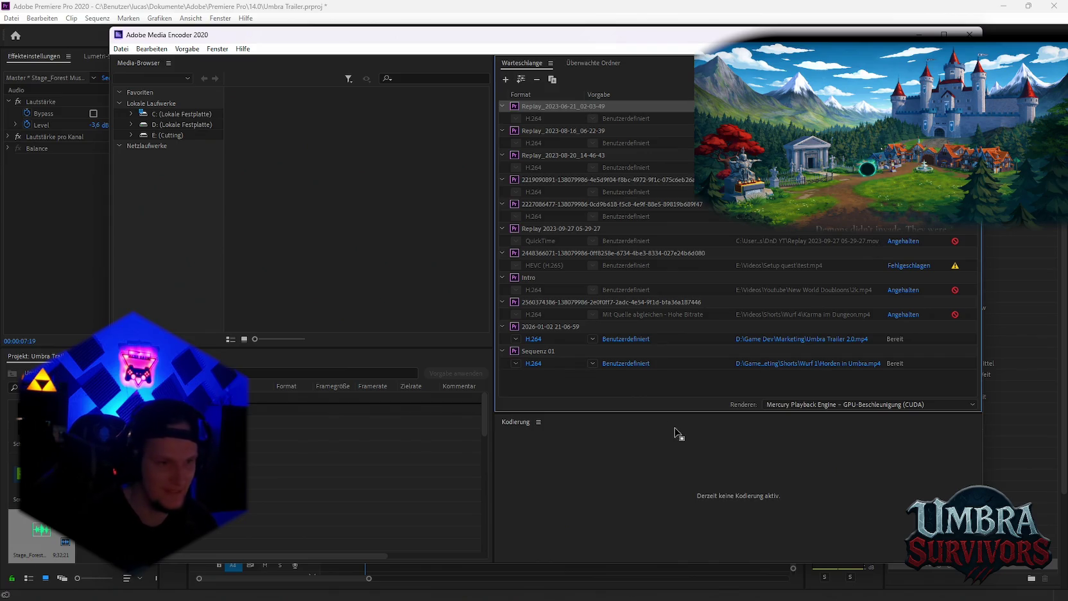
# Bring Media Encoder forward and remove the first Umbra Trailer 2.0 job from the queue
pyautogui.click(571, 580)
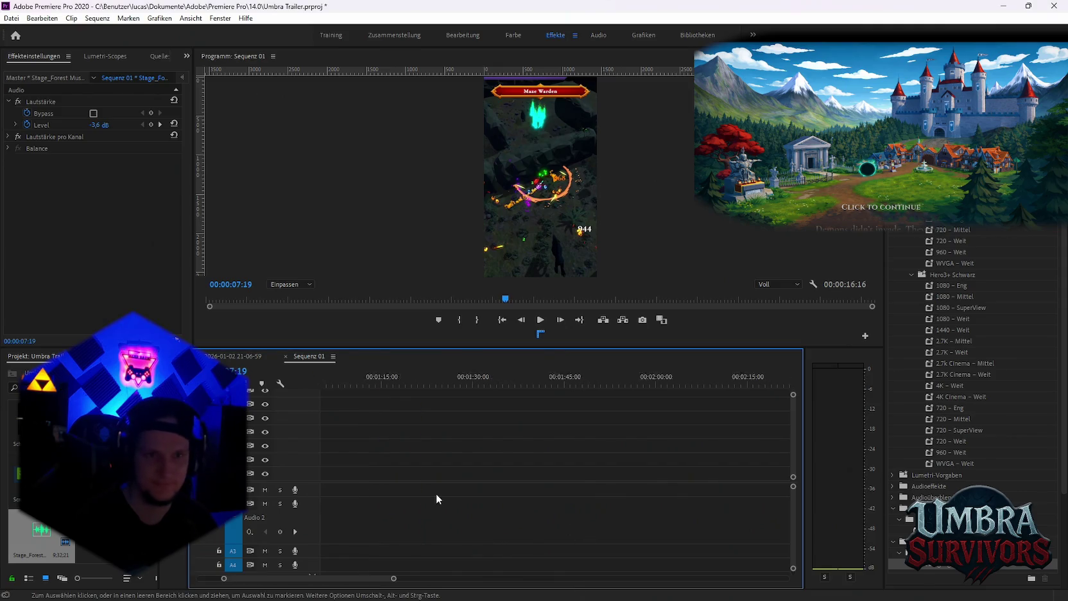
pyautogui.click(743, 588)
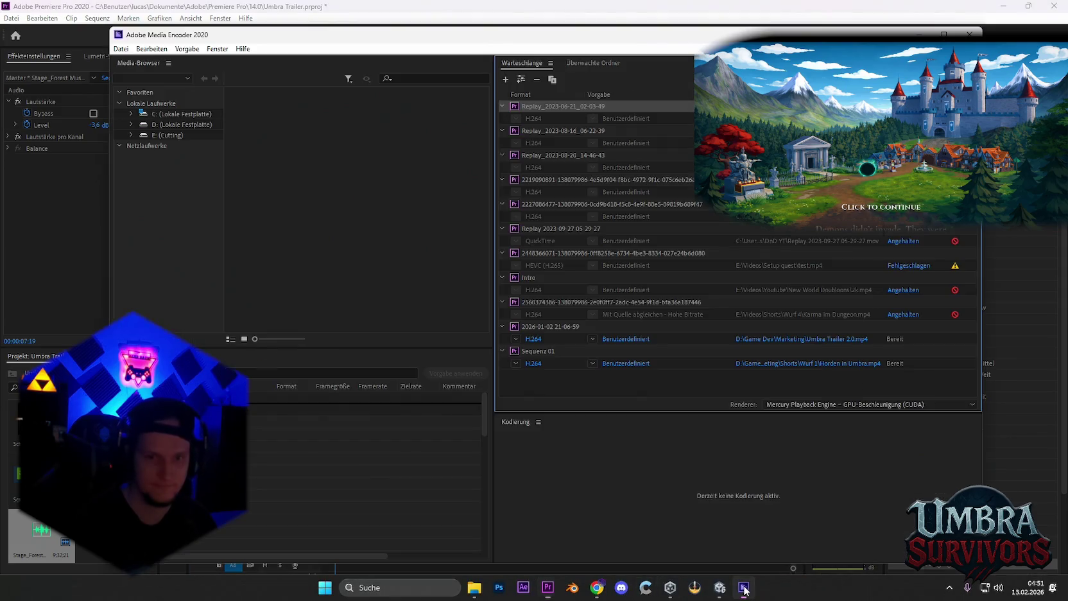
pyautogui.rightClick(742, 340)
pyautogui.click(777, 448)
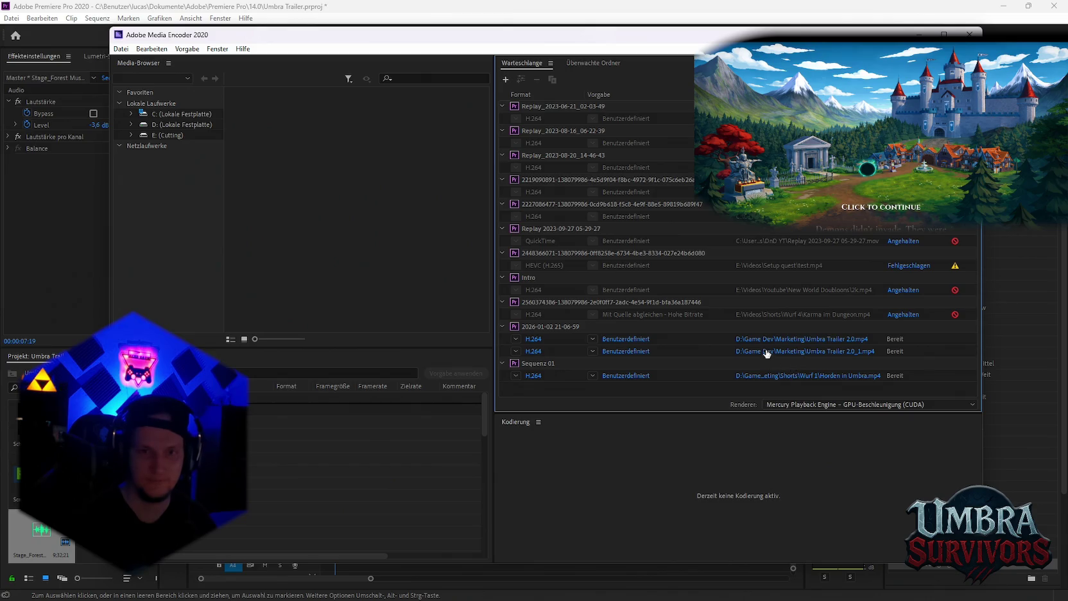
pyautogui.rightClick(764, 340)
pyautogui.click(795, 459)
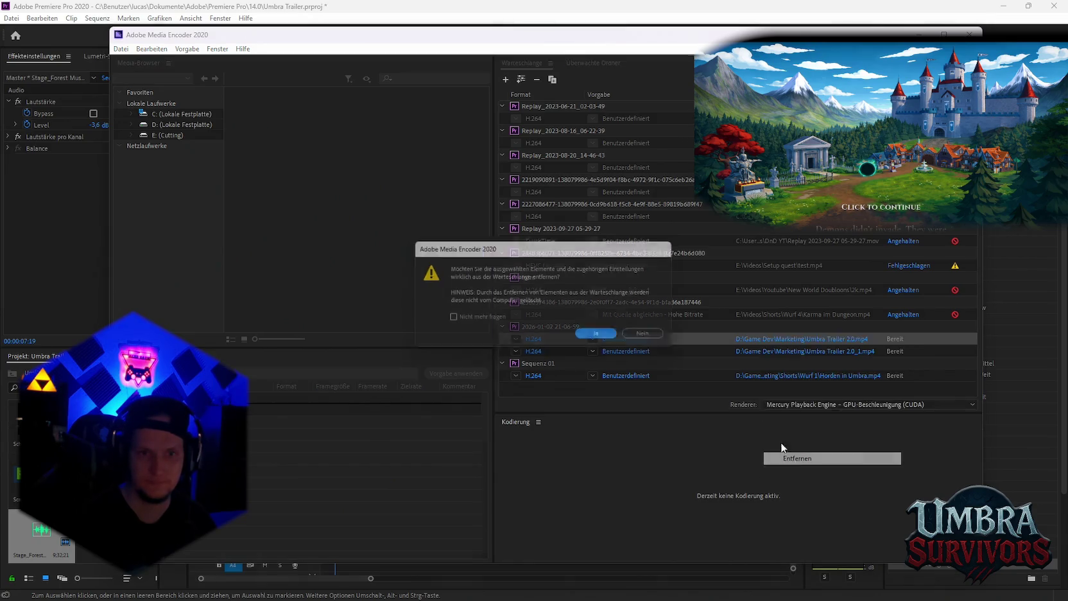
pyautogui.click(605, 339)
# Remove the remaining Umbra Trailer job and start encoding the Horden in Umbra short
pyautogui.rightClick(764, 339)
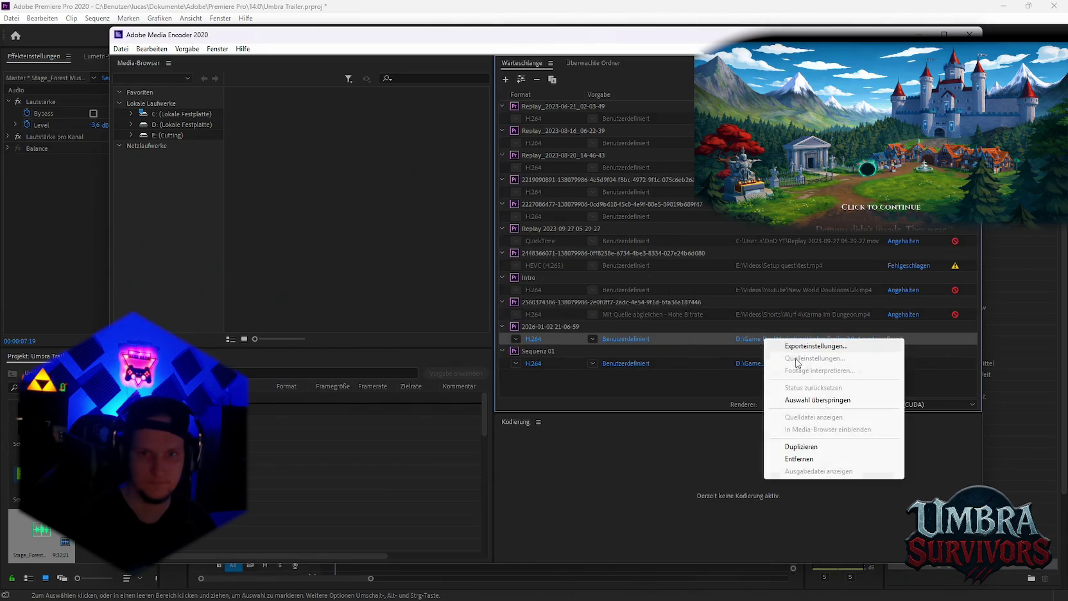
pyautogui.click(804, 460)
pyautogui.press('Return')
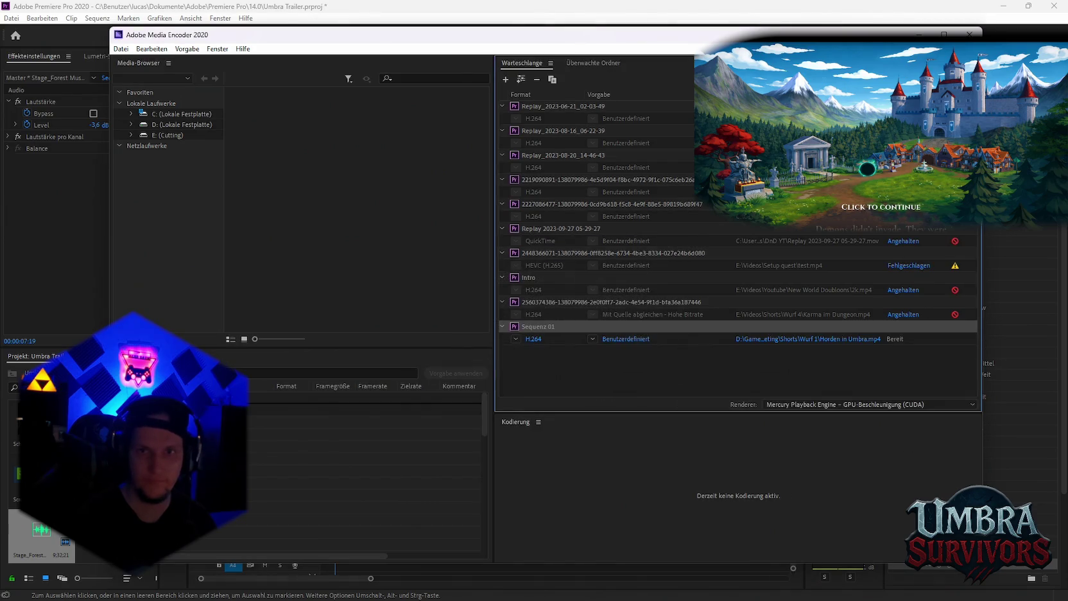
pyautogui.press('Return')
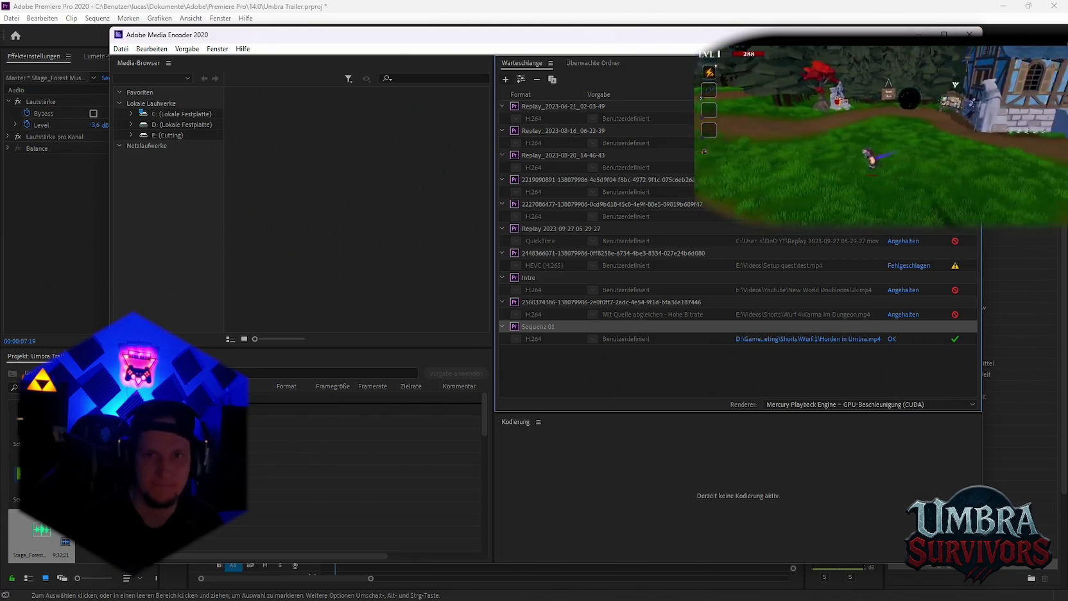
# Minimize Media Encoder once Horden in Umbra.mp4 finishes encoding
pyautogui.click(919, 33)
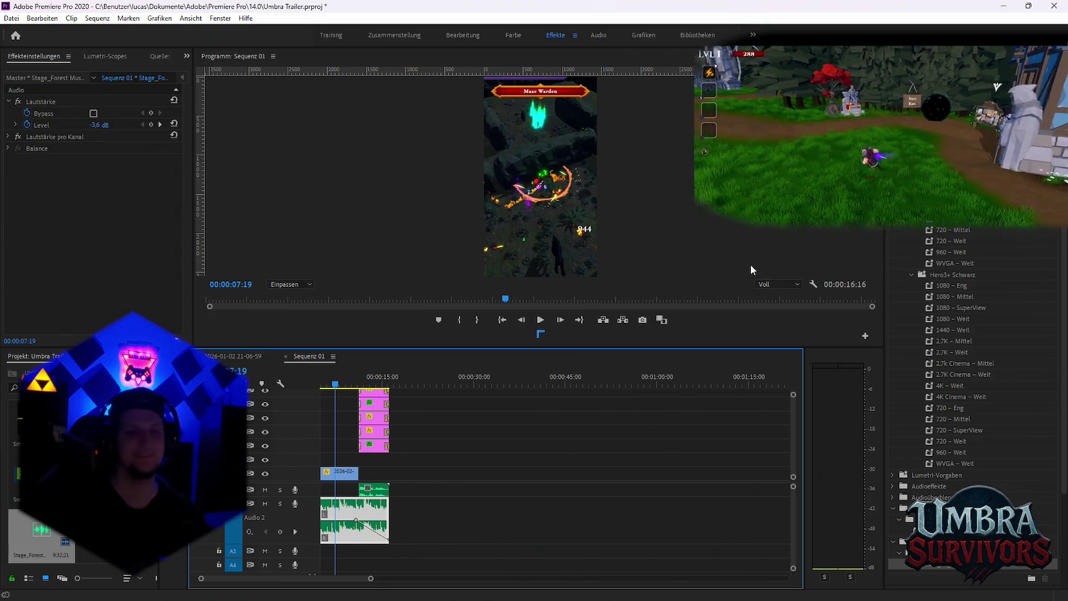
pyautogui.scroll(2, 603, 437)
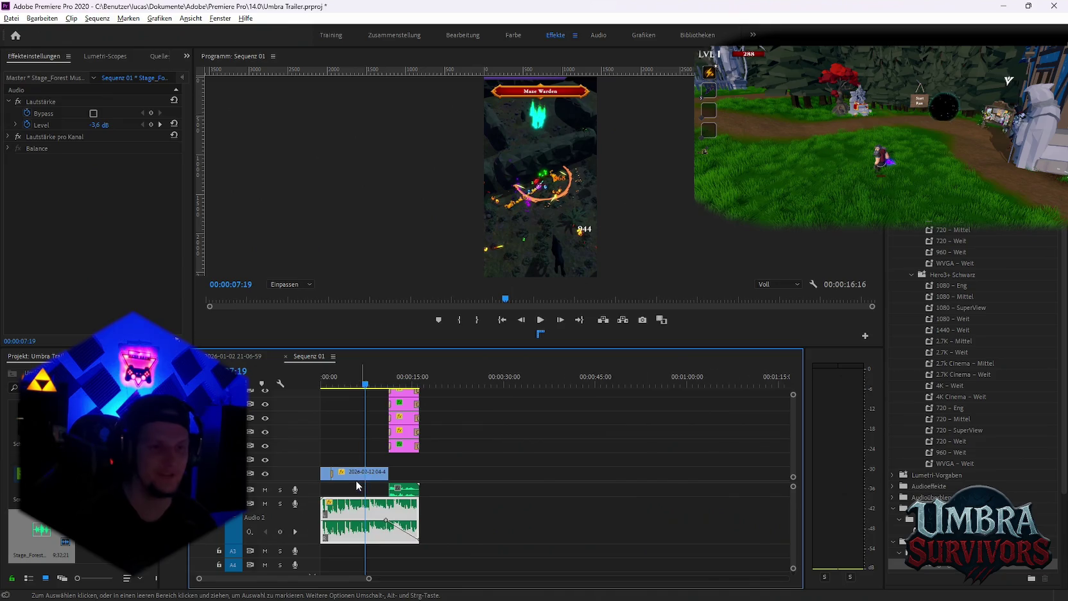
pyautogui.scroll(2, 356, 480)
pyautogui.scroll(-2, 375, 492)
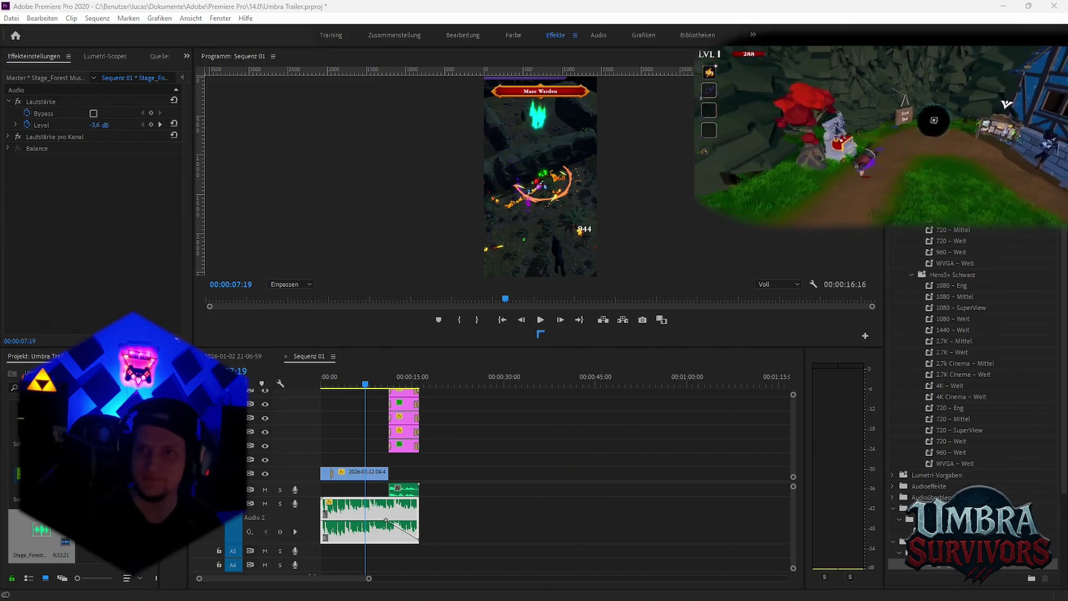
pyautogui.scroll(-2, 385, 475)
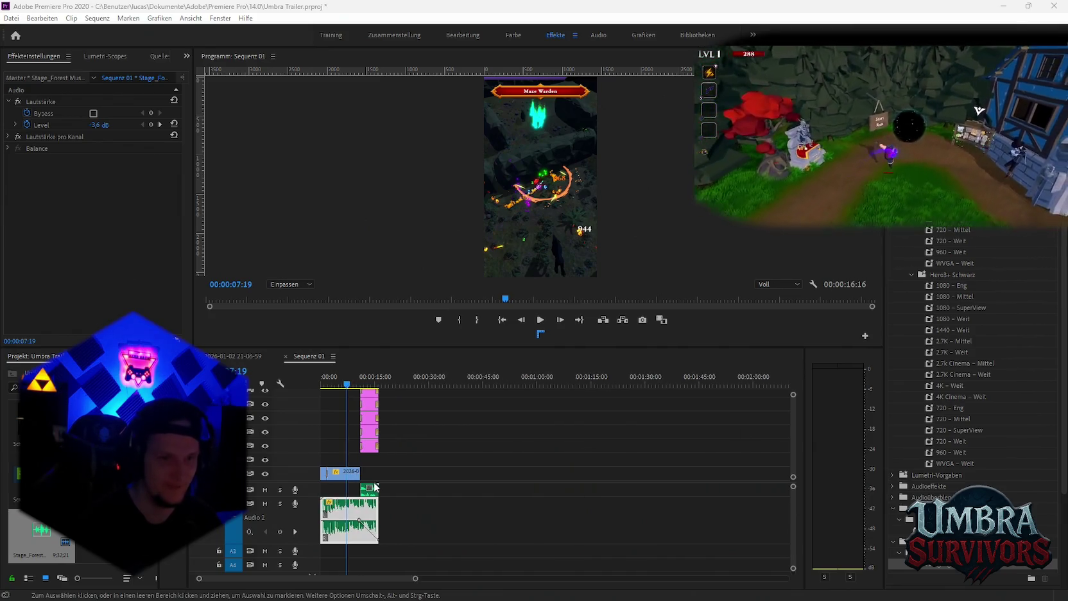
pyautogui.scroll(4, 388, 492)
pyautogui.scroll(1, 390, 483)
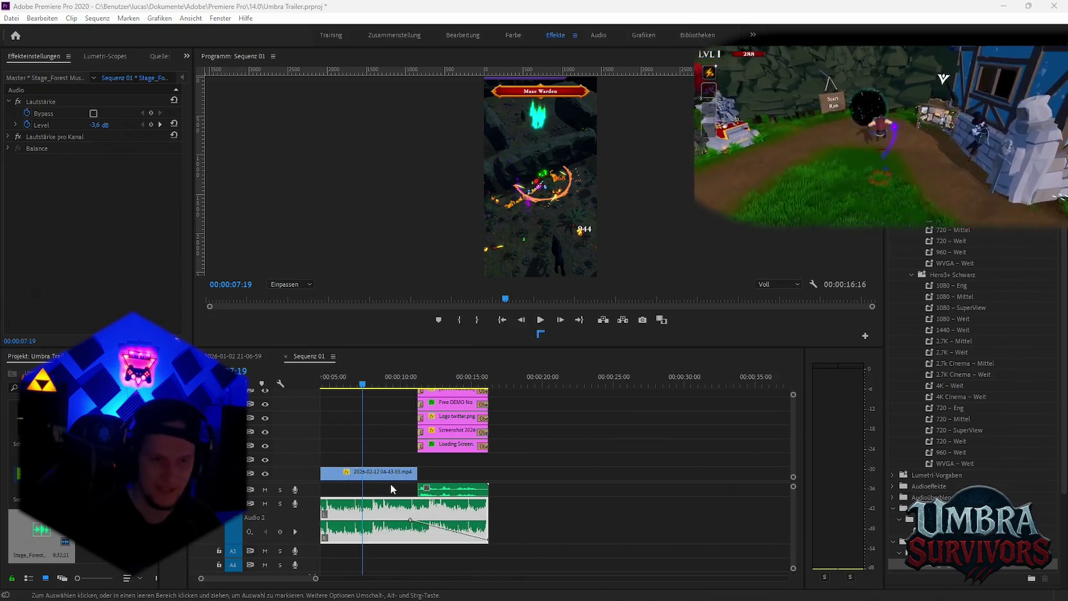
pyautogui.scroll(-2, 391, 484)
pyautogui.scroll(-1, 390, 483)
pyautogui.scroll(-1, 373, 489)
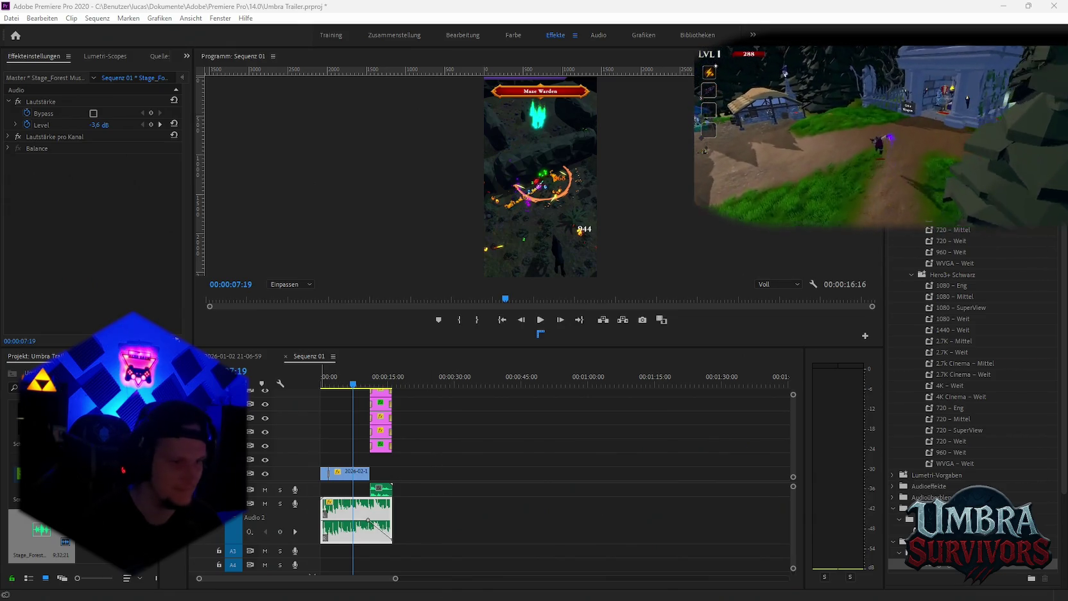
pyautogui.moveTo(352, 390)
pyautogui.mouseDown()
pyautogui.moveTo(338, 385)
pyautogui.moveTo(342, 393)
pyautogui.mouseUp()
pyautogui.click(471, 501)
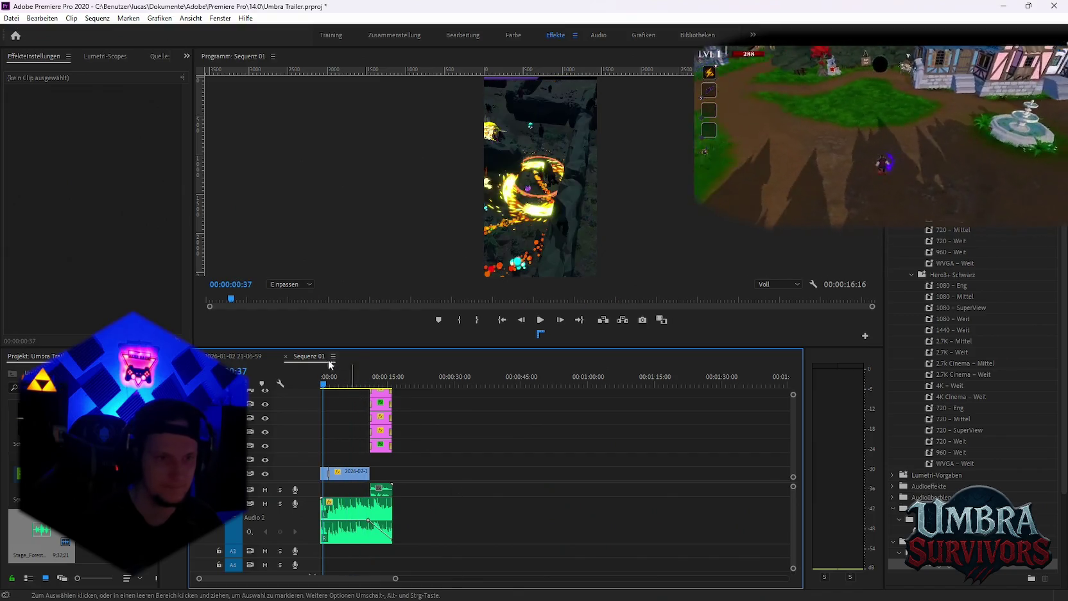
pyautogui.click(233, 356)
pyautogui.scroll(5, 438, 486)
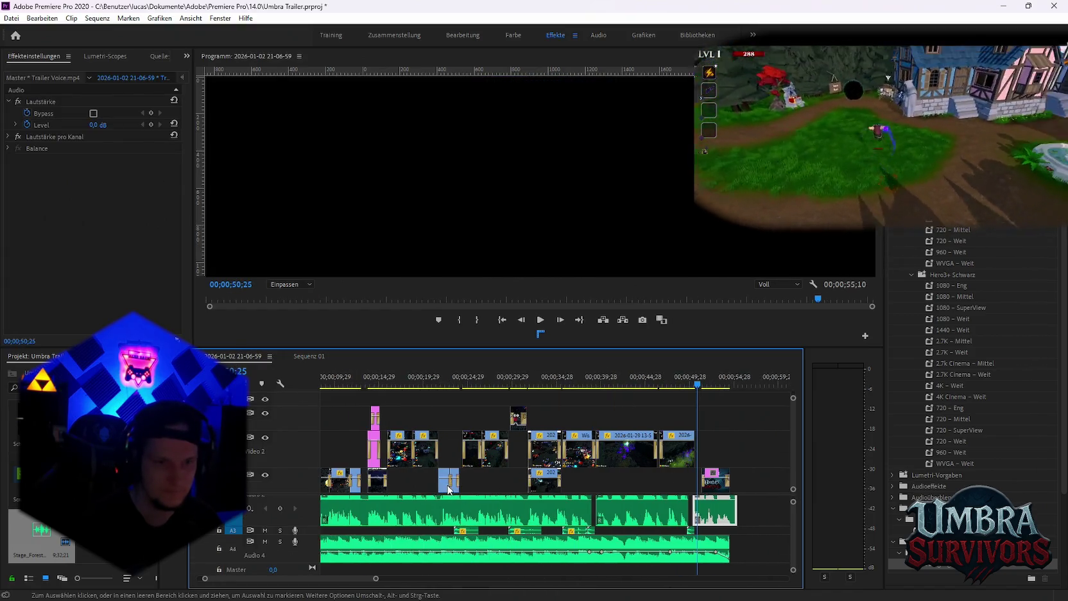
pyautogui.click(468, 384)
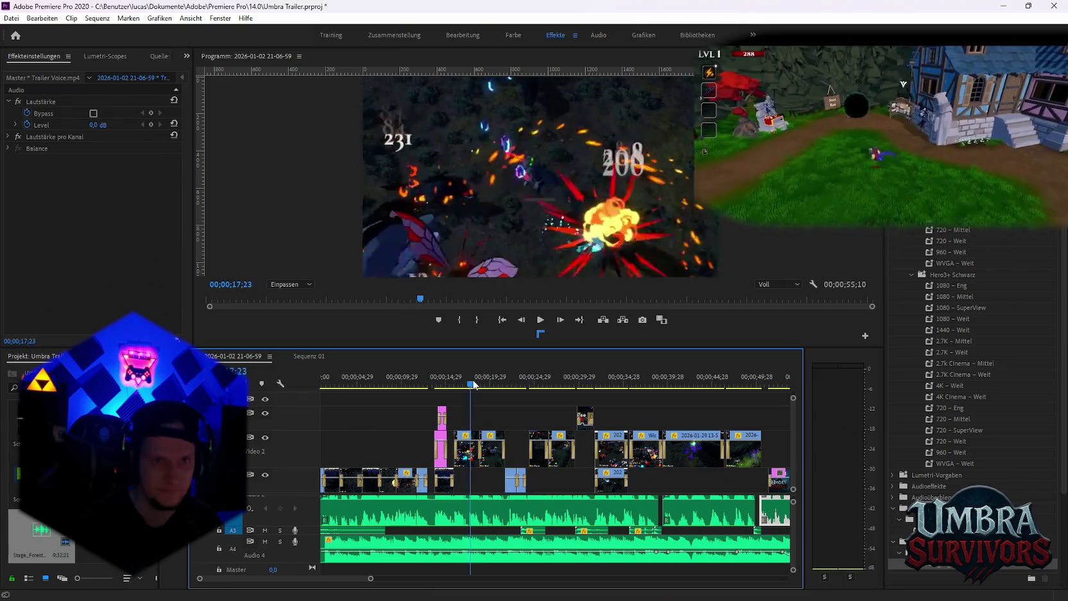
pyautogui.moveTo(468, 384); pyautogui.dragTo(491, 450)
pyautogui.click(491, 450)
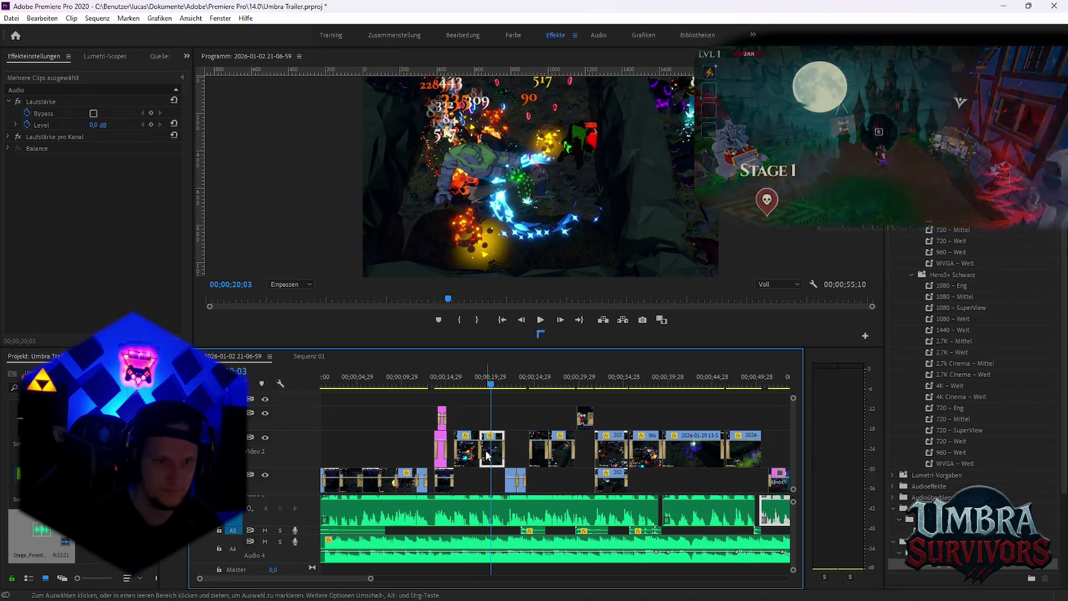
pyautogui.keyDown('shift'); pyautogui.click(472, 452); pyautogui.keyUp('shift')
pyautogui.click(300, 356)
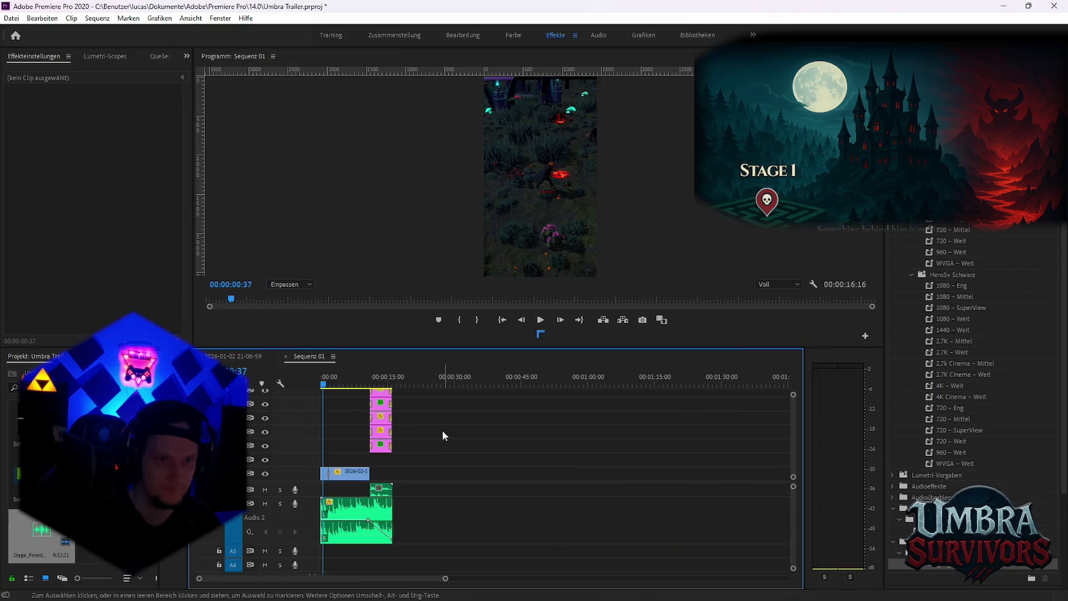
pyautogui.click(234, 356)
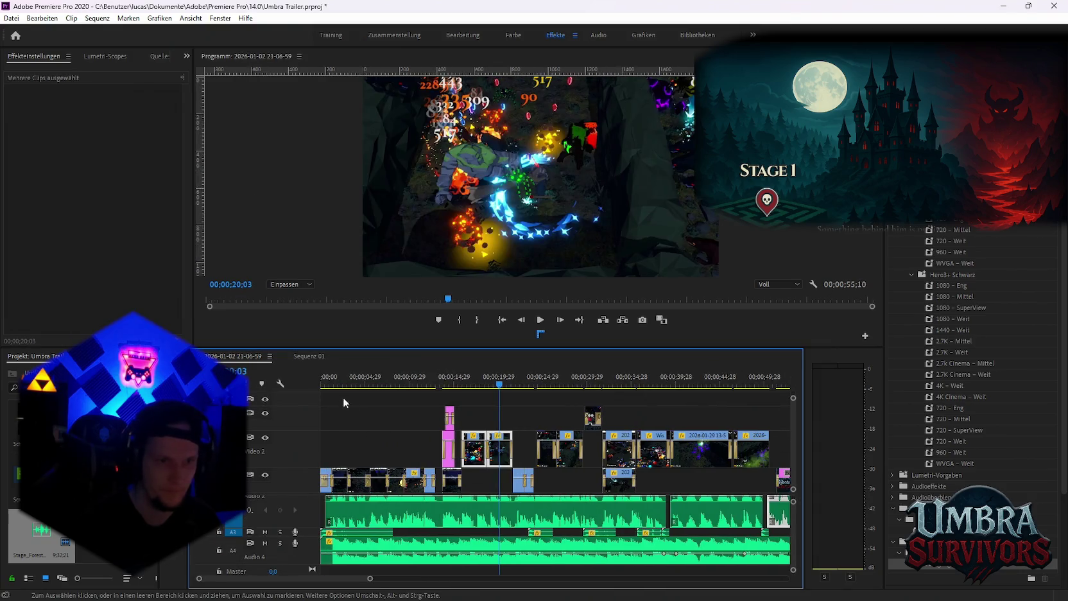
pyautogui.moveTo(331, 387); pyautogui.dragTo(471, 390)
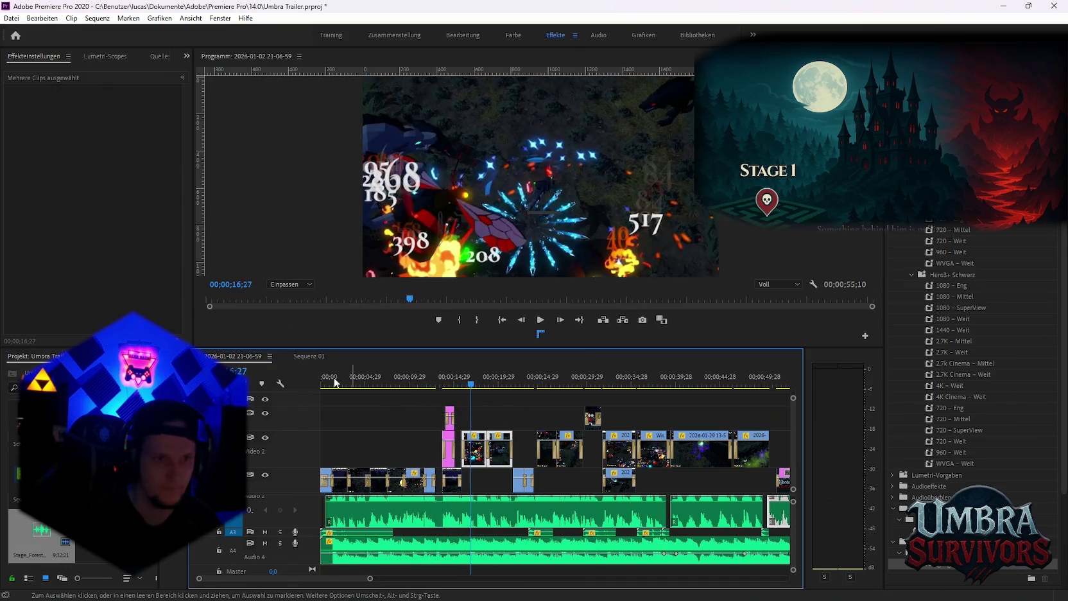
pyautogui.click(309, 356)
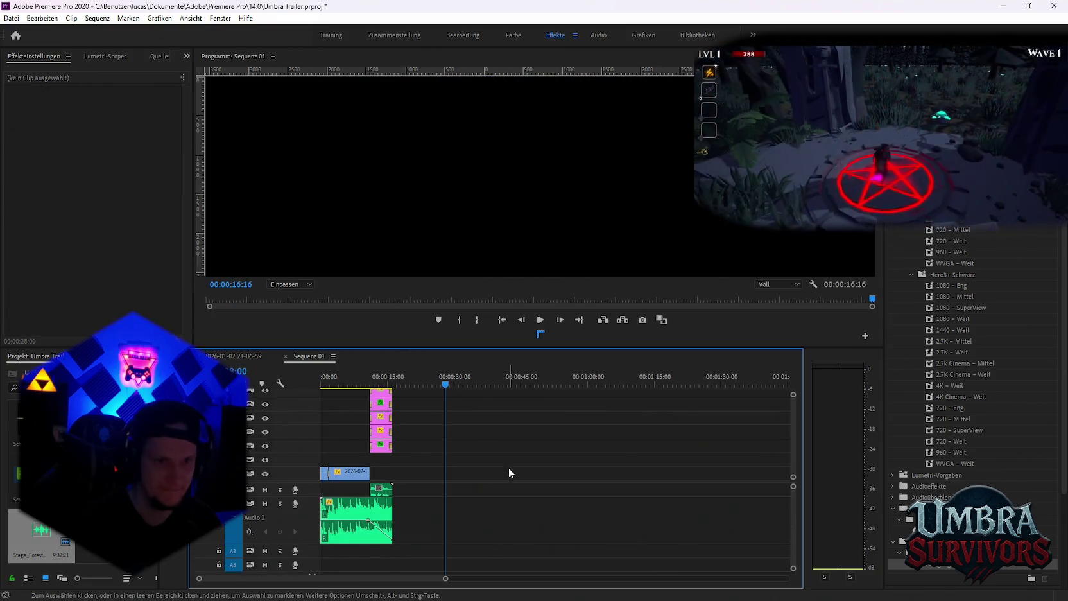
# Delete the stray audio clip near the end and move the first V1 clip to 00:00:00:00
pyautogui.click(607, 491)
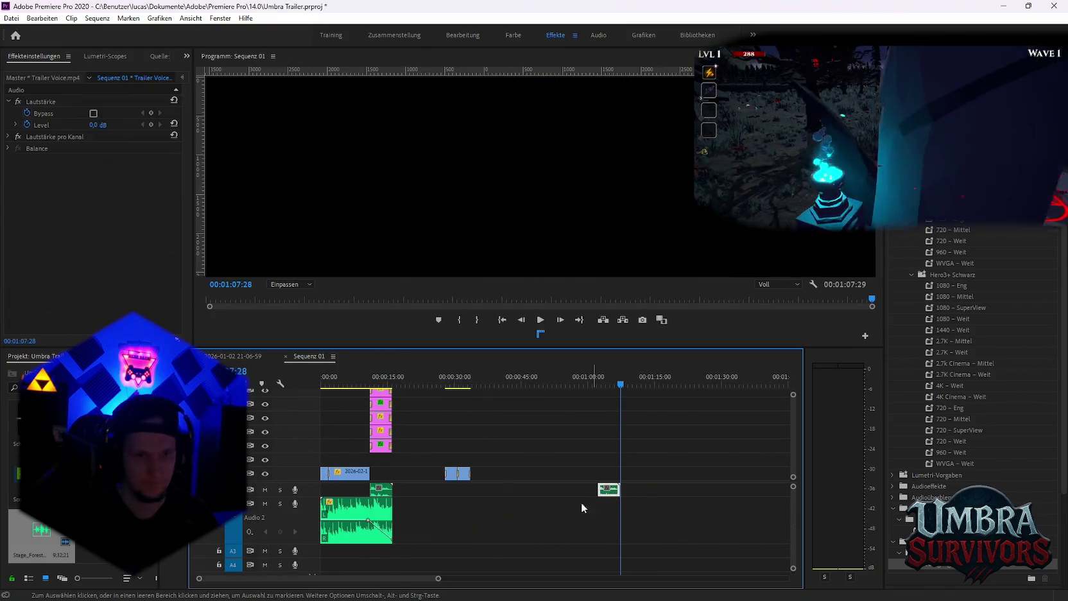
pyautogui.press('Delete')
pyautogui.click(346, 477)
pyautogui.click(400, 478)
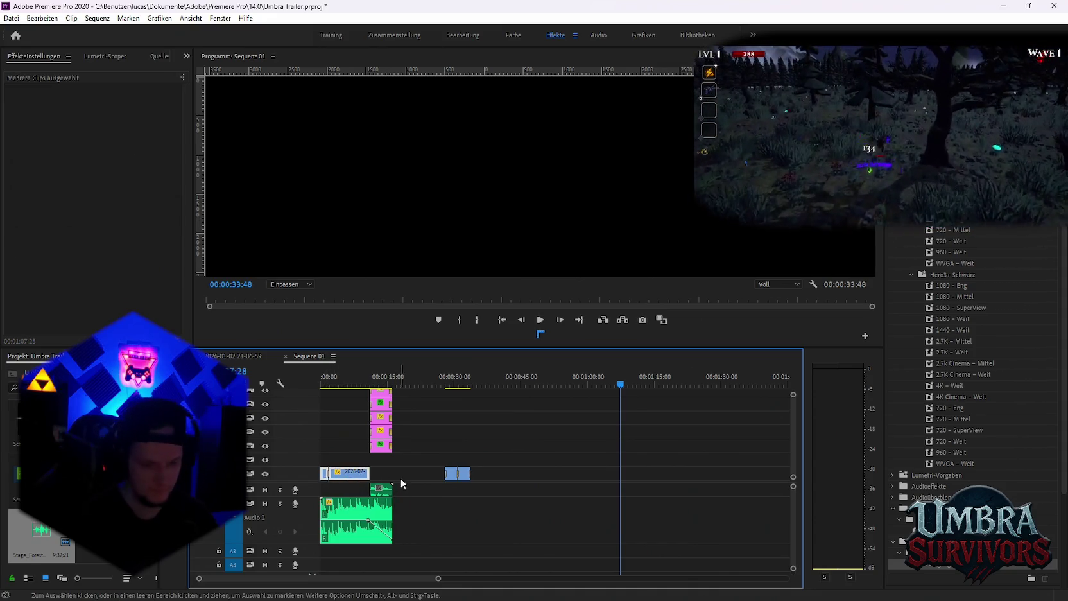
pyautogui.moveTo(477, 460)
pyautogui.mouseDown()
pyautogui.moveTo(452, 479)
pyautogui.moveTo(352, 475)
pyautogui.mouseUp()
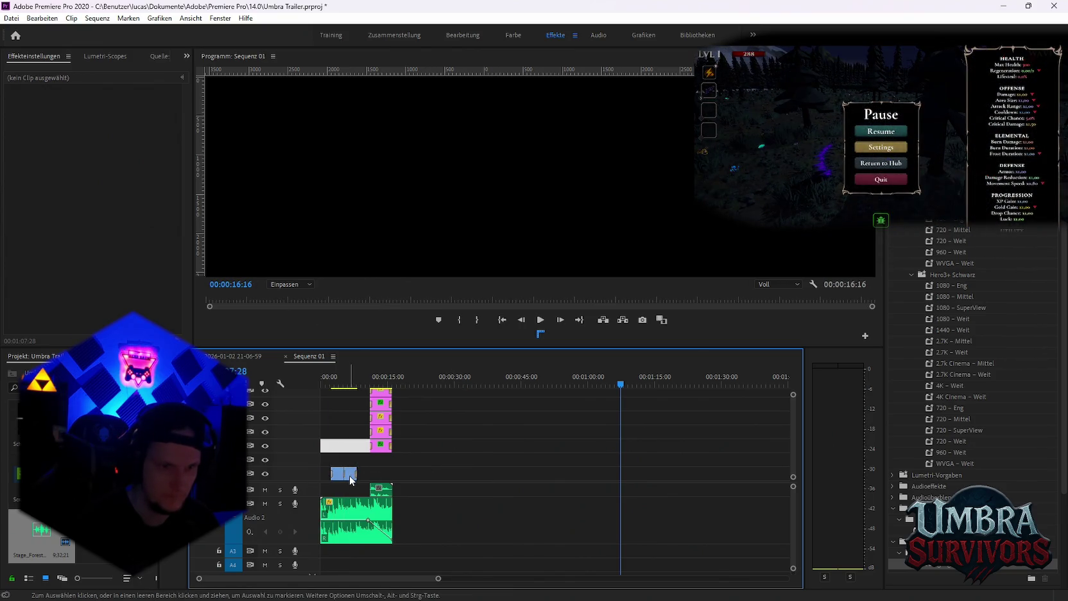
pyautogui.click(341, 475)
pyautogui.moveTo(327, 478); pyautogui.dragTo(317, 478)
pyautogui.moveTo(323, 384); pyautogui.dragTo(325, 386)
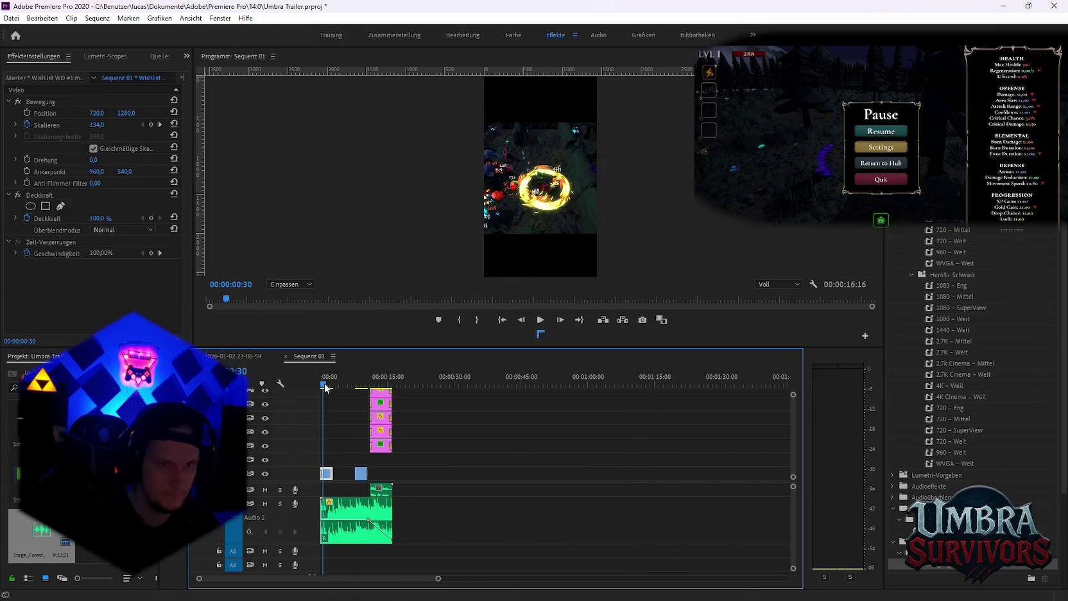
# Extend the first Wishlist clip and give it a fixed Skalieren of 248, removing its scale keyframes
pyautogui.scroll(5, 336, 421)
pyautogui.scroll(3, 398, 507)
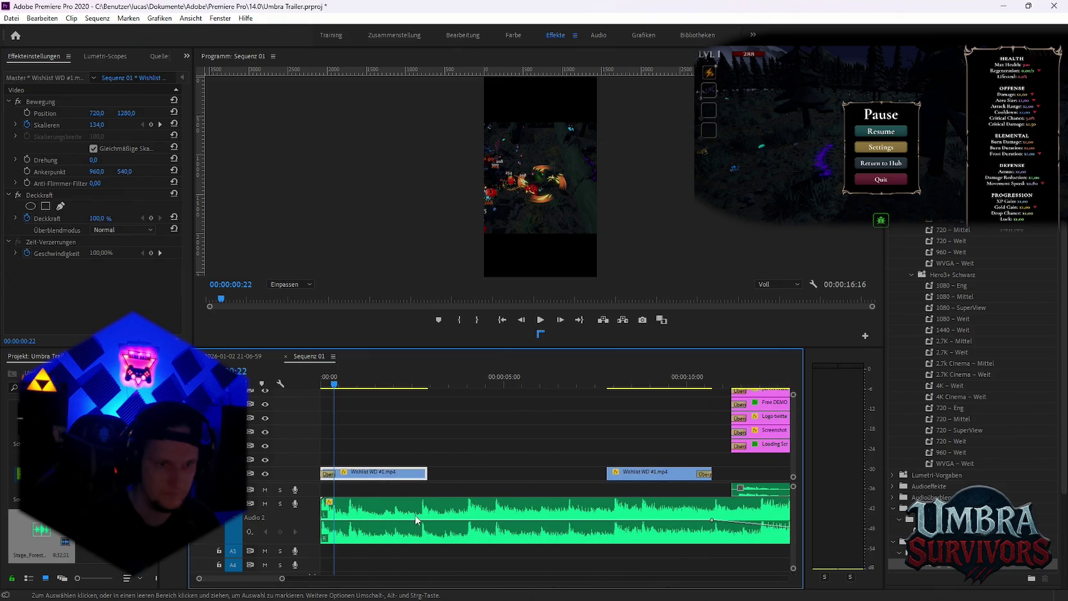
pyautogui.moveTo(424, 472); pyautogui.dragTo(499, 472)
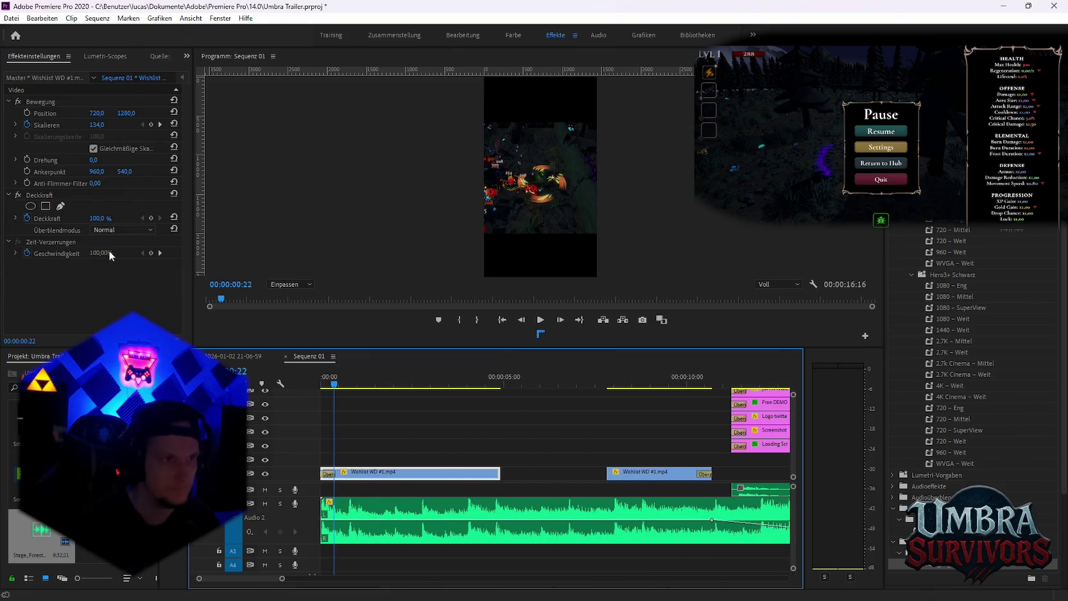
pyautogui.click(27, 125)
pyautogui.click(591, 321)
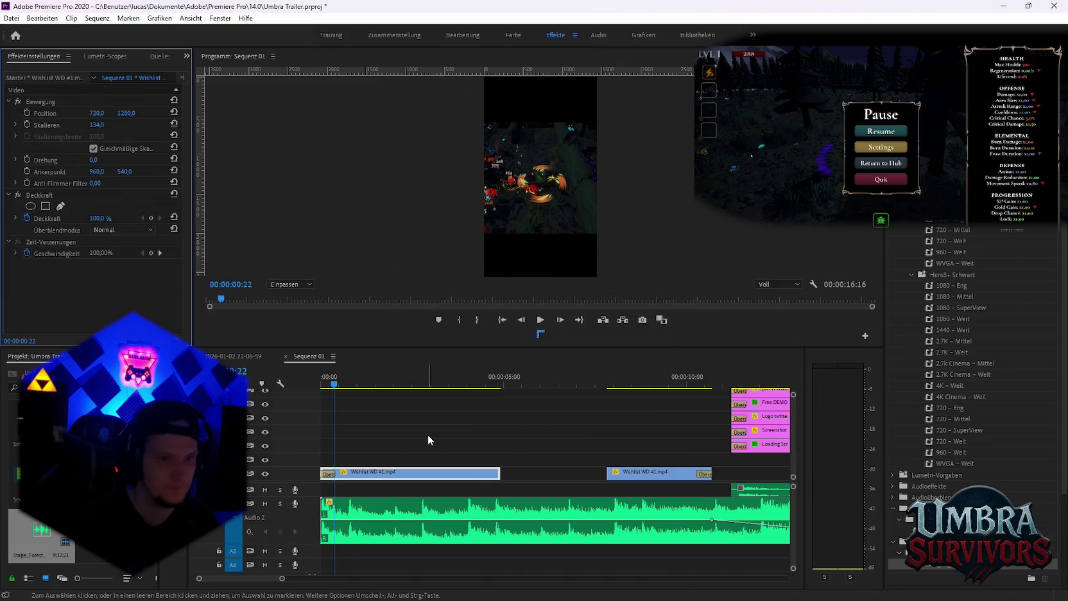
pyautogui.moveTo(94, 125); pyautogui.dragTo(122, 125)
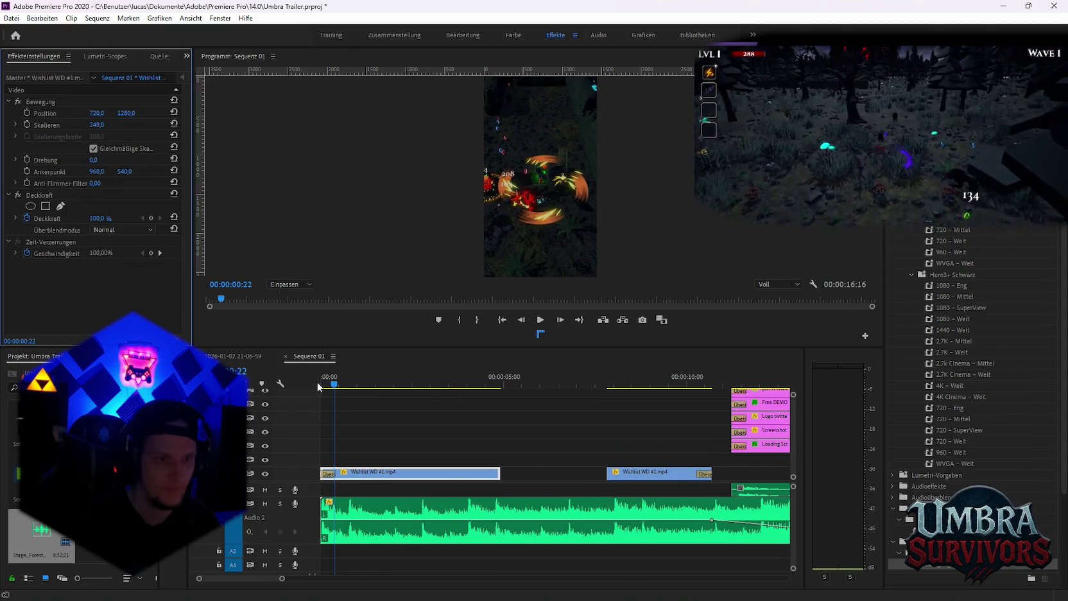
pyautogui.moveTo(327, 390)
pyautogui.mouseDown()
pyautogui.moveTo(479, 402)
pyautogui.moveTo(584, 389)
pyautogui.mouseUp()
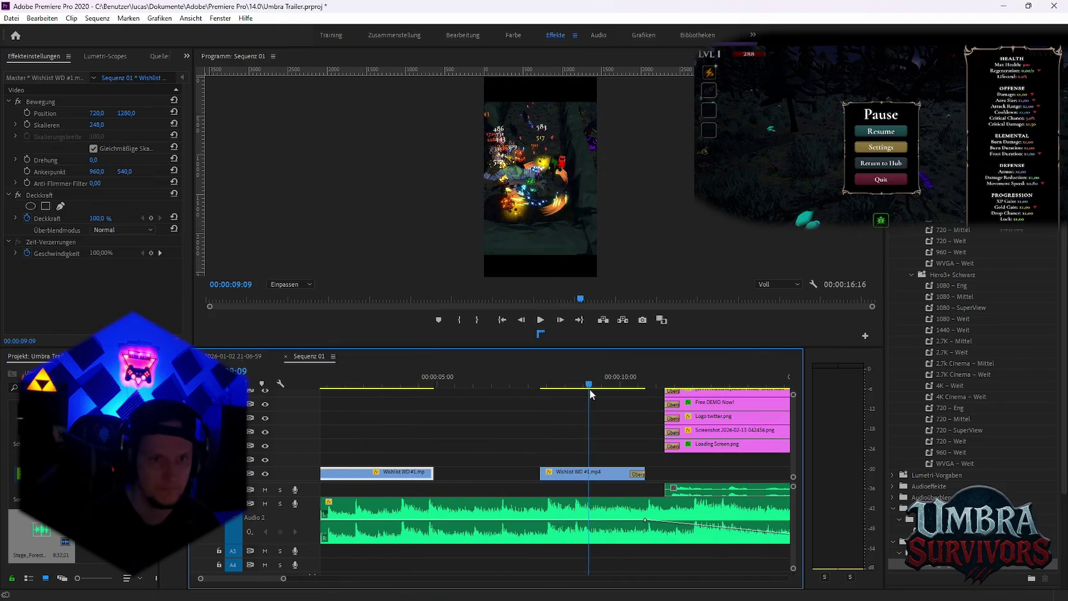
# Rearrange the two Wishlist clips and delete their old transitions
pyautogui.moveTo(388, 475)
pyautogui.mouseDown()
pyautogui.moveTo(608, 461)
pyautogui.moveTo(445, 478)
pyautogui.mouseUp()
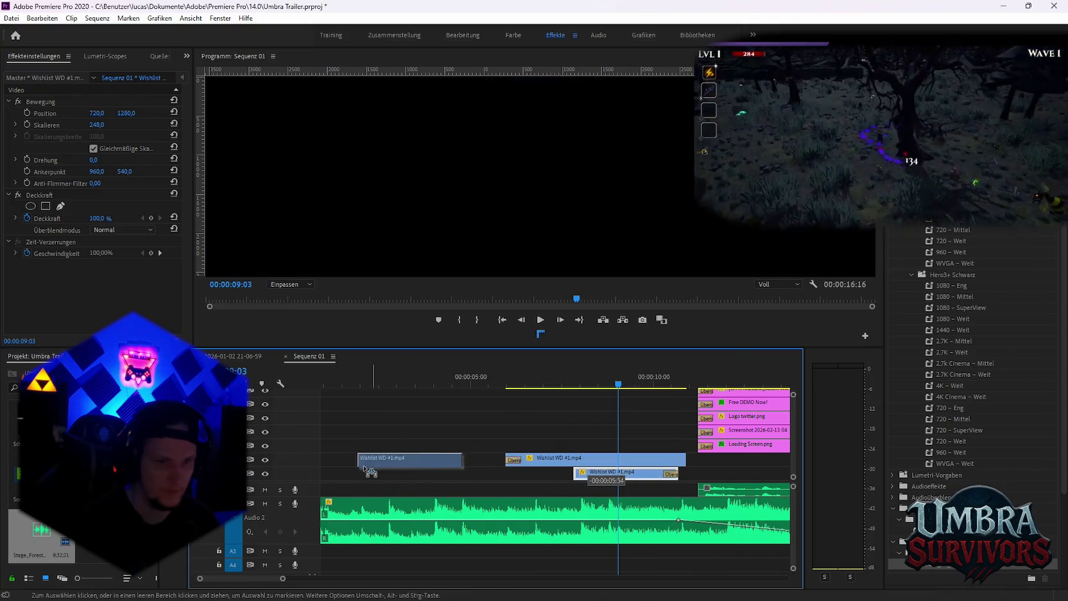
pyautogui.click(426, 475)
pyautogui.press('Delete')
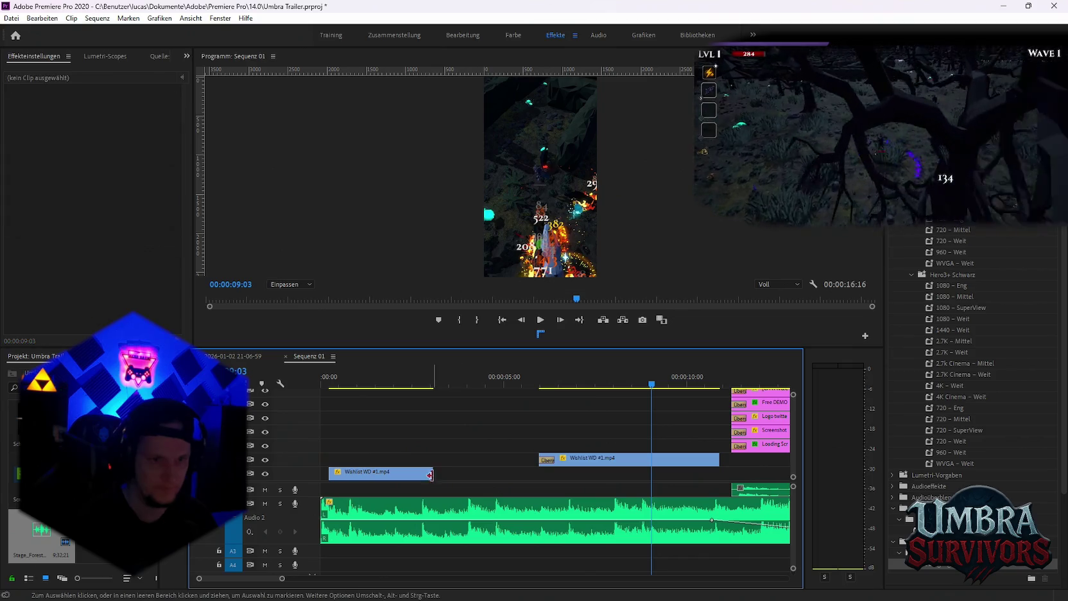
pyautogui.moveTo(329, 481); pyautogui.dragTo(321, 480)
pyautogui.click(552, 460)
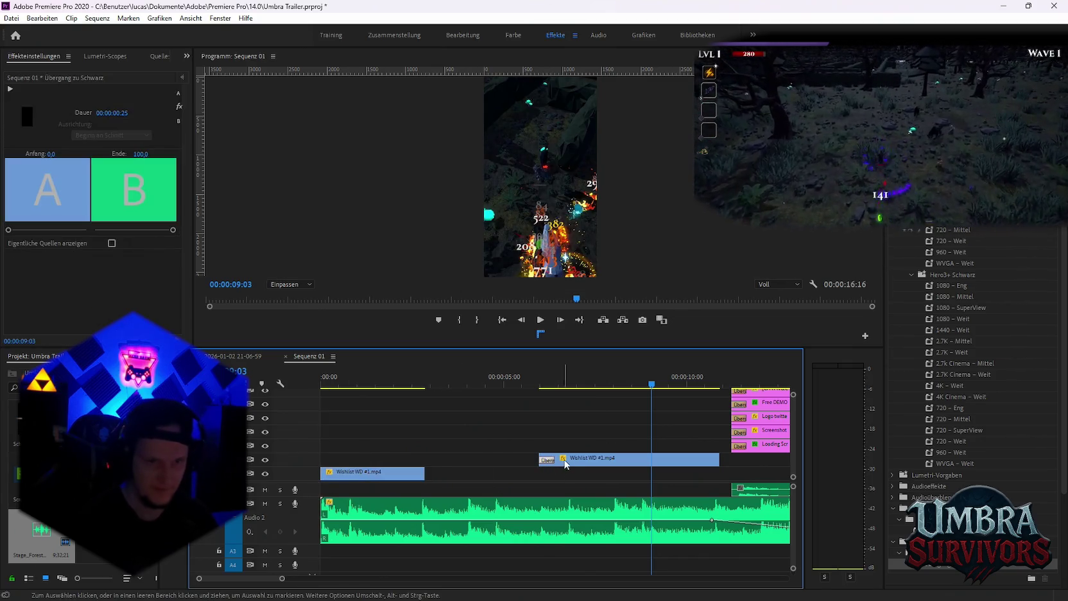
pyautogui.press('Delete')
# Move the second Wishlist clip onto V1, extend the first to meet it, and add a transition at the cut
pyautogui.moveTo(581, 461)
pyautogui.mouseDown()
pyautogui.moveTo(536, 477)
pyautogui.moveTo(711, 481)
pyautogui.mouseUp()
pyautogui.moveTo(666, 387)
pyautogui.mouseDown()
pyautogui.moveTo(729, 398)
pyautogui.moveTo(670, 410)
pyautogui.mouseUp()
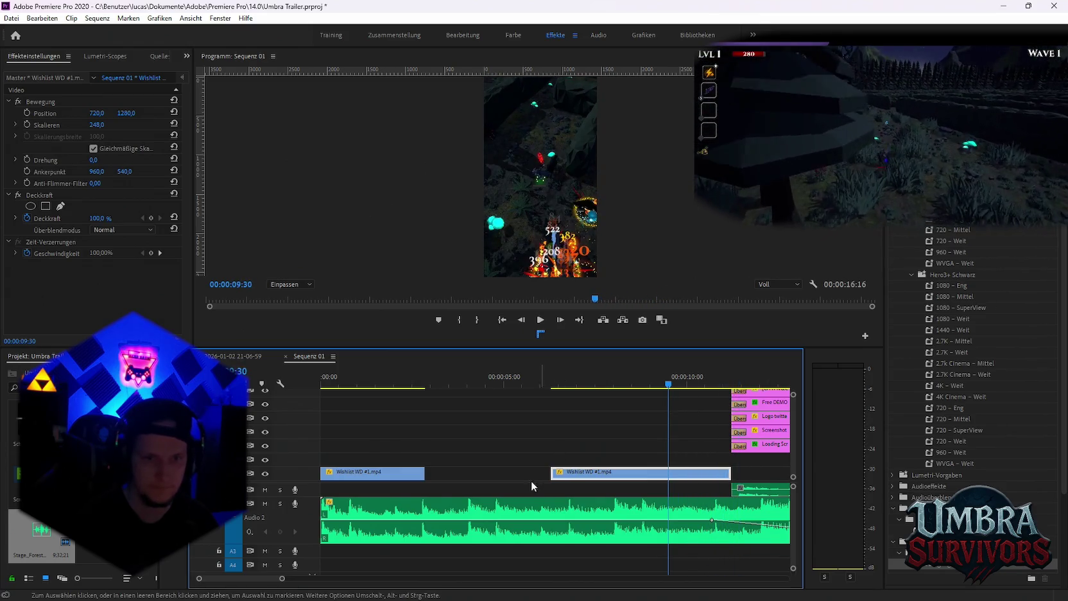
pyautogui.moveTo(421, 474); pyautogui.dragTo(550, 474)
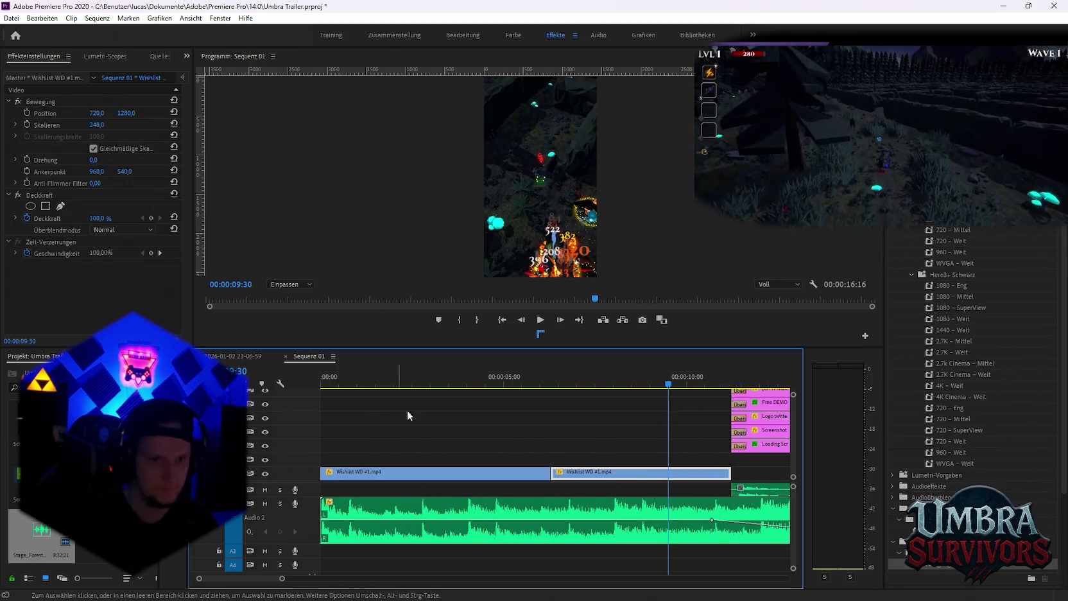
pyautogui.moveTo(935, 567); pyautogui.dragTo(633, 501)
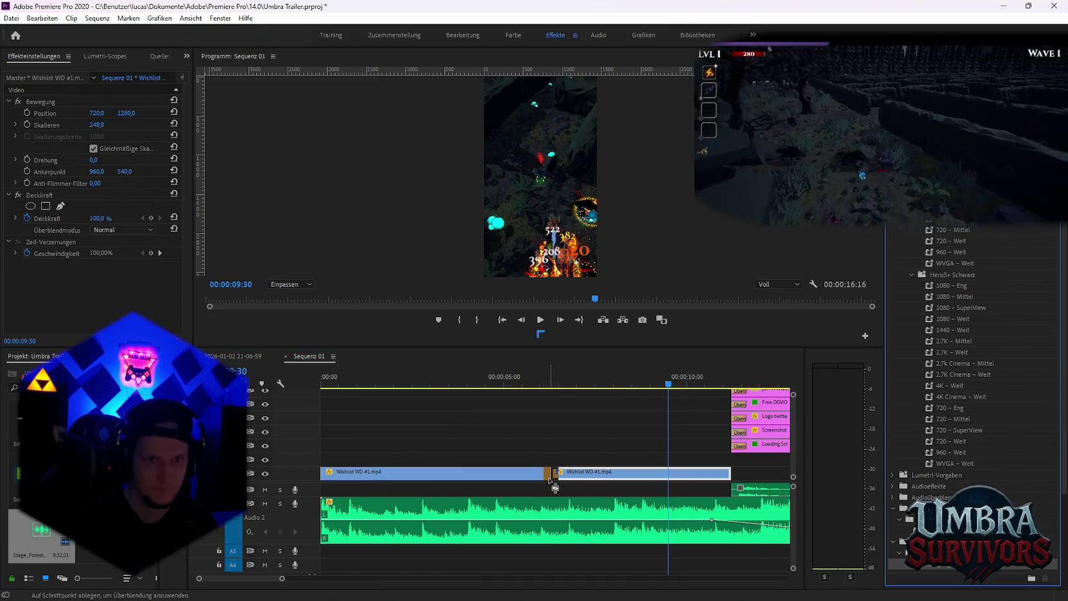
pyautogui.moveTo(324, 477); pyautogui.dragTo(325, 475)
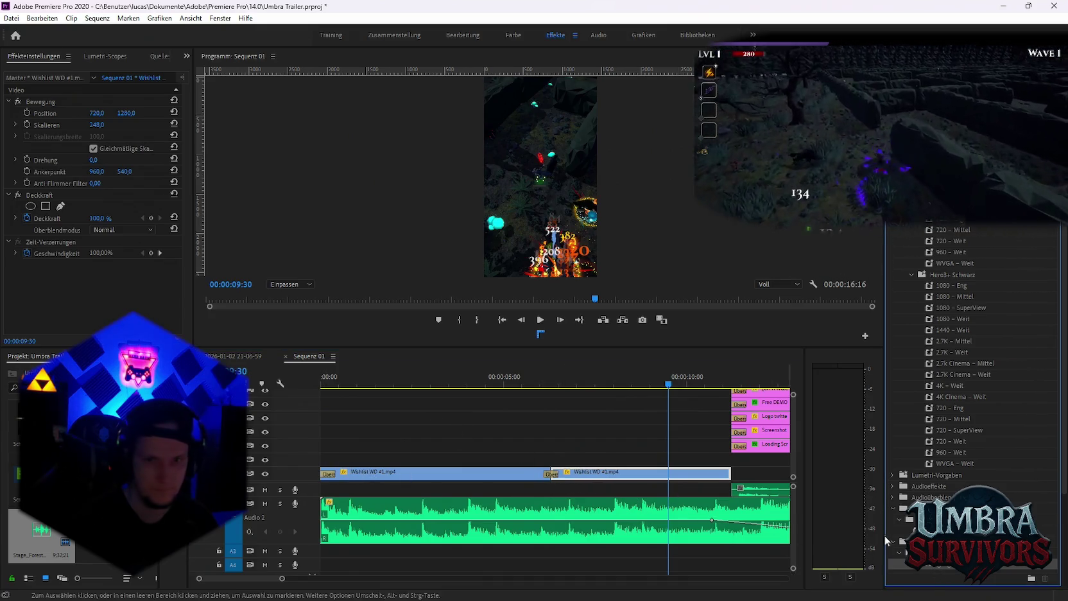
pyautogui.moveTo(381, 389); pyautogui.dragTo(280, 392)
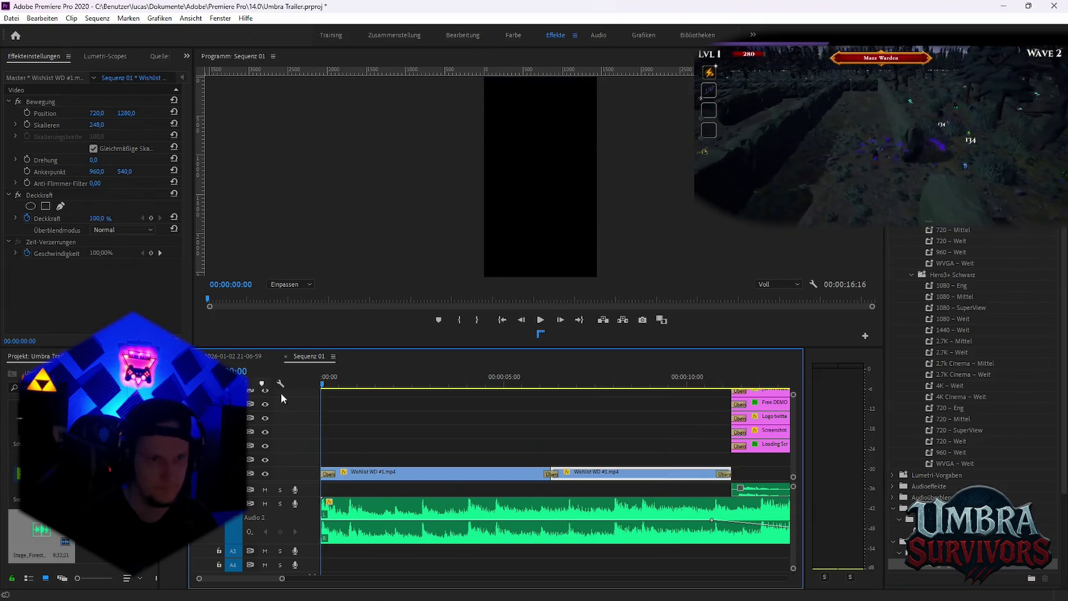
# Play Sequenz 01 from the start to check the first Wishlist clip zooming from 134 to 243
pyautogui.press('space')
pyautogui.press('space')
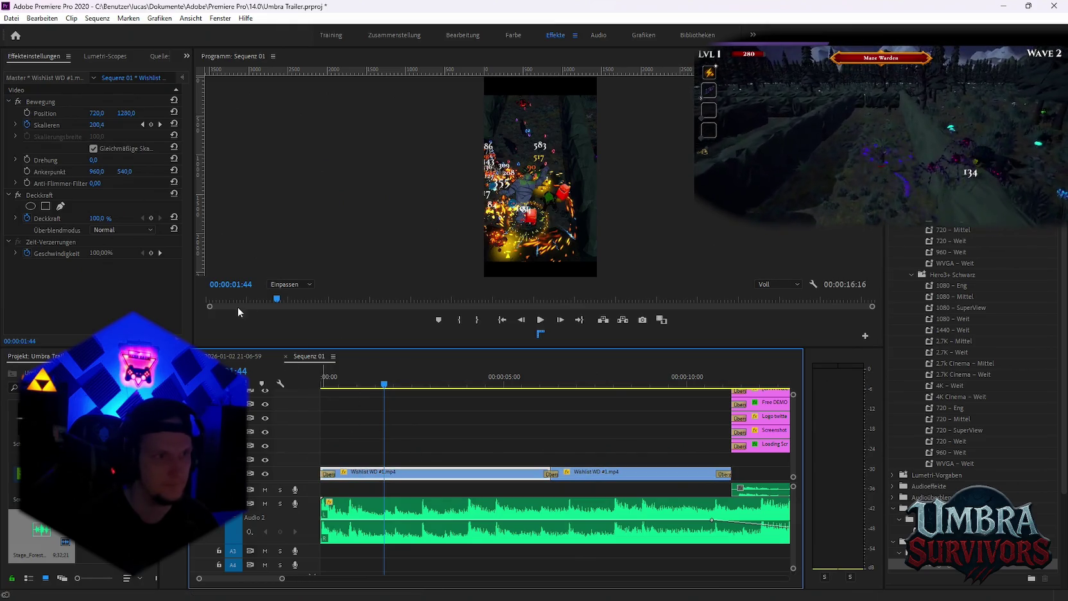
pyautogui.click(142, 125)
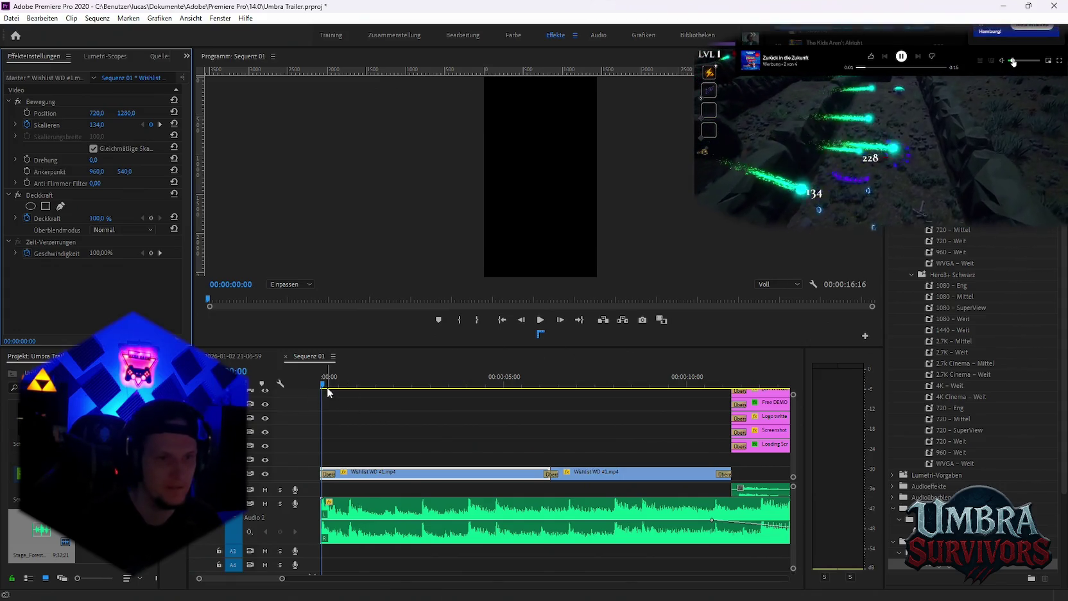
pyautogui.press('space')
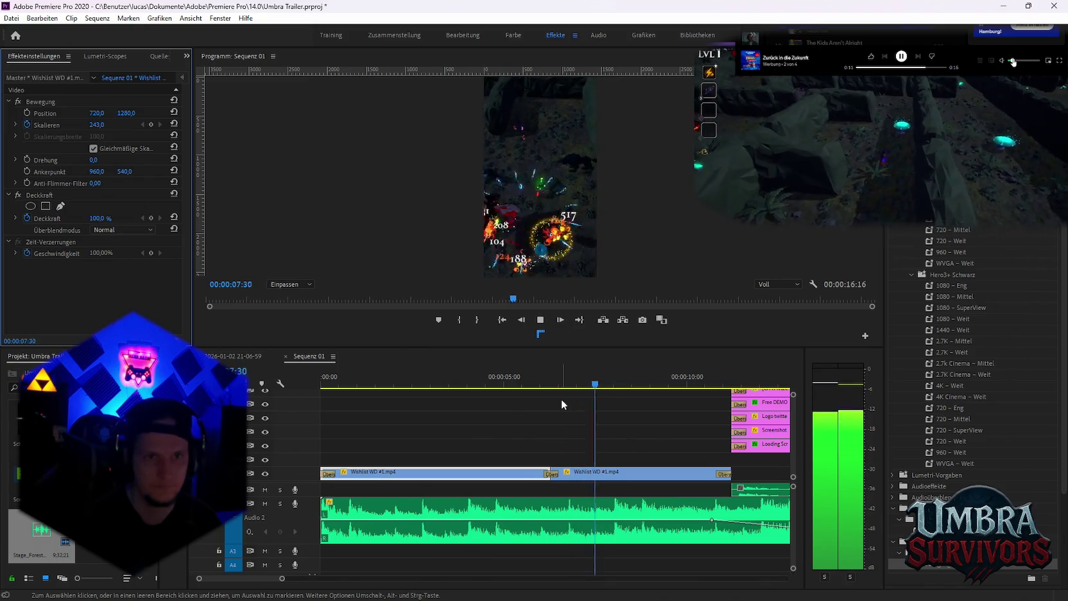
pyautogui.scroll(-2, 578, 407)
pyautogui.scroll(-1, 581, 410)
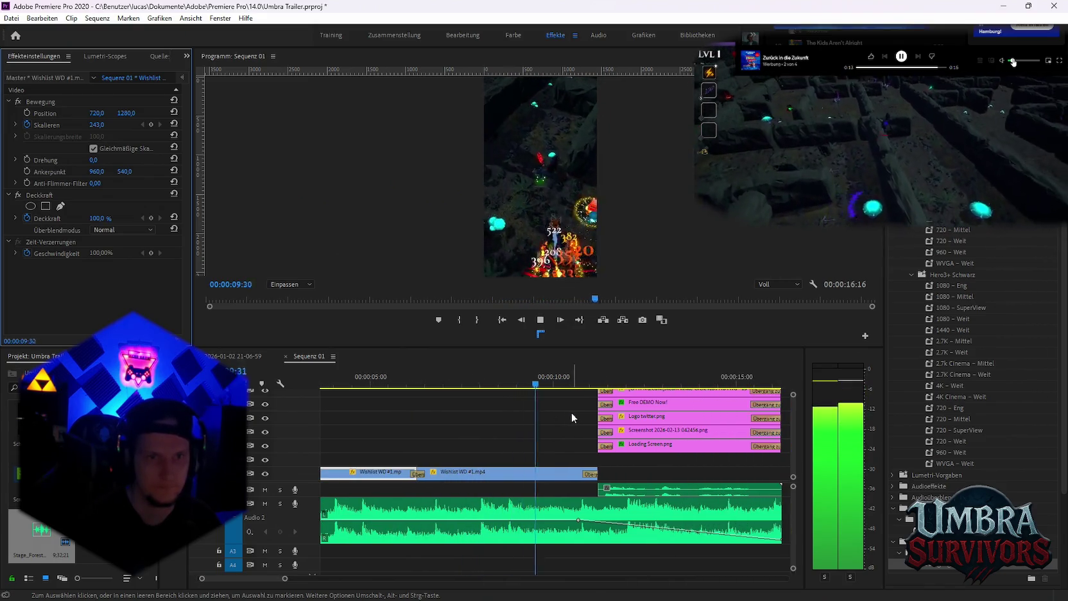
# Stop playback and zoom Sequenz 01's timeline in on the end of the Coins clip
pyautogui.press('space')
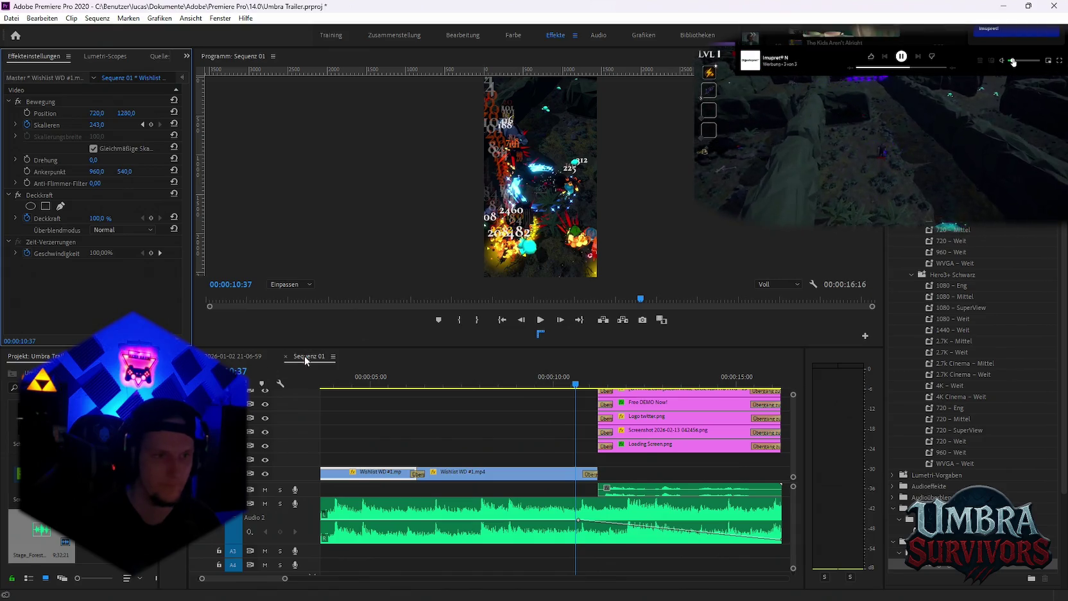
pyautogui.click(246, 362)
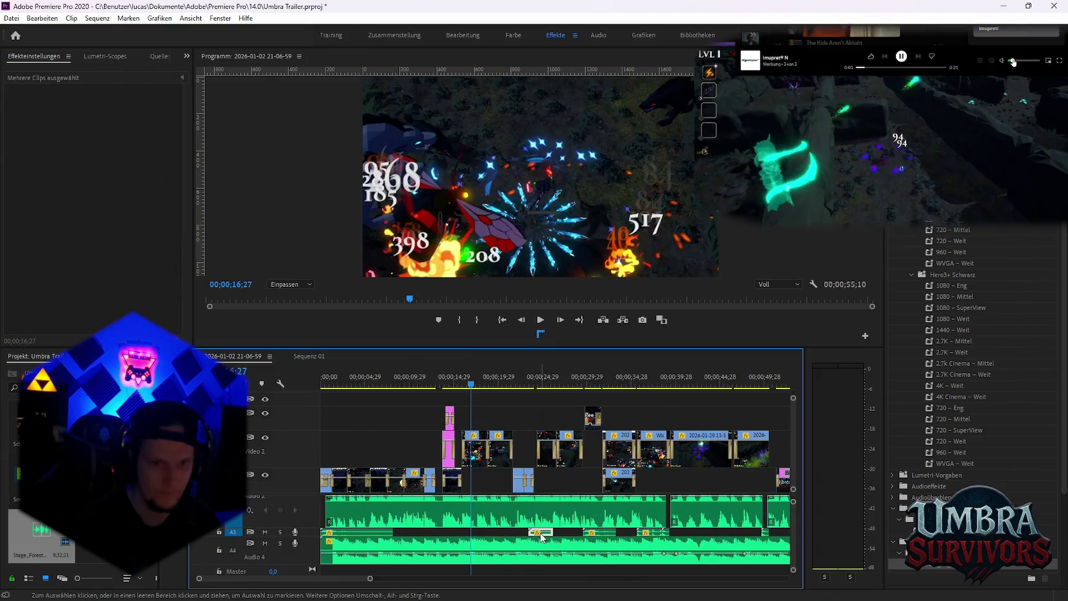
pyautogui.click(309, 356)
pyautogui.press('-')
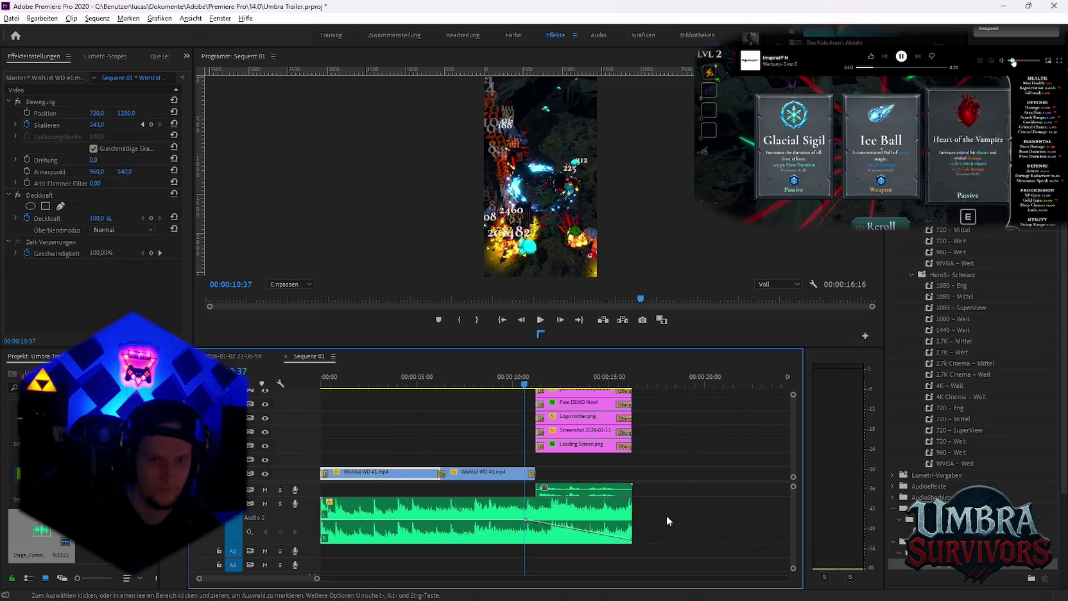
pyautogui.press('-')
pyautogui.press('Down')
pyautogui.press('Down')
pyautogui.press('=')
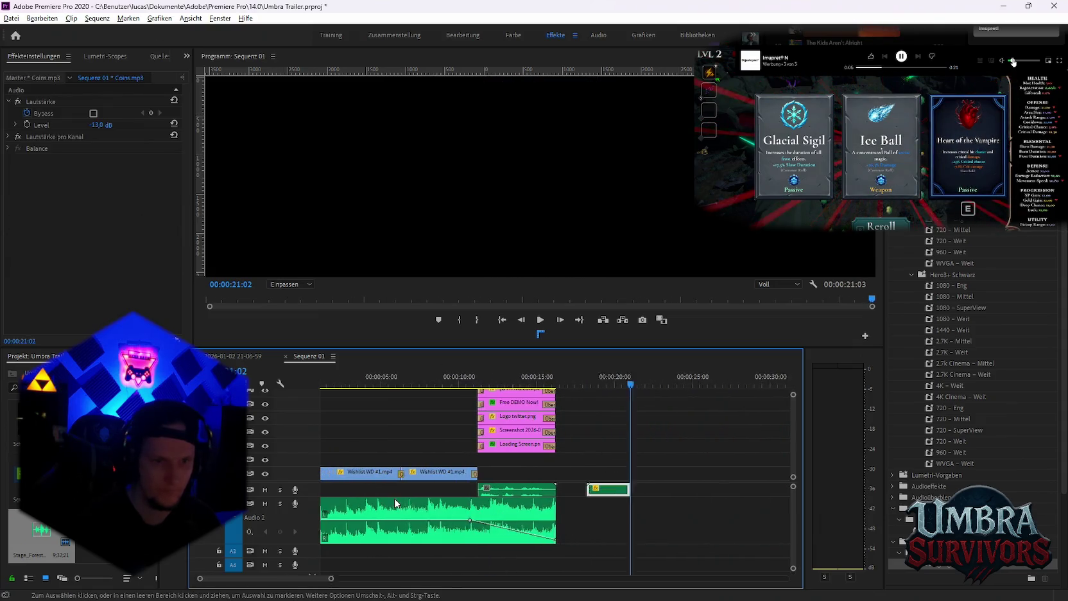
pyautogui.press('=')
# Shorten the short sound effect clip and move it later, to about 8 seconds
pyautogui.moveTo(690, 494); pyautogui.dragTo(690, 493)
pyautogui.moveTo(461, 492); pyautogui.dragTo(461, 492)
pyautogui.press('=')
pyautogui.moveTo(441, 384); pyautogui.dragTo(555, 394)
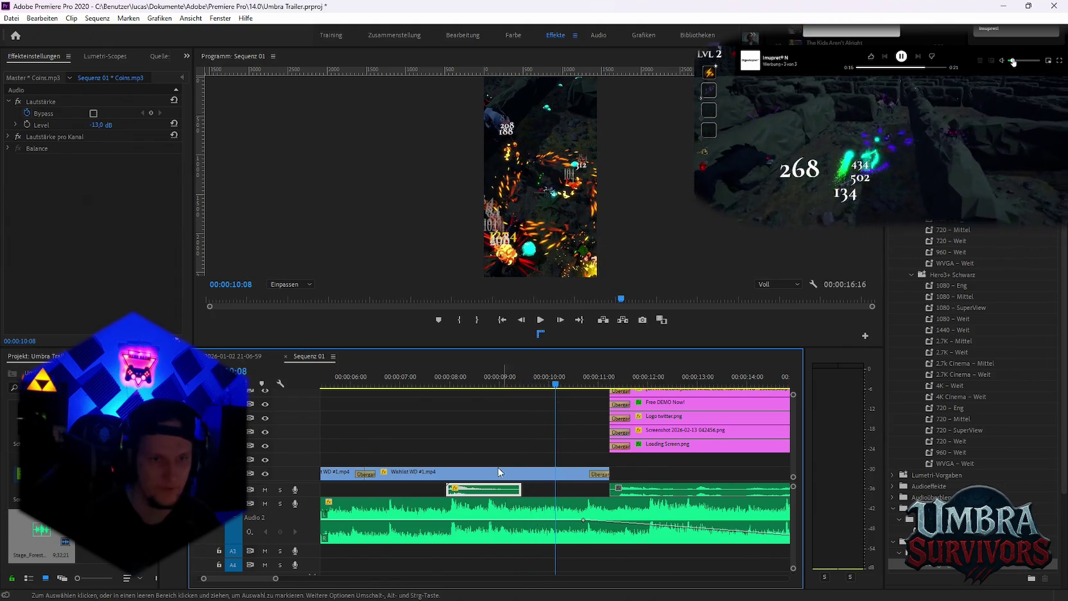
pyautogui.moveTo(520, 489)
pyautogui.mouseDown()
pyautogui.moveTo(507, 489)
pyautogui.moveTo(587, 493)
pyautogui.moveTo(589, 553)
pyautogui.mouseUp()
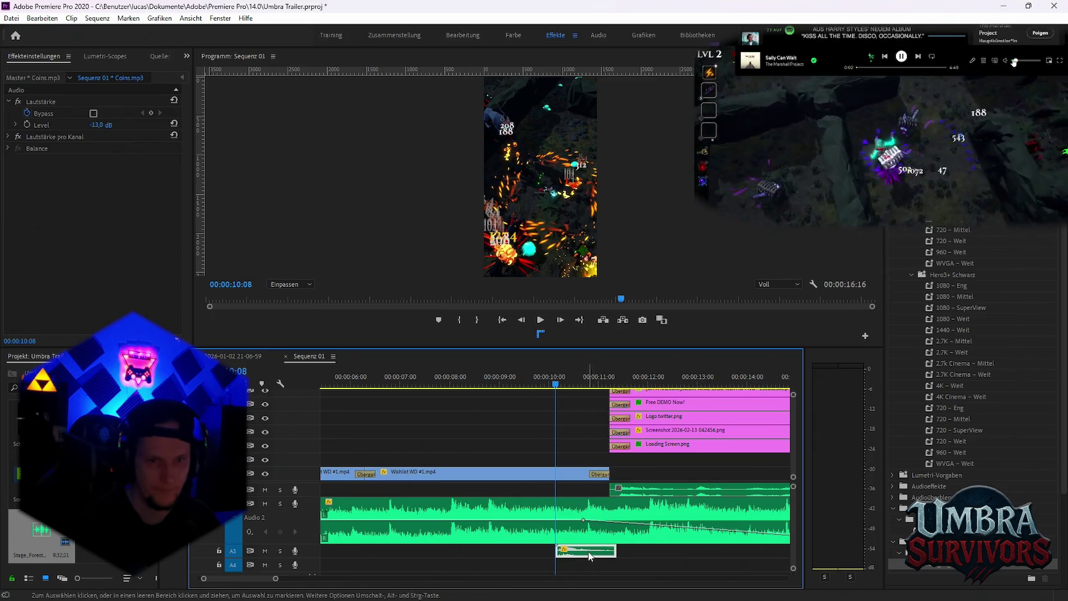
# Preview the edit, replaying the moment around 10 seconds before the end card
pyautogui.press('space')
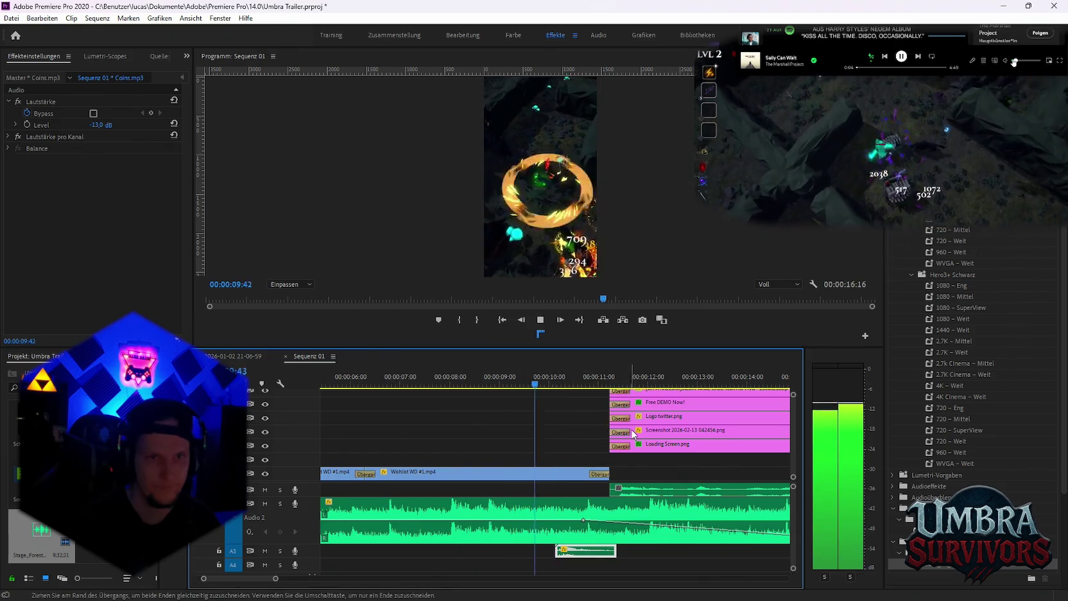
pyautogui.click(538, 378)
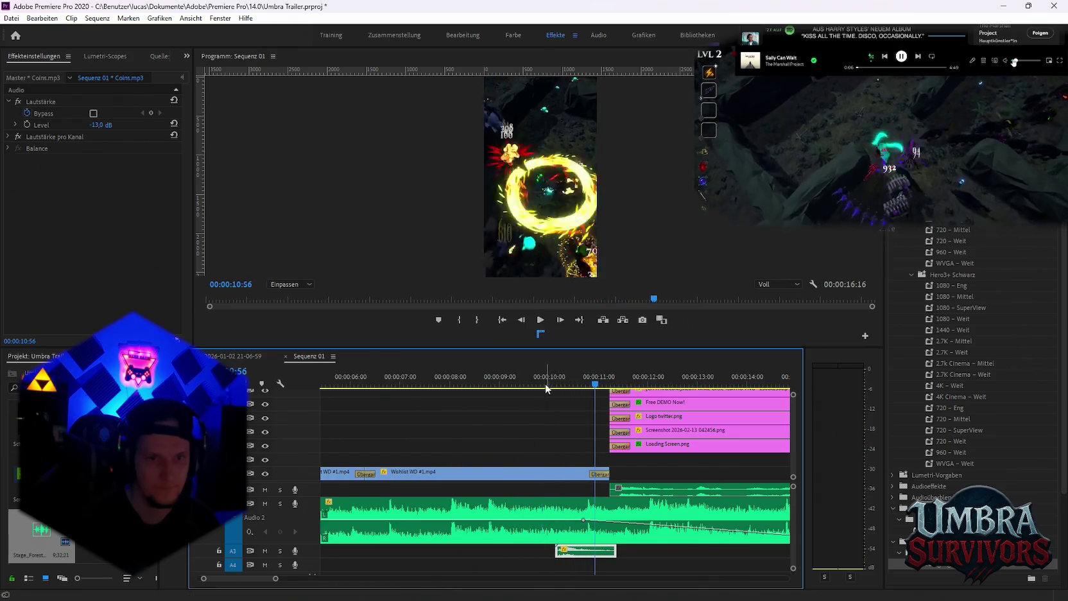
pyautogui.press('space')
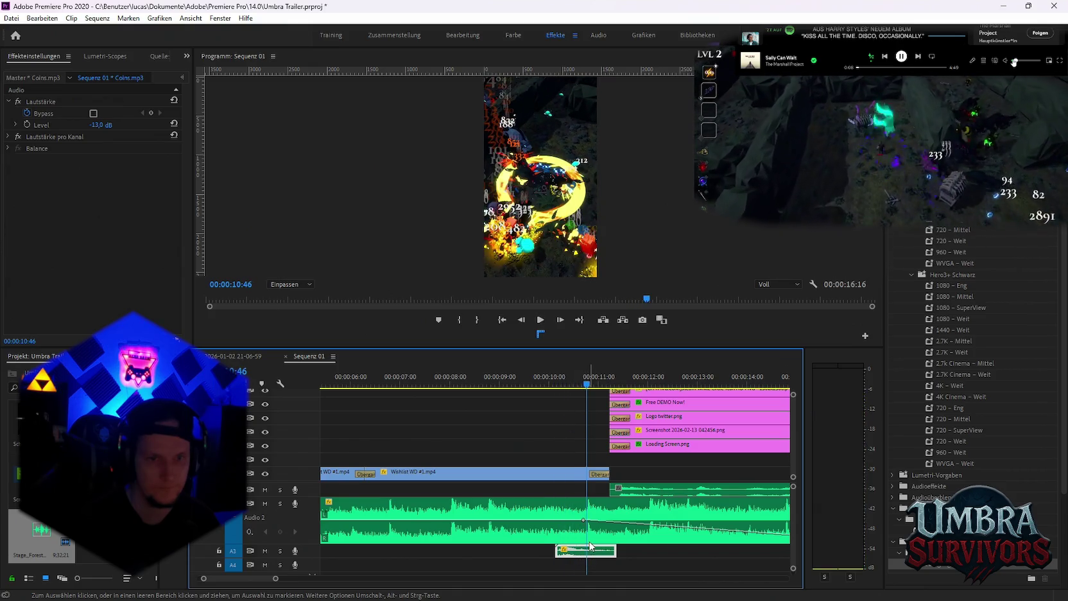
pyautogui.press('-')
pyautogui.press('-')
pyautogui.click(538, 385)
pyautogui.press('space')
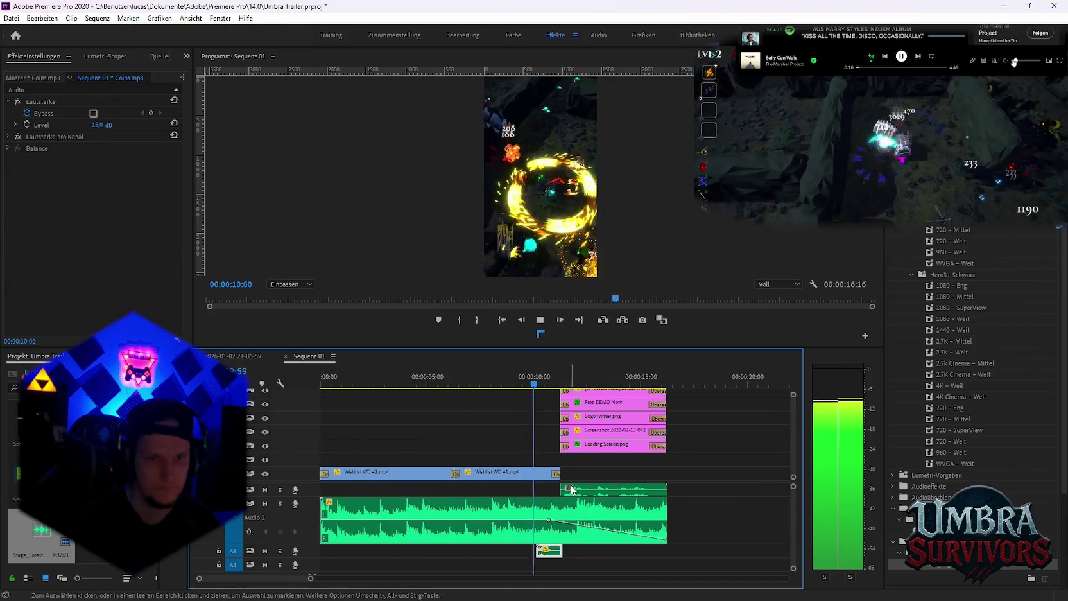
pyautogui.press('space')
pyautogui.moveTo(793, 497)
pyautogui.mouseDown()
pyautogui.moveTo(795, 515)
pyautogui.moveTo(795, 499)
pyautogui.mouseUp()
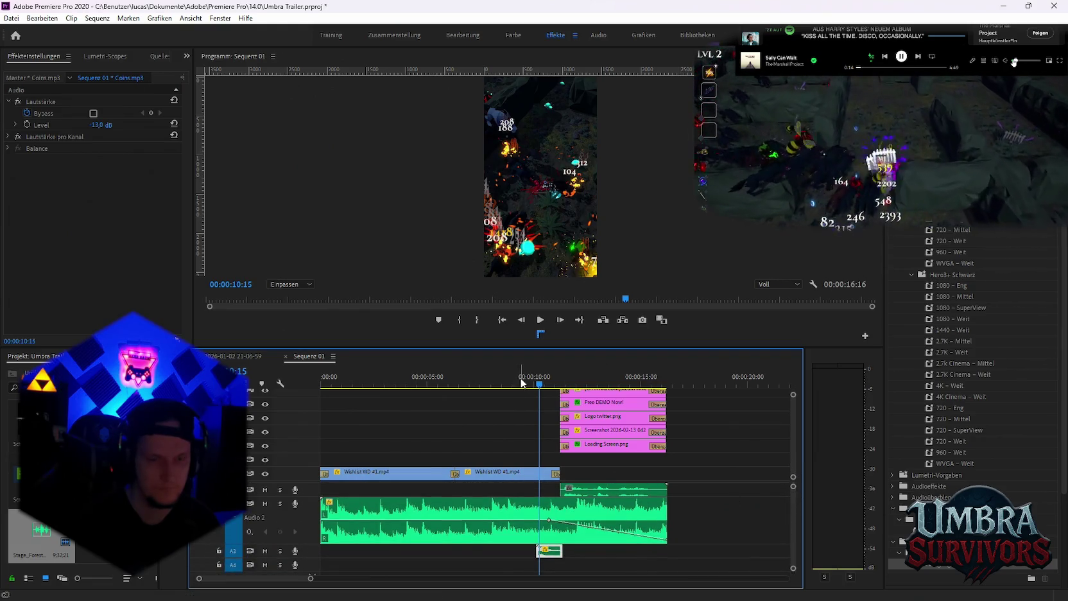
pyautogui.press('=')
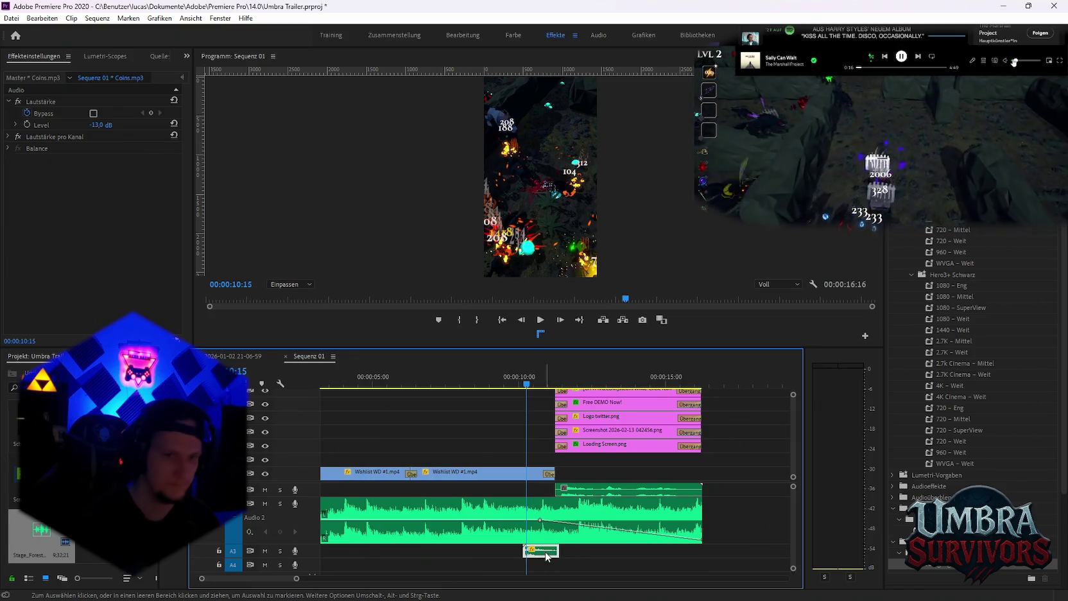
pyautogui.moveTo(539, 560); pyautogui.dragTo(233, 360)
pyautogui.click(234, 360)
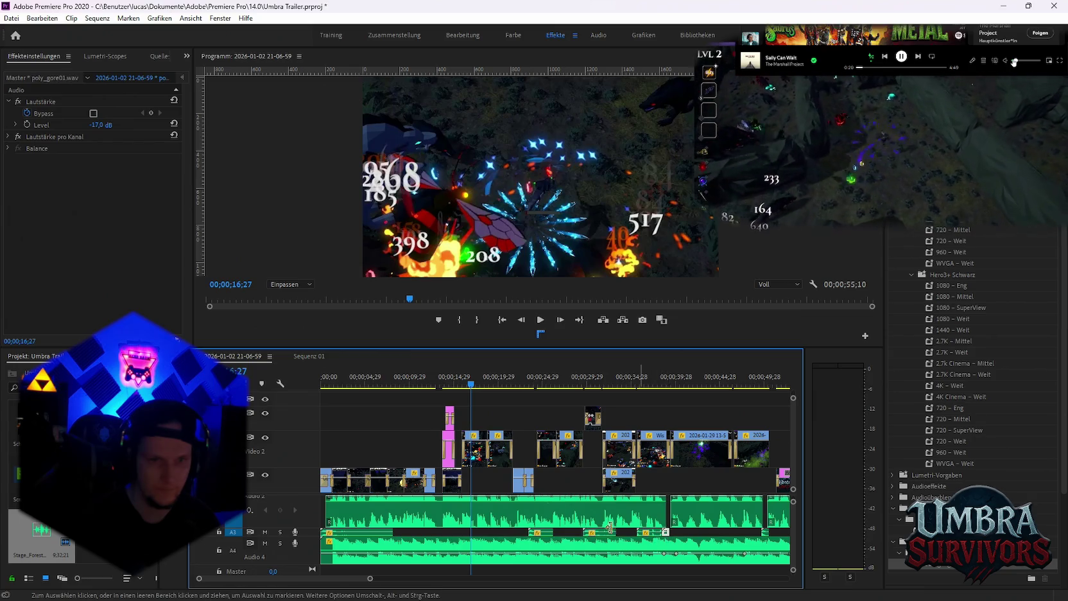
# Paste poly_gore01.wav into Sequenz 01 on A1 near the 10-second mark
pyautogui.hotkey('ctrl', 'shift', '.')
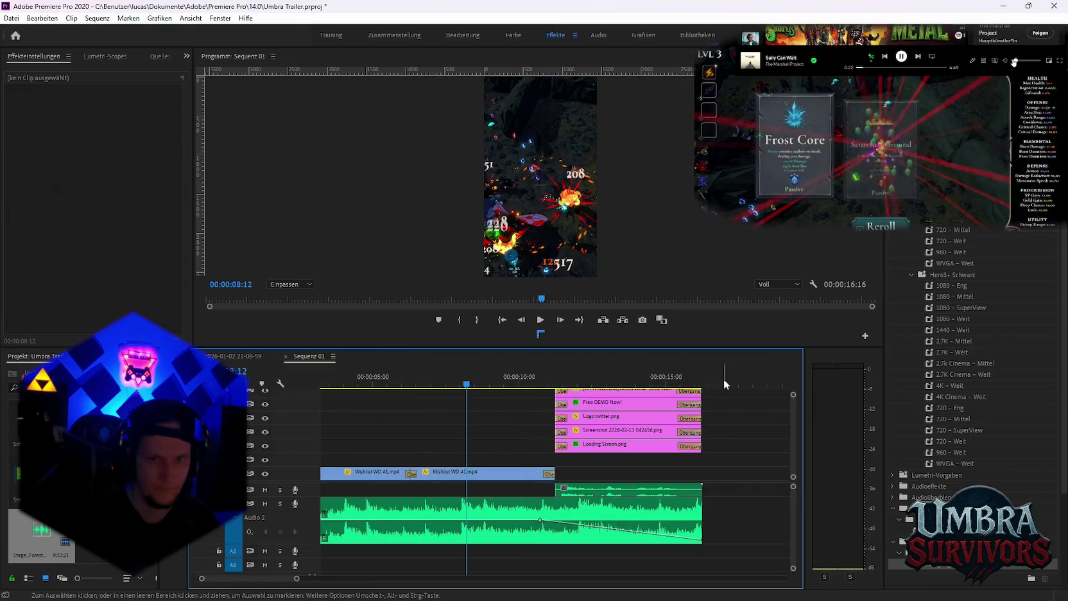
pyautogui.click(722, 379)
pyautogui.hotkey('ctrl', 'v')
pyautogui.moveTo(559, 492); pyautogui.dragTo(520, 492)
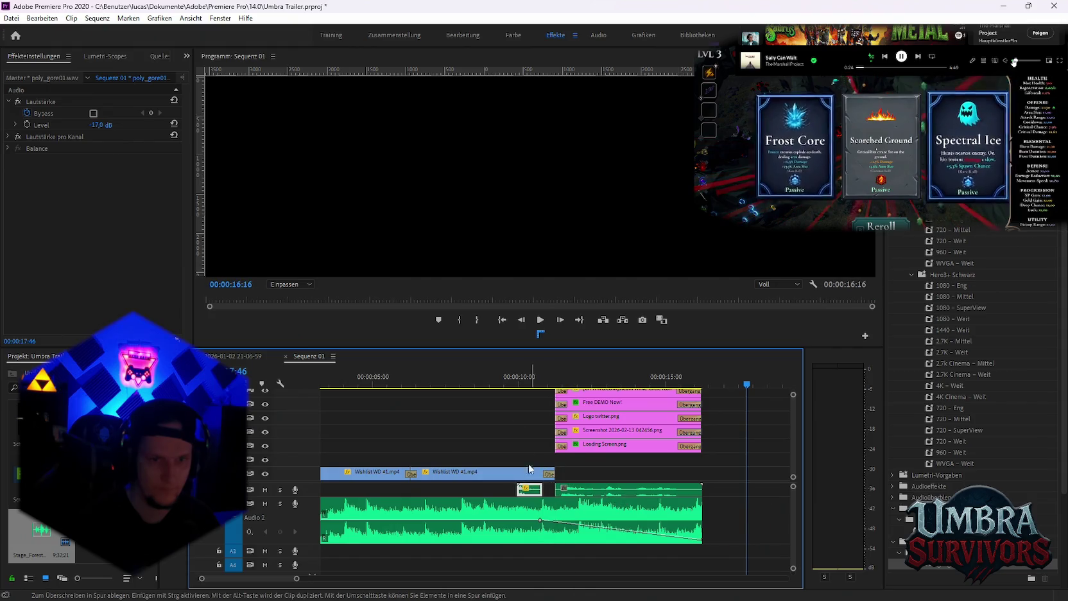
pyautogui.moveTo(502, 384); pyautogui.dragTo(525, 384)
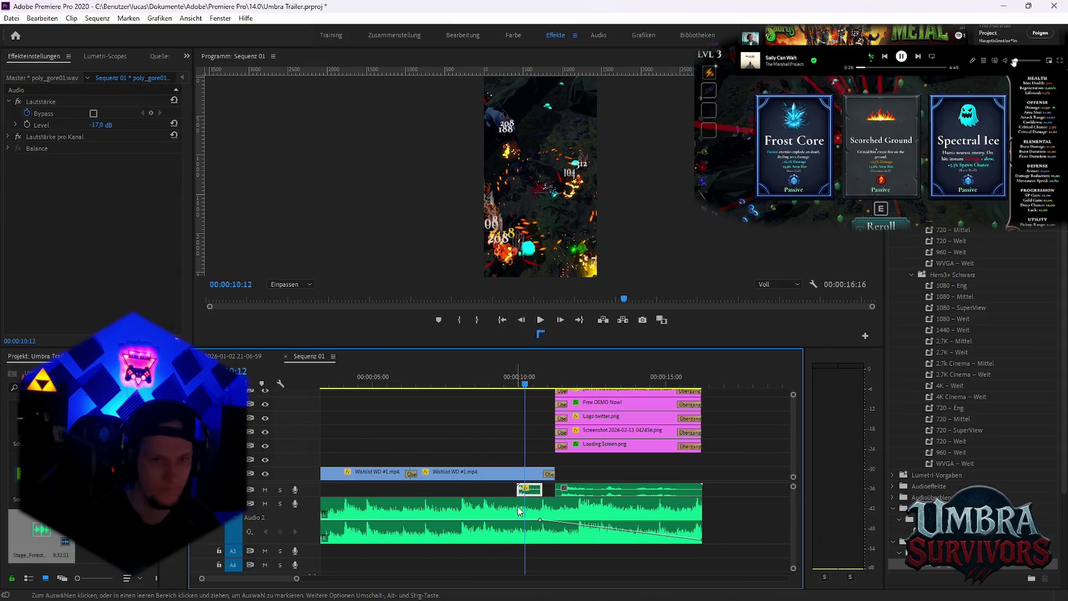
# Slide the poly_gore01 clip slightly later on A1 and play it back in place
pyautogui.moveTo(540, 494); pyautogui.dragTo(549, 493)
pyautogui.press('space')
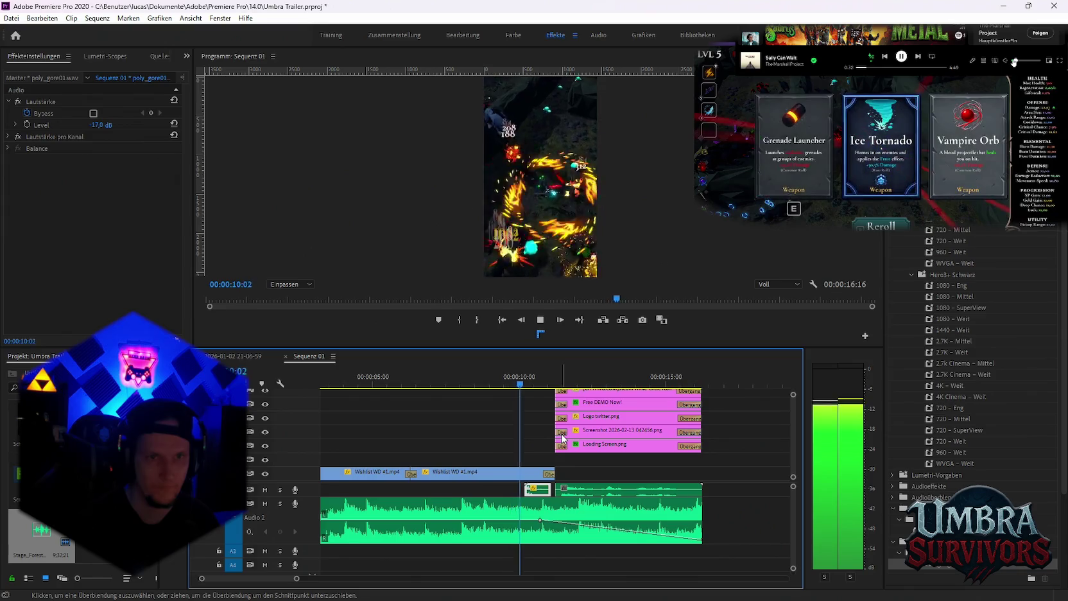
pyautogui.press('space')
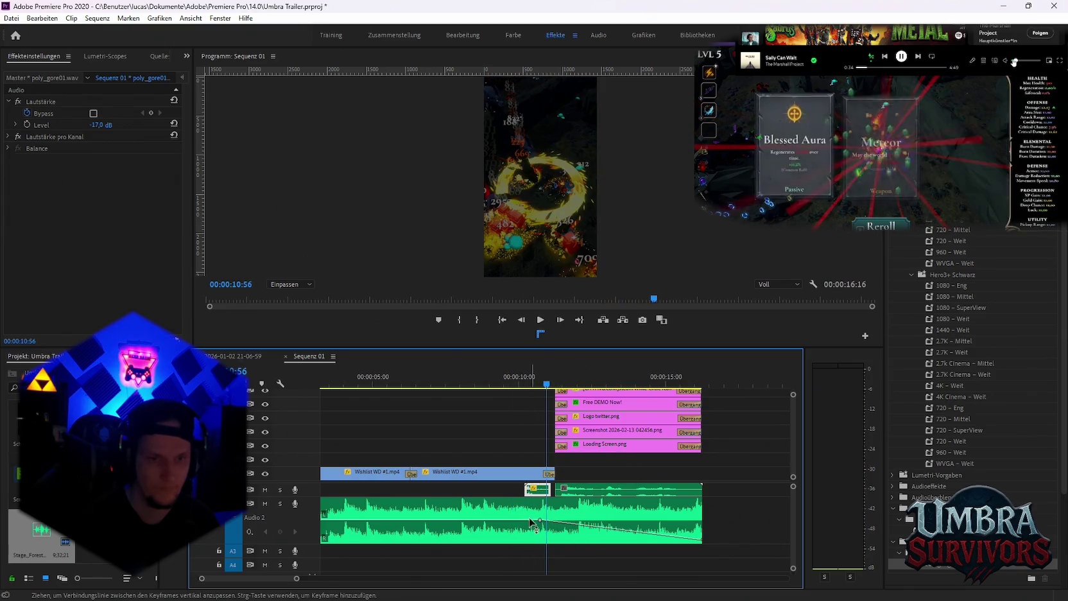
pyautogui.hotkey('shift', 'k')
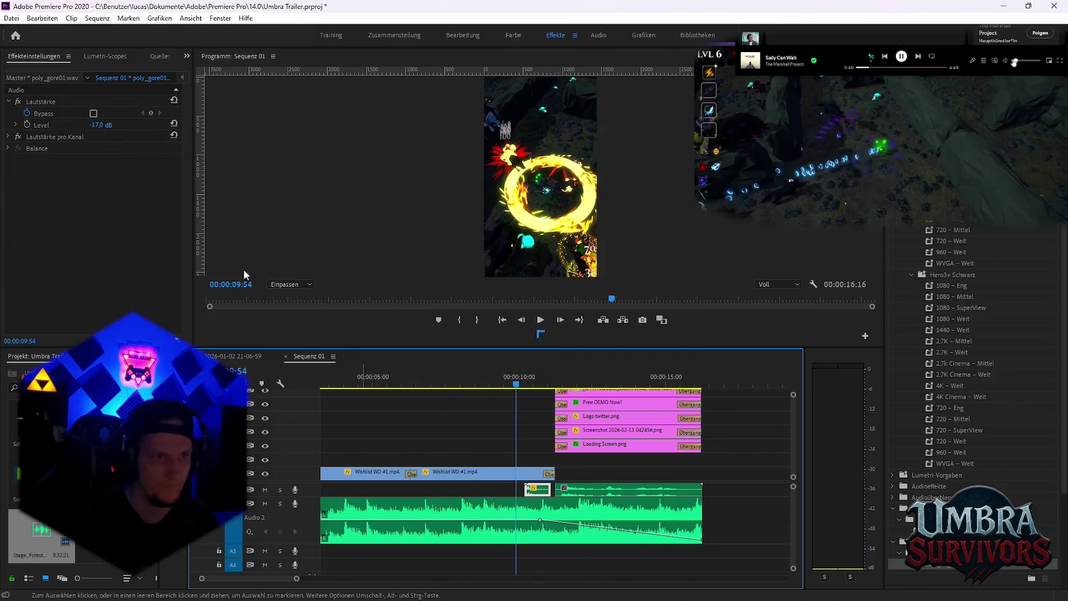
# Set the poly_gore01 clip's Level to -10 dB and play it to hear the result
pyautogui.click(96, 125)
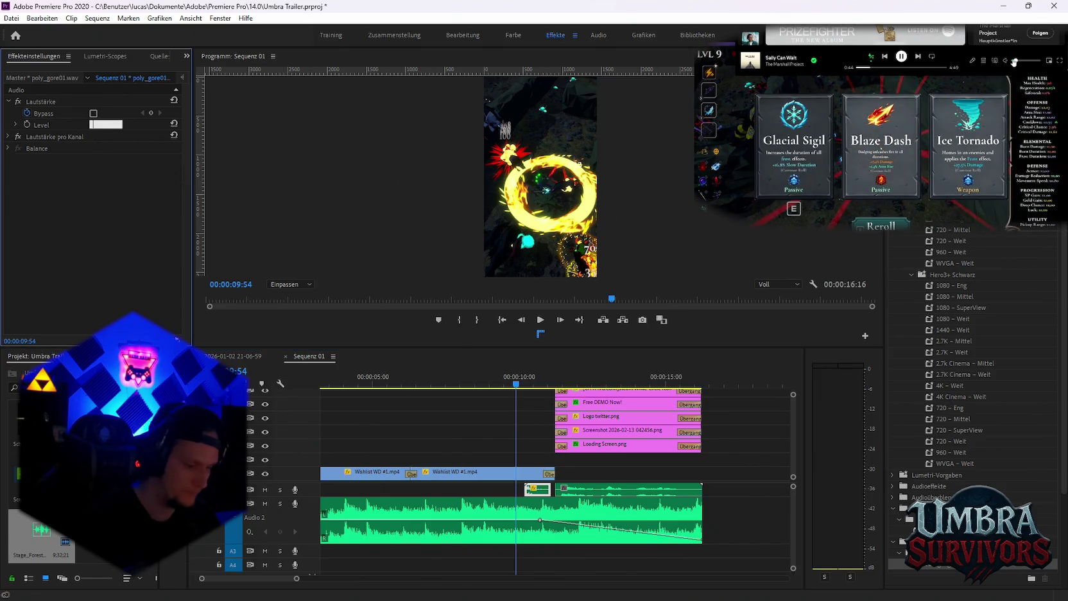
pyautogui.write('-10')
pyautogui.press('Return')
pyautogui.press('space')
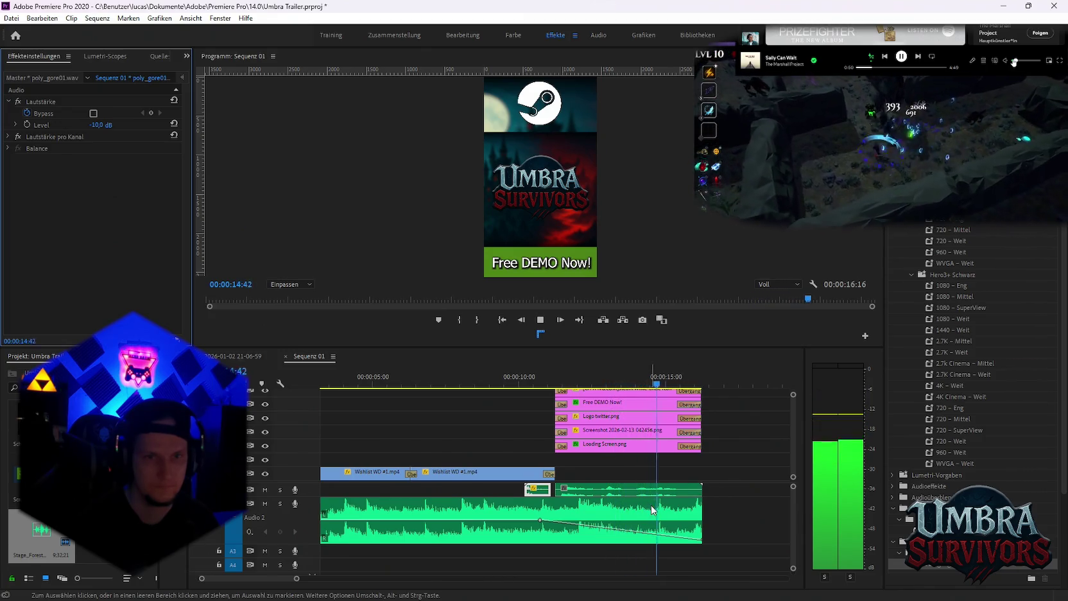
# Select the Stage_Forest music clip and replay from about 10 seconds
pyautogui.click(542, 379)
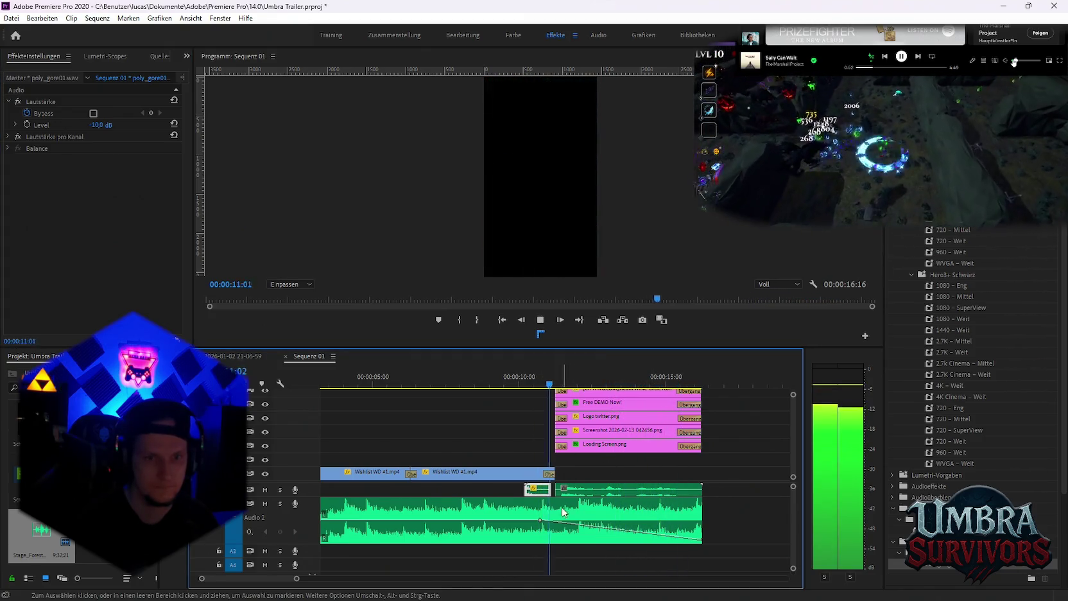
pyautogui.press('space')
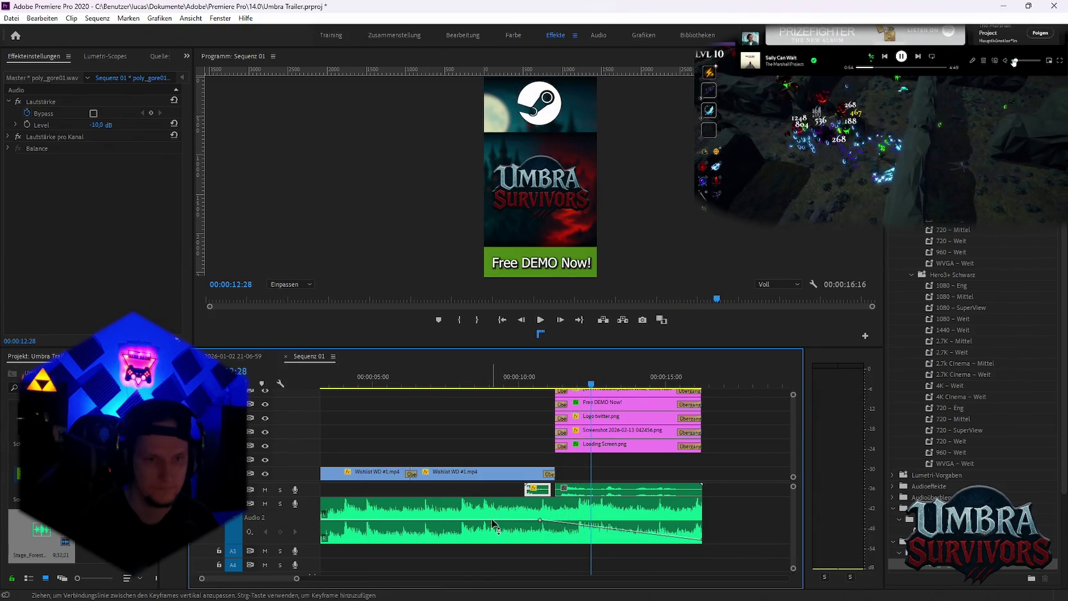
pyautogui.click(493, 523)
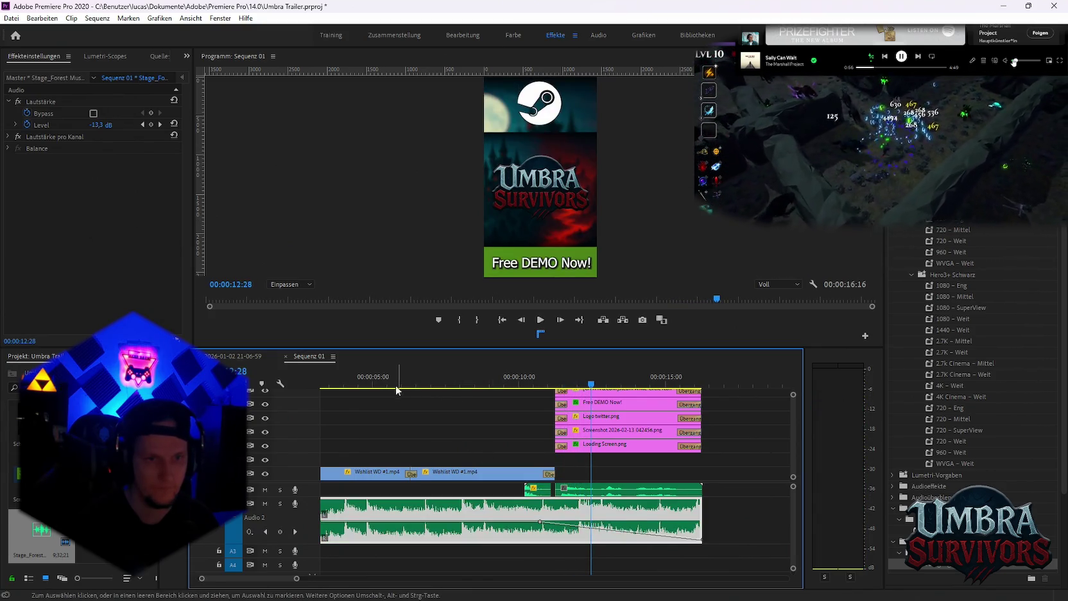
pyautogui.moveTo(397, 385); pyautogui.dragTo(507, 385)
pyautogui.press('space')
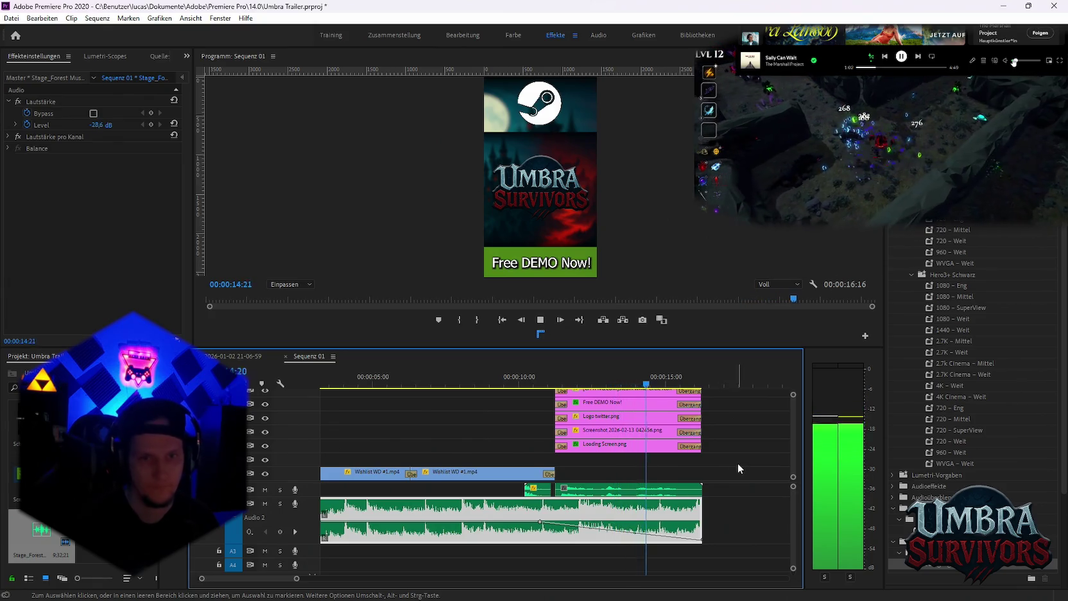
# Zoom out and play the whole short from 0:00 through the music fade-out
pyautogui.press('-')
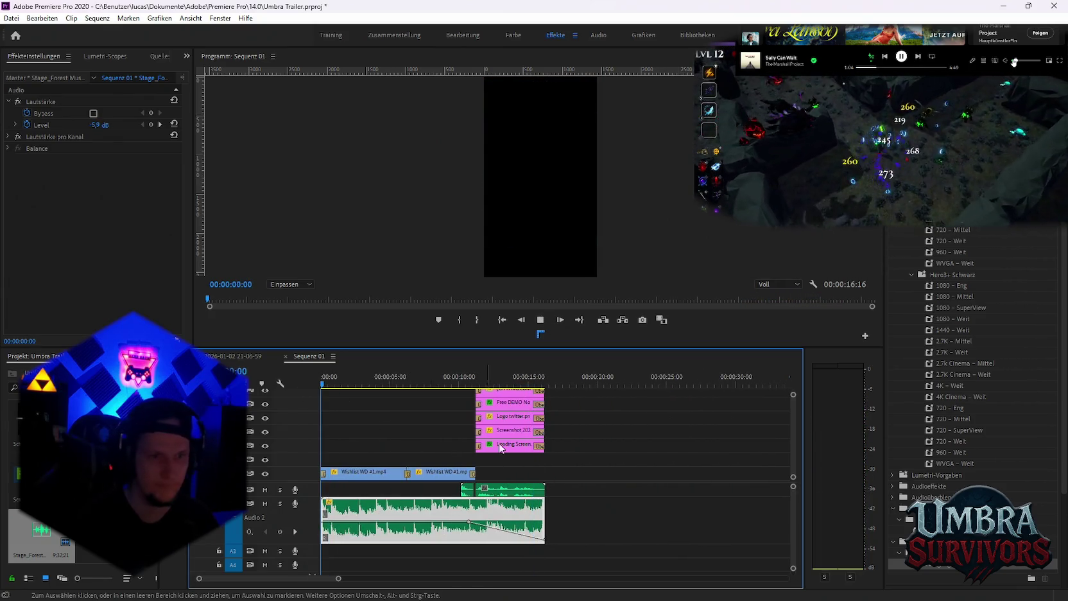
pyautogui.press('space')
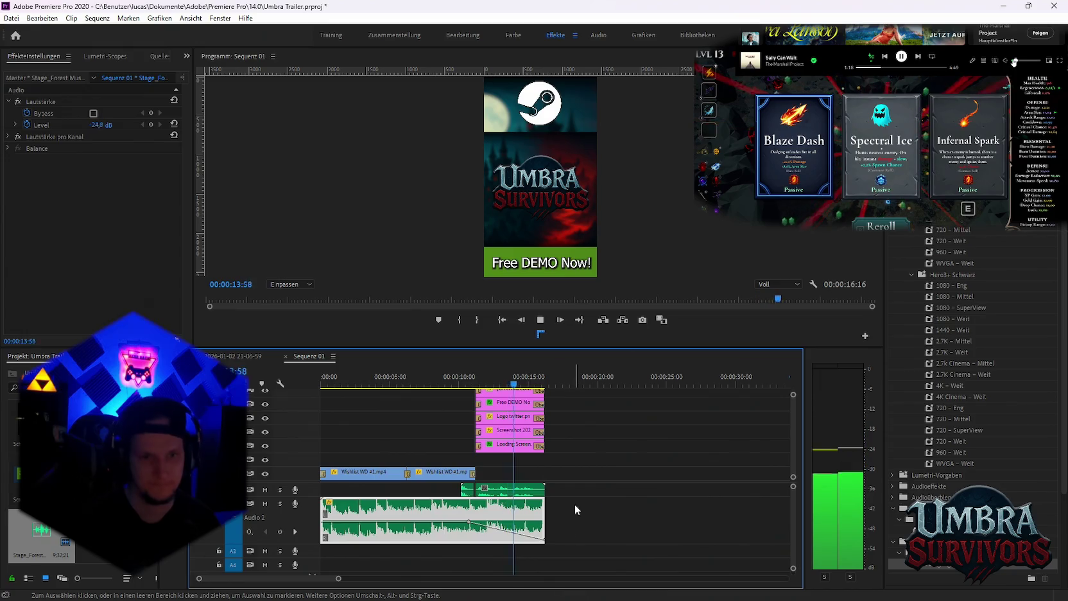
pyautogui.press('space')
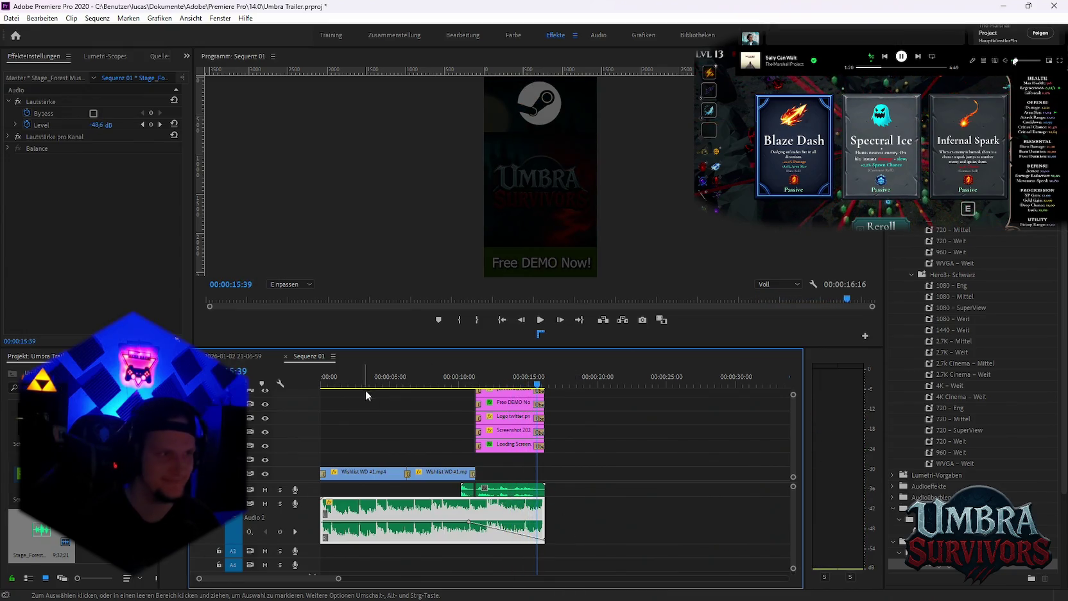
pyautogui.click(11, 18)
pyautogui.moveTo(38, 347)
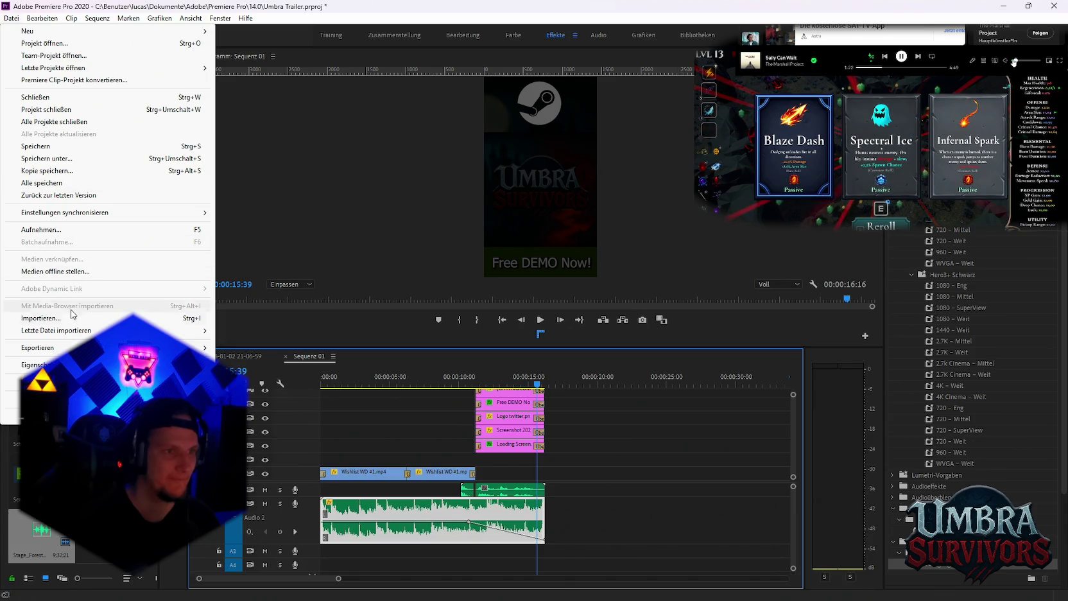
# Open the export settings and rename the output file to Enge gänge.mp4
pyautogui.click(229, 345)
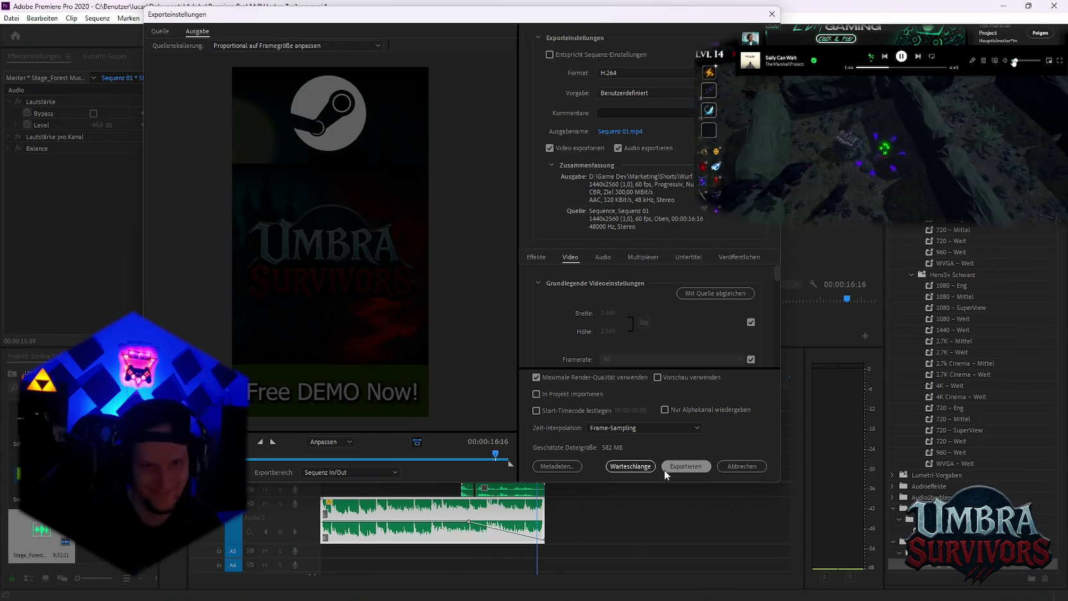
pyautogui.click(627, 131)
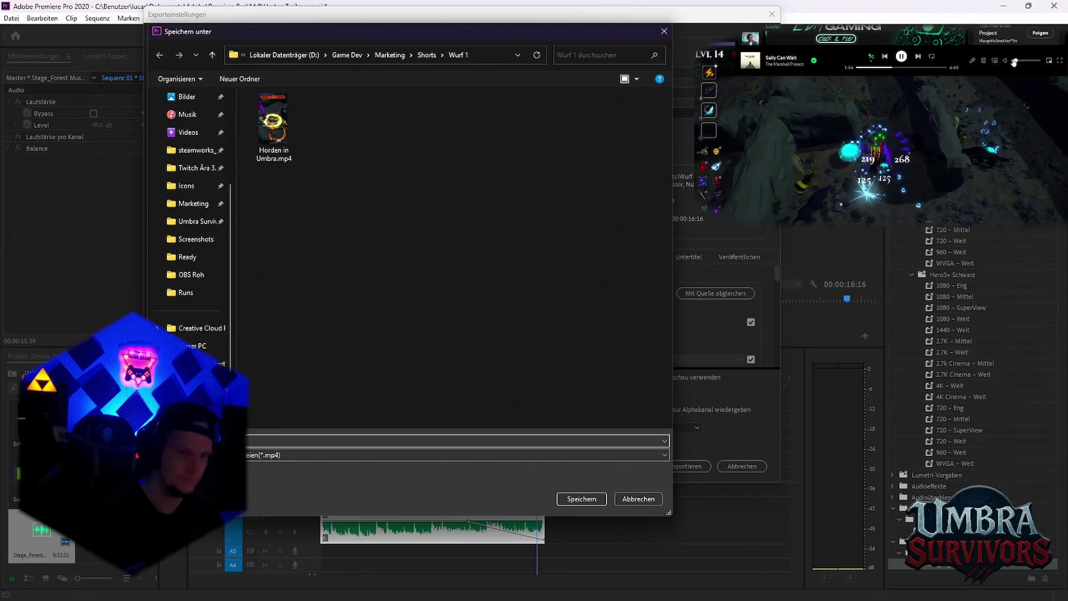
pyautogui.write('nge')
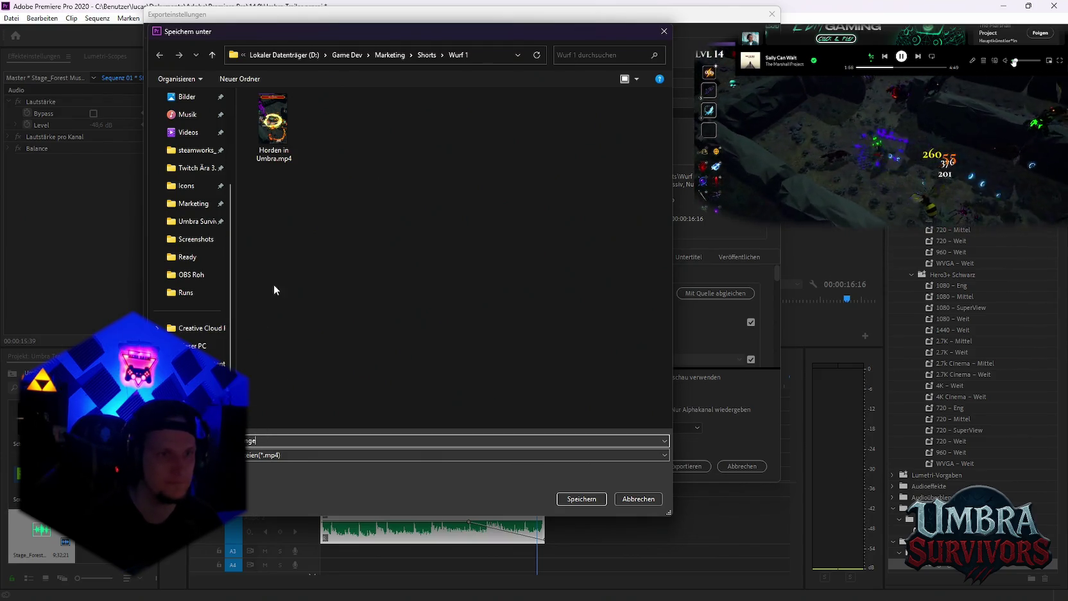
pyautogui.click(572, 500)
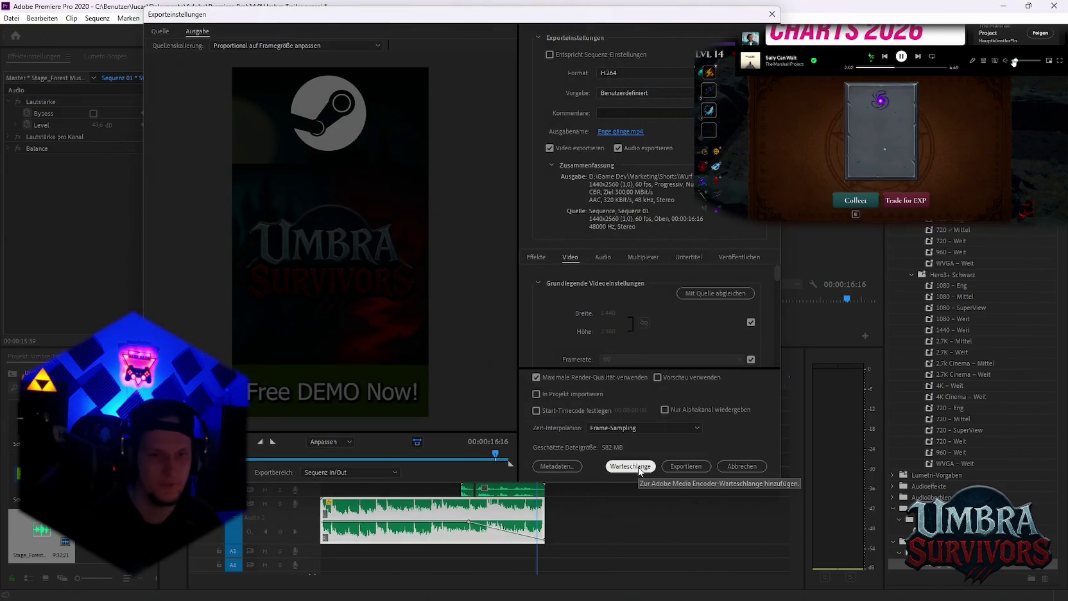
# Queue the H.264 export of Sequenz 01 in Adobe Media Encoder
pyautogui.scroll(-2, 630, 307)
pyautogui.scroll(-2, 641, 311)
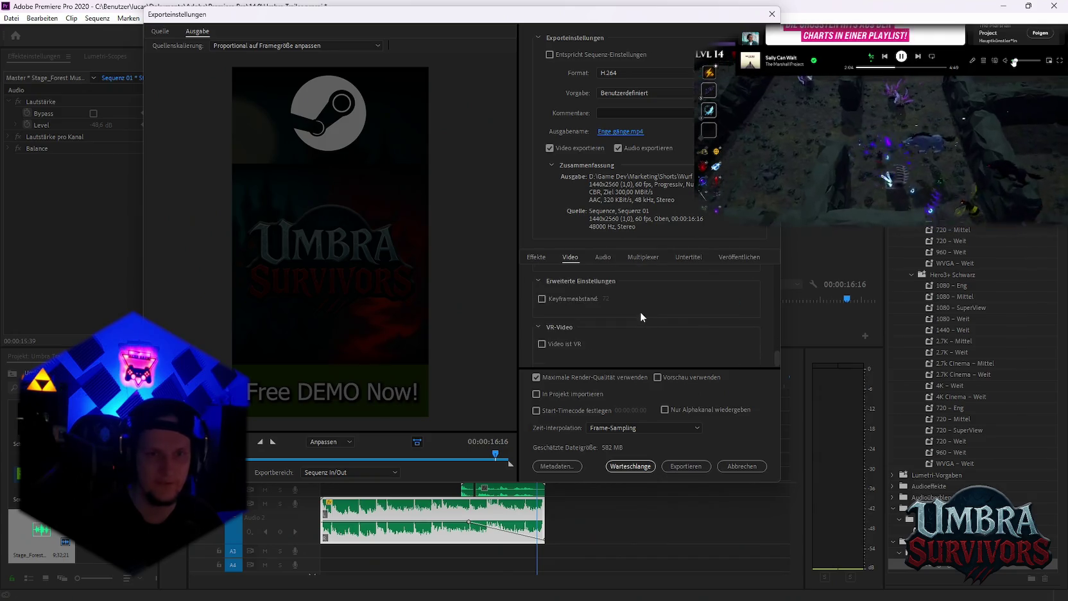
pyautogui.scroll(-2, 640, 312)
pyautogui.scroll(-2, 643, 314)
pyautogui.scroll(-2, 603, 318)
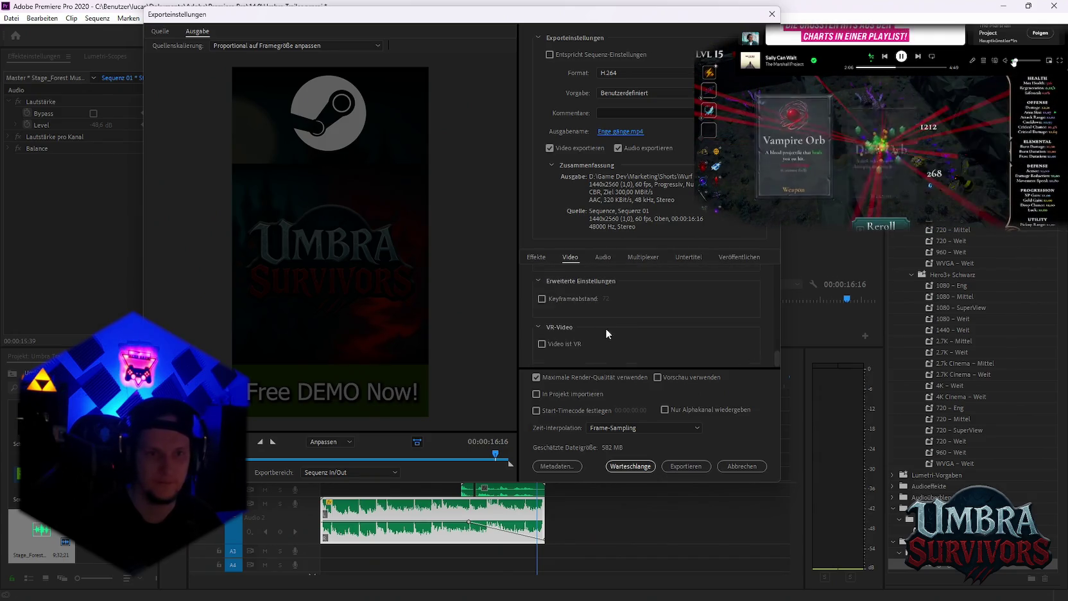
pyautogui.click(637, 466)
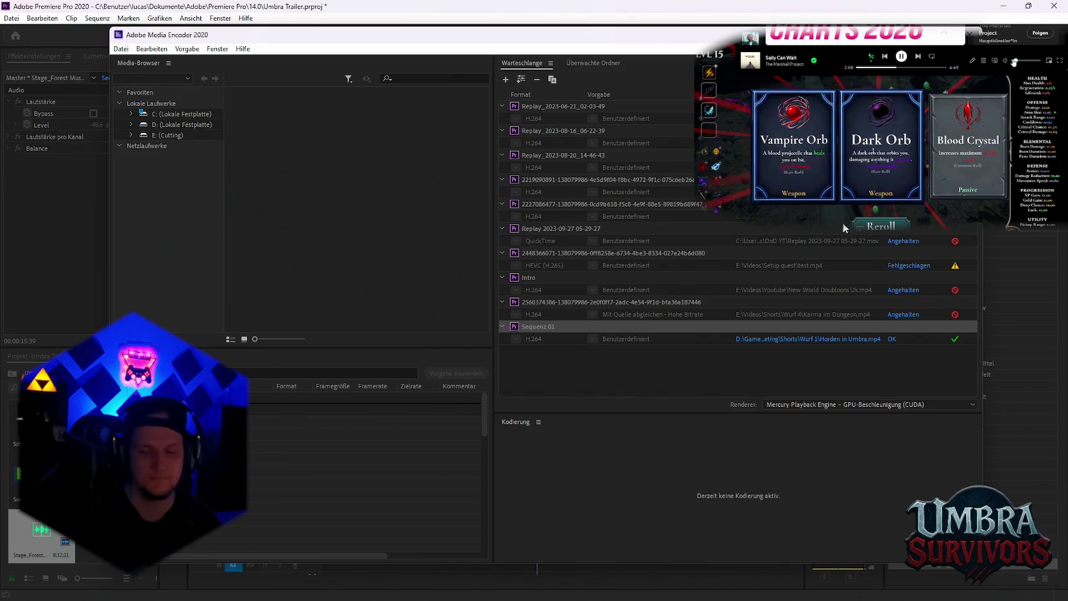
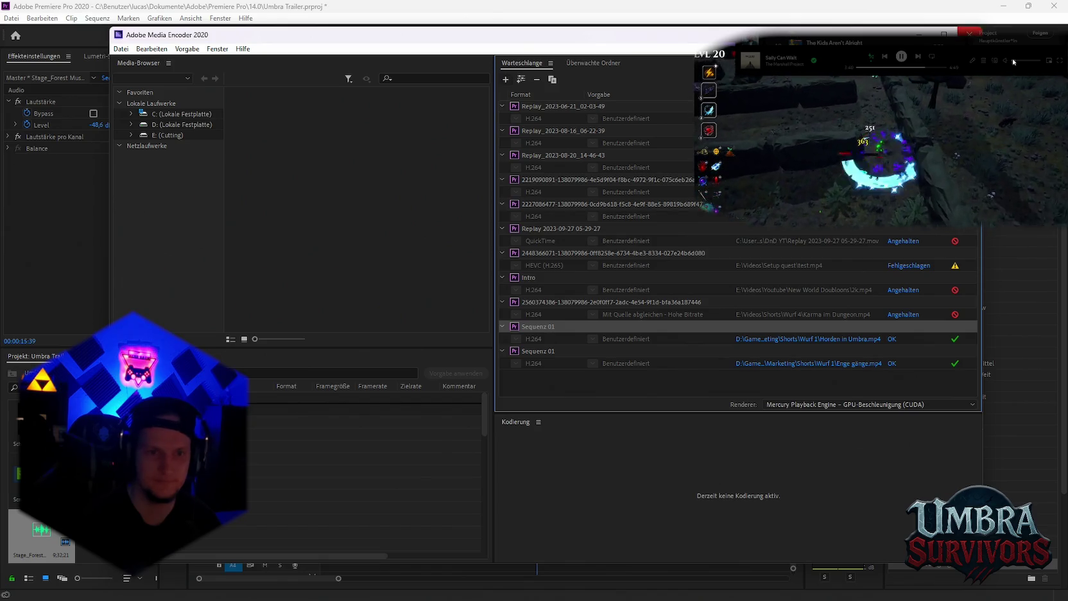
# Close the Media Encoder queue and review the short's Premiere timeline with its Free DEMO Now end card
pyautogui.click(968, 33)
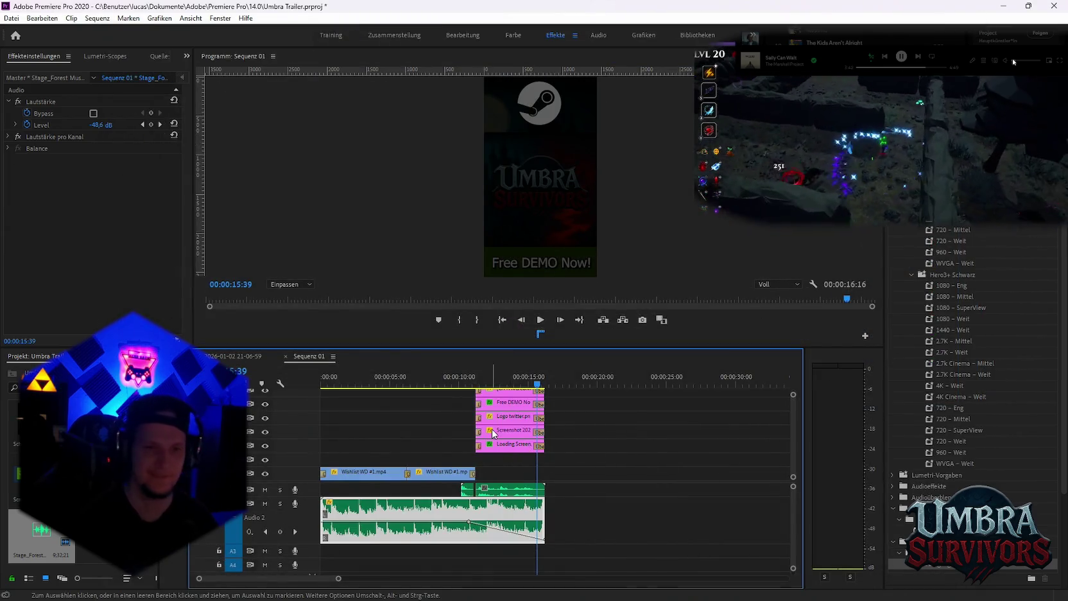
pyautogui.keyDown('alt'); pyautogui.scroll(-2, 530, 450); pyautogui.keyUp('alt')
pyautogui.keyDown('alt'); pyautogui.scroll(2, 440, 453); pyautogui.keyUp('alt')
pyautogui.keyDown('alt'); pyautogui.scroll(2, 440, 453); pyautogui.keyUp('alt')
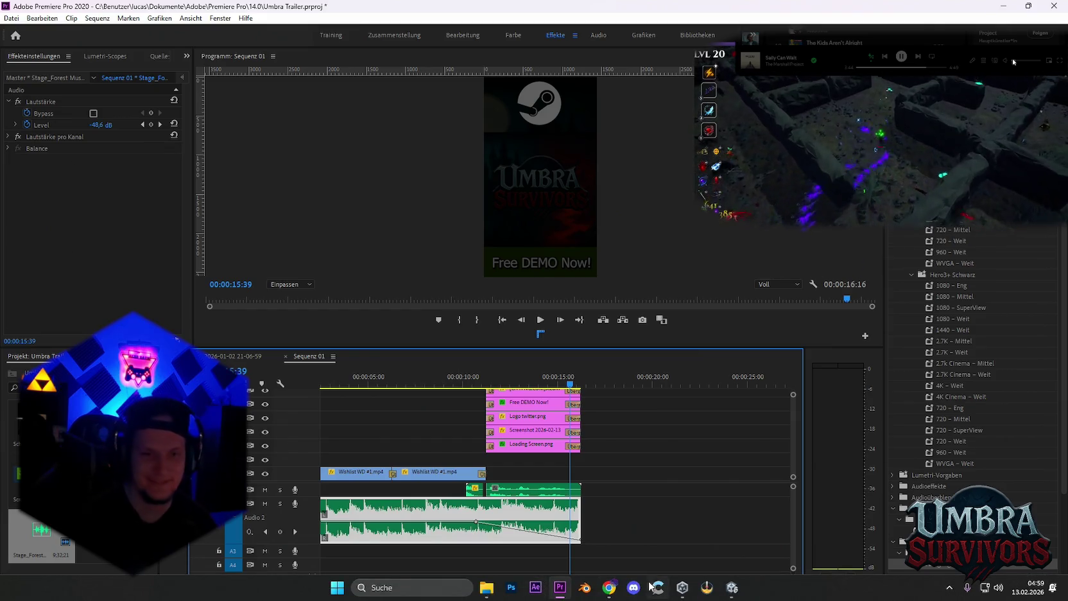
pyautogui.click(731, 587)
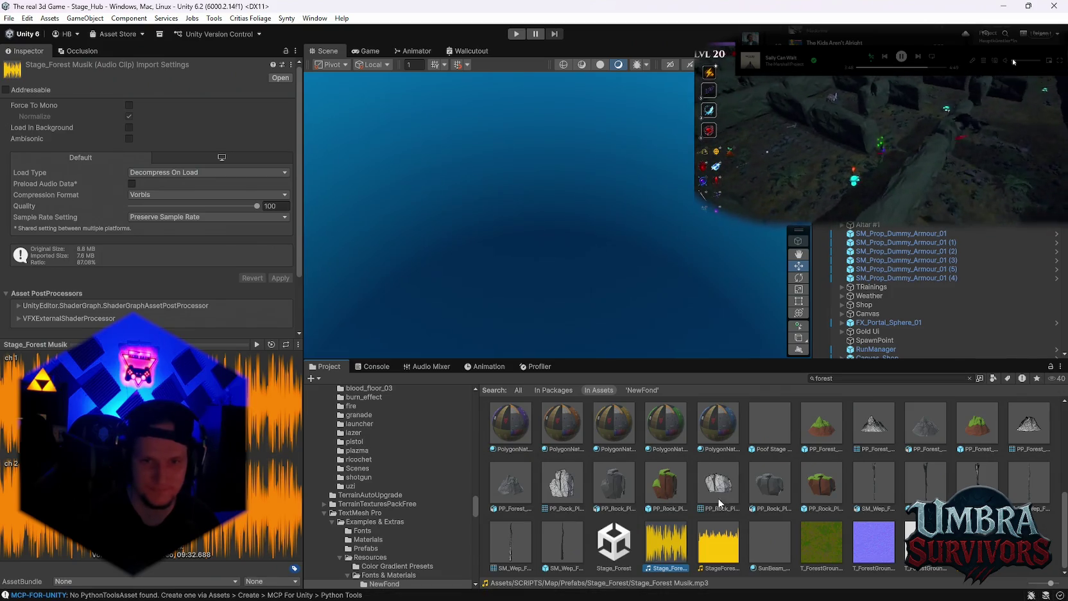
# Switch between Premiere Pro and Unity, ending with the Unity project in front
pyautogui.click(996, 10)
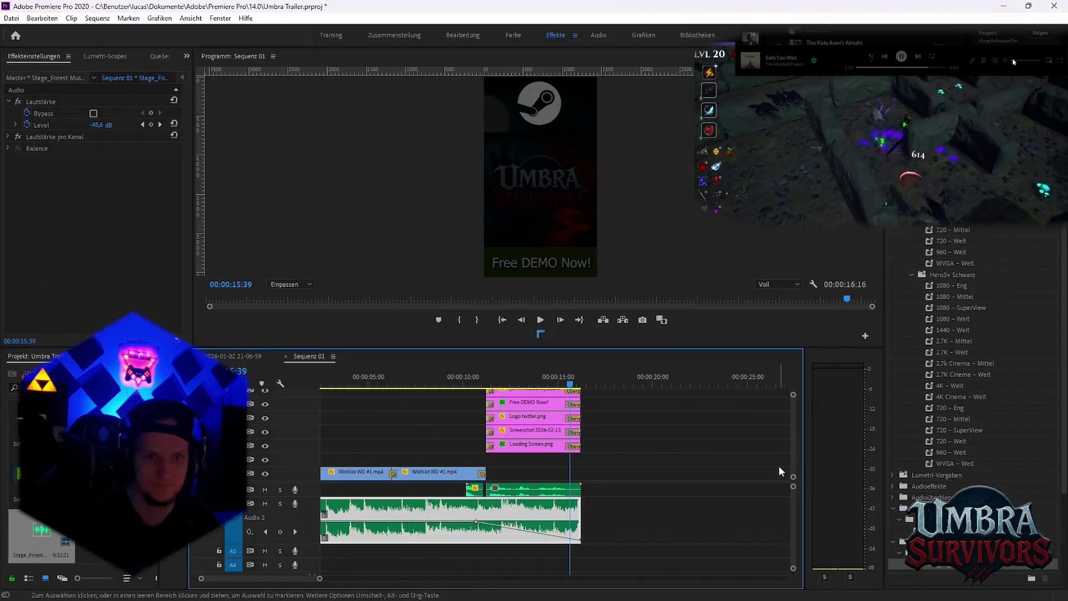
pyautogui.press('-')
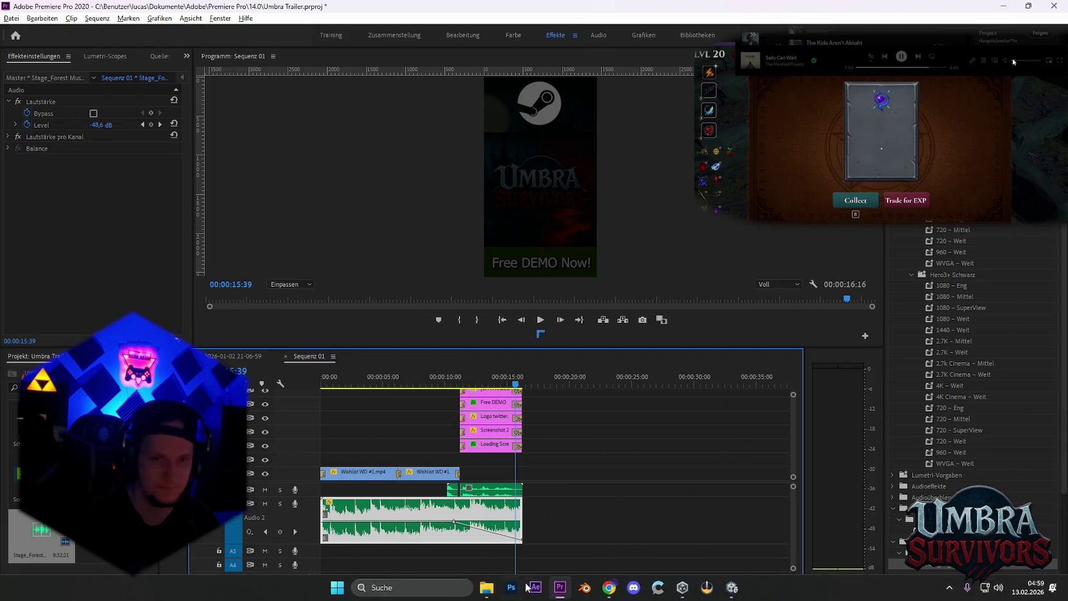
pyautogui.click(730, 588)
pyautogui.scroll(5, 409, 501)
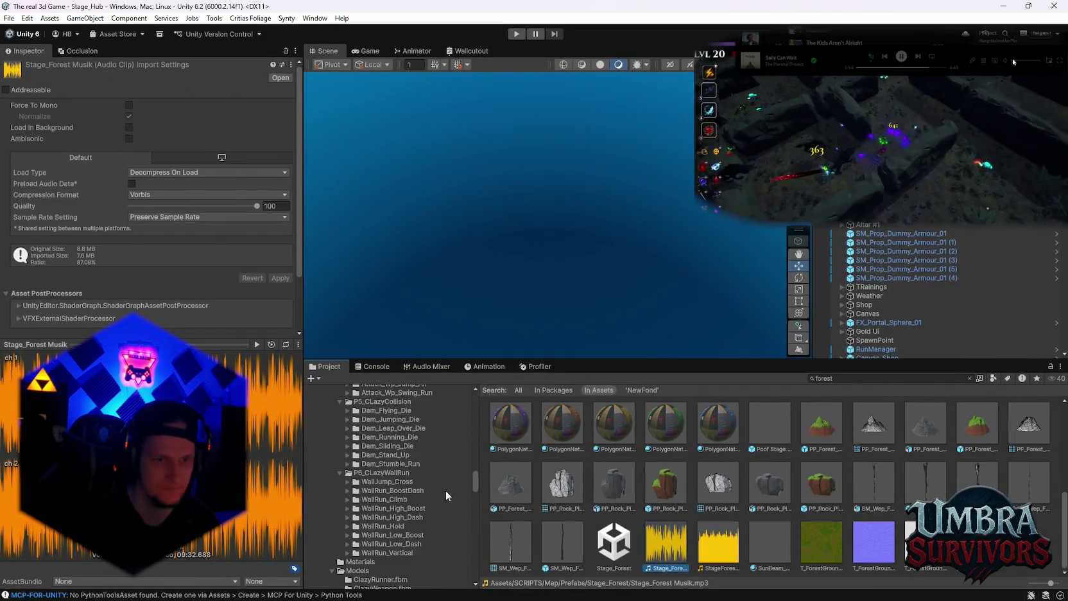
pyautogui.scroll(5, 446, 491)
pyautogui.scroll(5, 477, 421)
pyautogui.scroll(-2, 369, 482)
pyautogui.scroll(-2, 366, 500)
pyautogui.scroll(-2, 365, 514)
pyautogui.scroll(-2, 364, 519)
pyautogui.scroll(4, 364, 508)
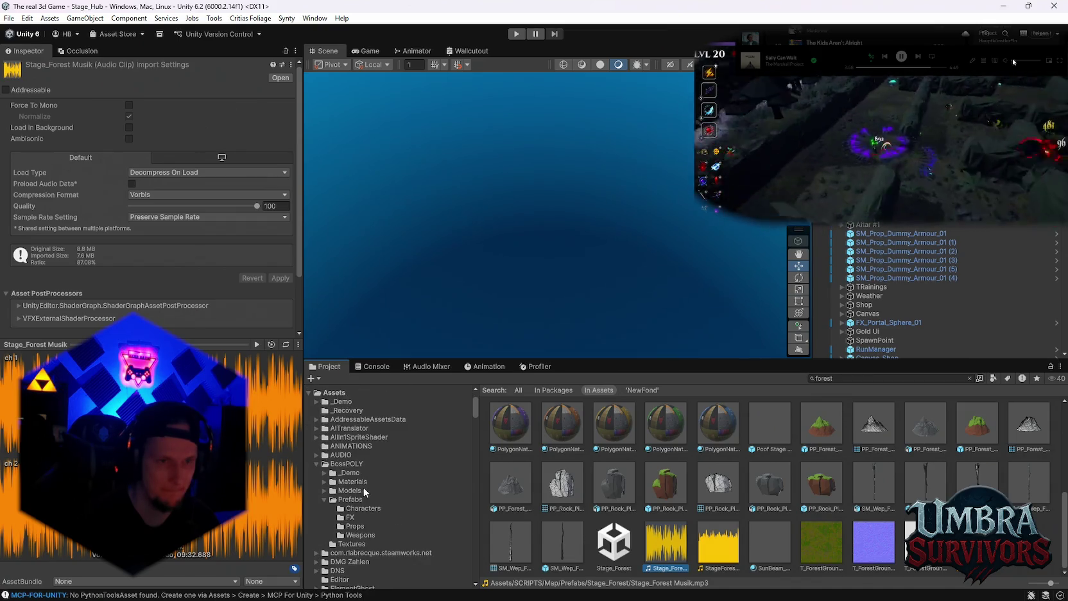
# Expand the AUDIO folder in Unity's Project window and scroll to the game music
pyautogui.click(316, 454)
pyautogui.scroll(-2, 366, 484)
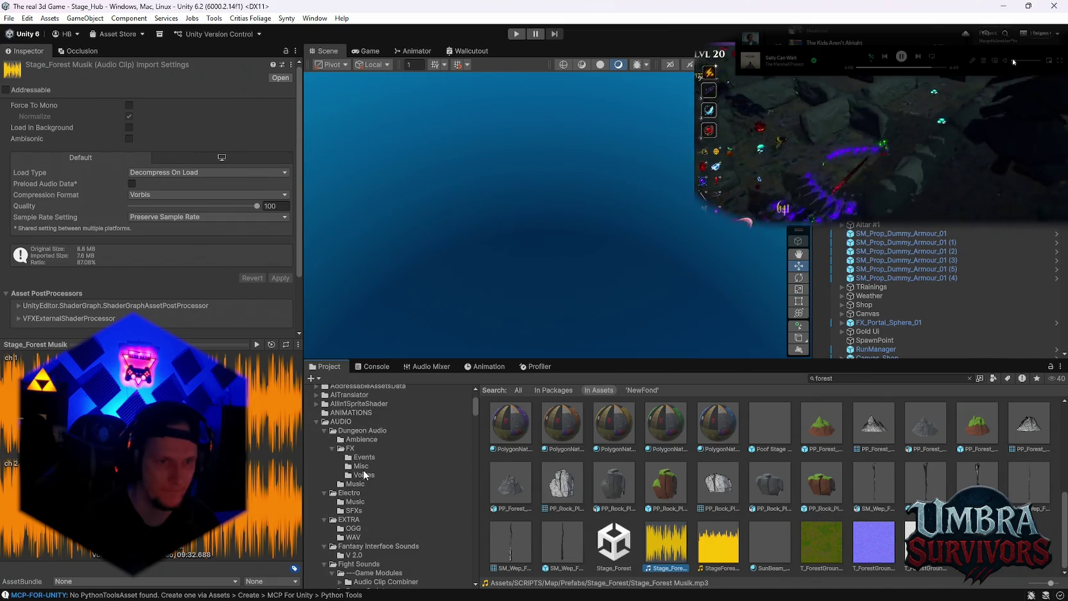
pyautogui.scroll(-3, 375, 513)
pyautogui.scroll(-3, 374, 504)
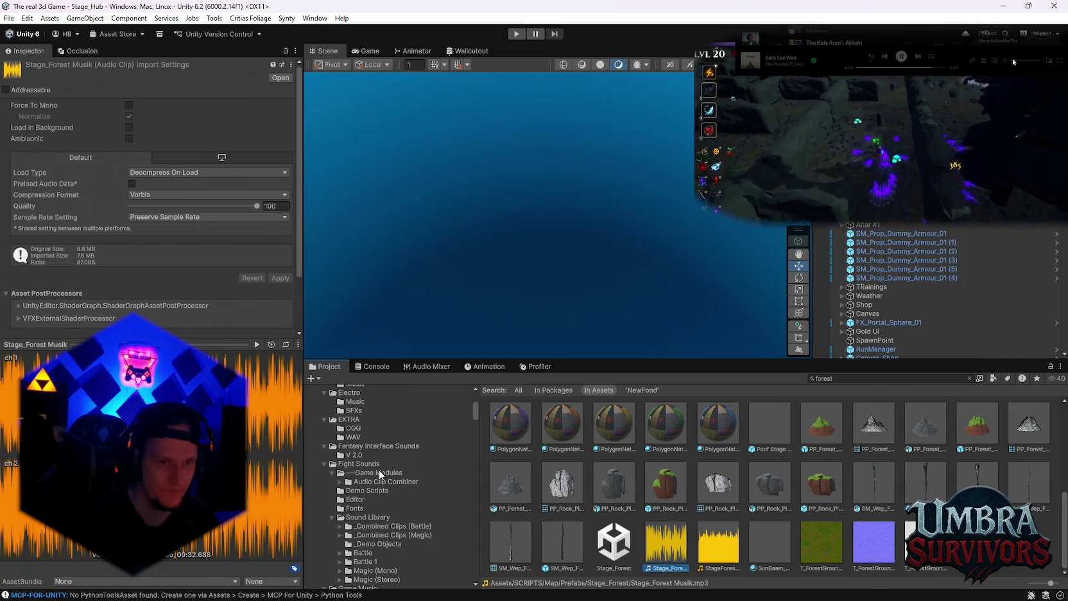
pyautogui.scroll(-3, 374, 466)
pyautogui.scroll(-2, 379, 470)
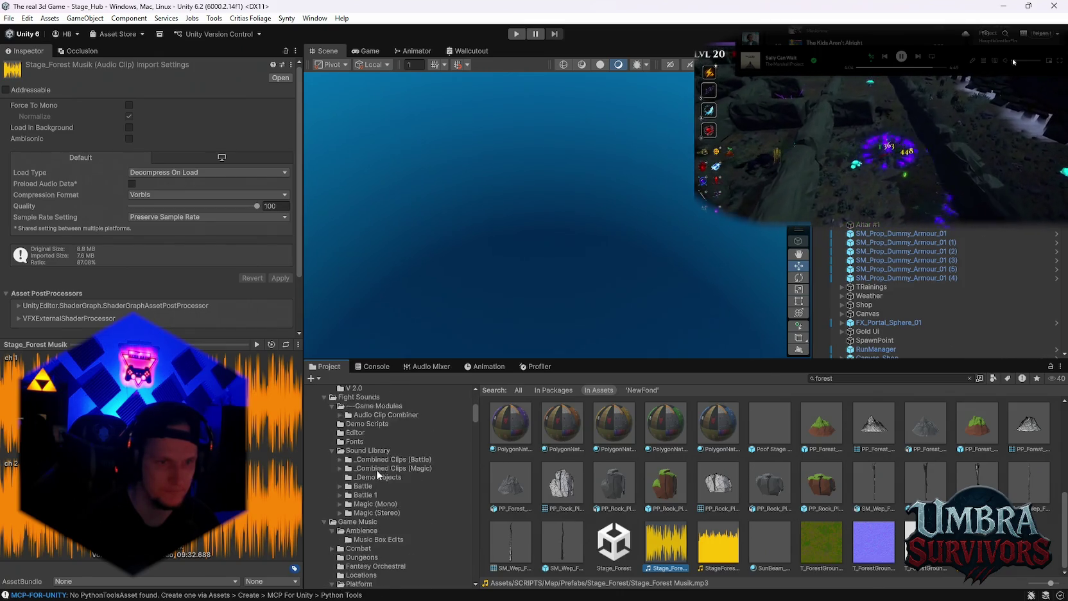
pyautogui.scroll(-3, 384, 474)
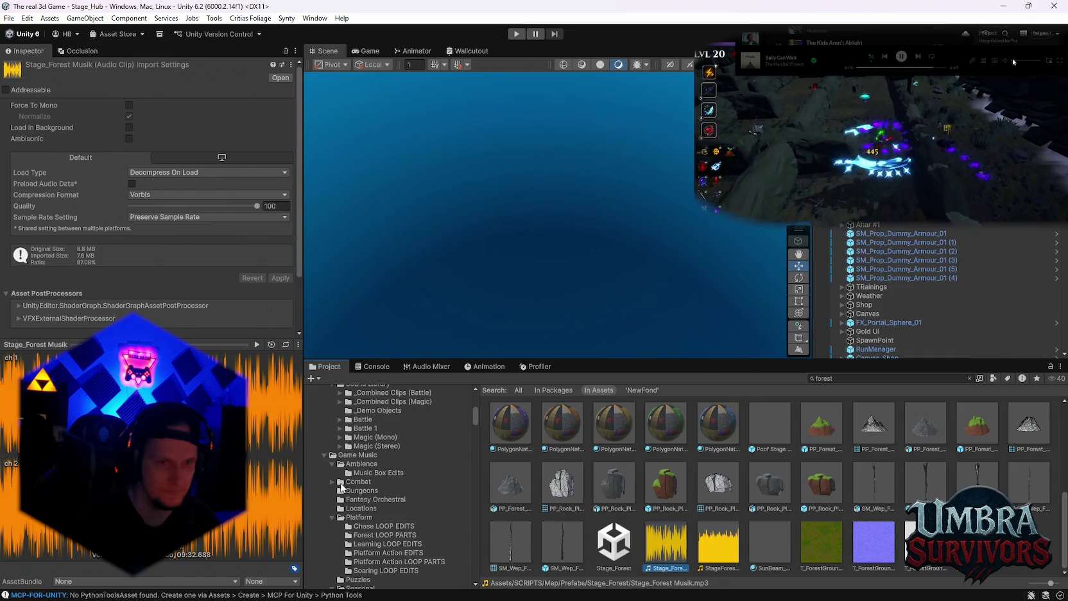
# Open the Combat music folder with all its clips and select Bandits LOOP, then Barren Boss LOOP
pyautogui.click(332, 482)
pyautogui.click(372, 492)
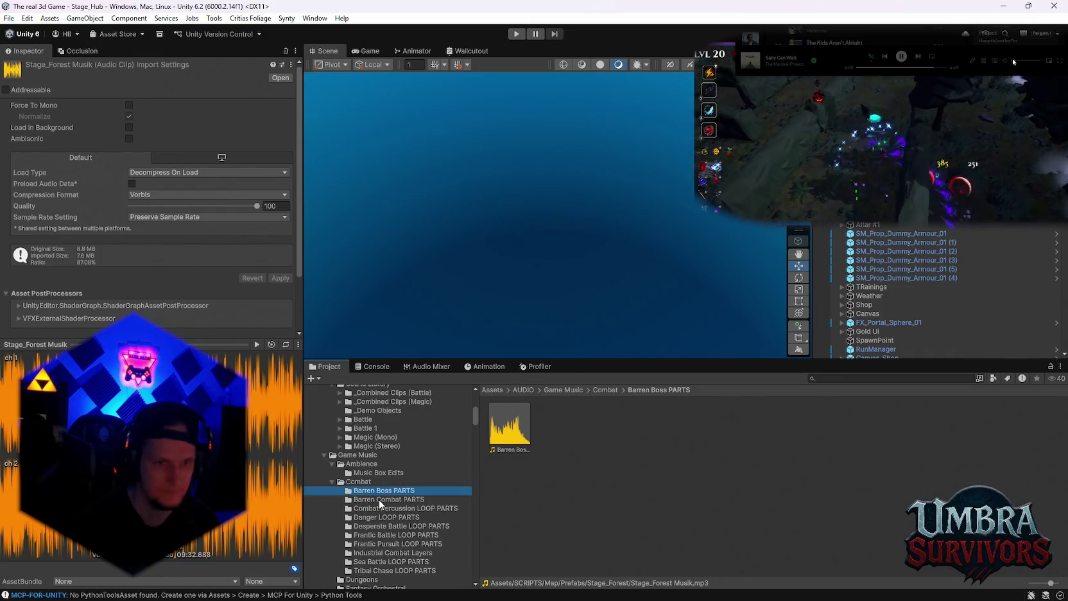
pyautogui.click(379, 509)
pyautogui.scroll(-2, 379, 501)
pyautogui.click(358, 415)
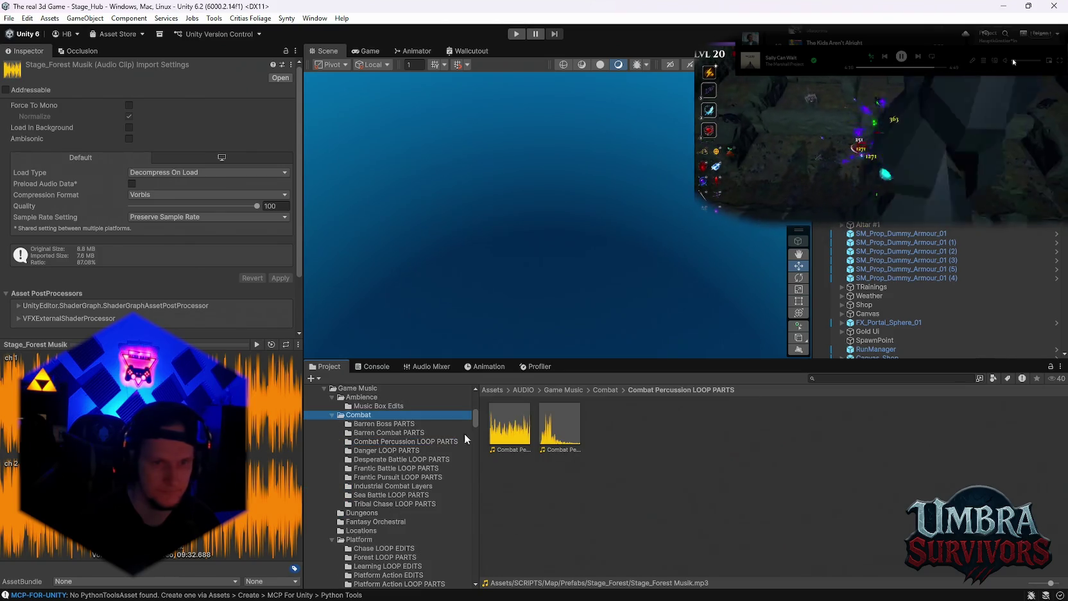
pyautogui.click(566, 494)
pyautogui.click(718, 489)
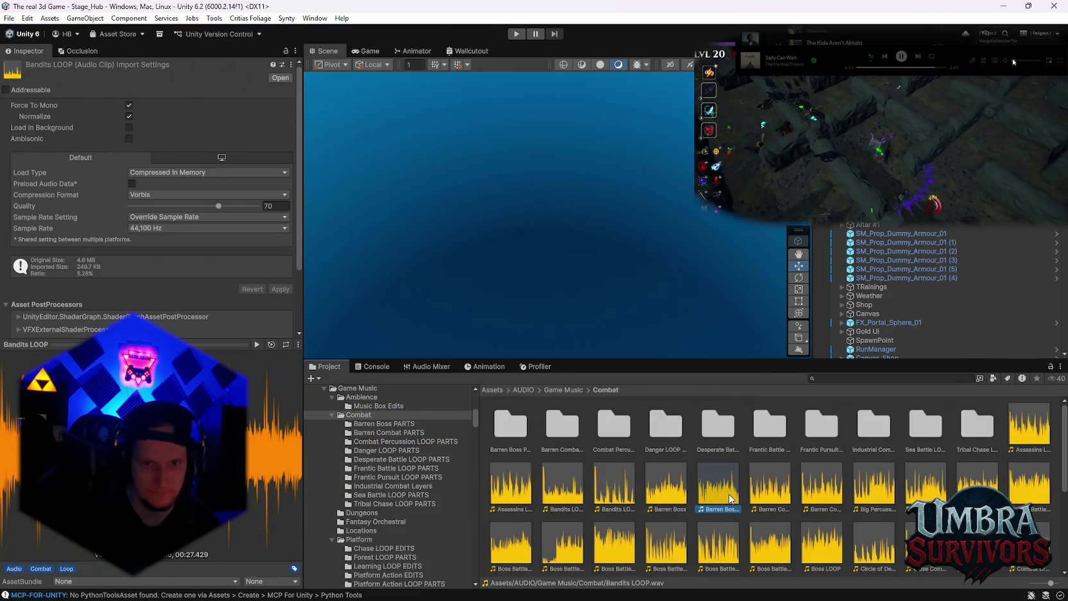
# Play the Barren Boss LOOP, Boss Battle 5 Loop and Boss Battle 4 Loop music
pyautogui.scroll(-1, 755, 493)
pyautogui.scroll(1, 751, 493)
pyautogui.doubleClick(714, 495)
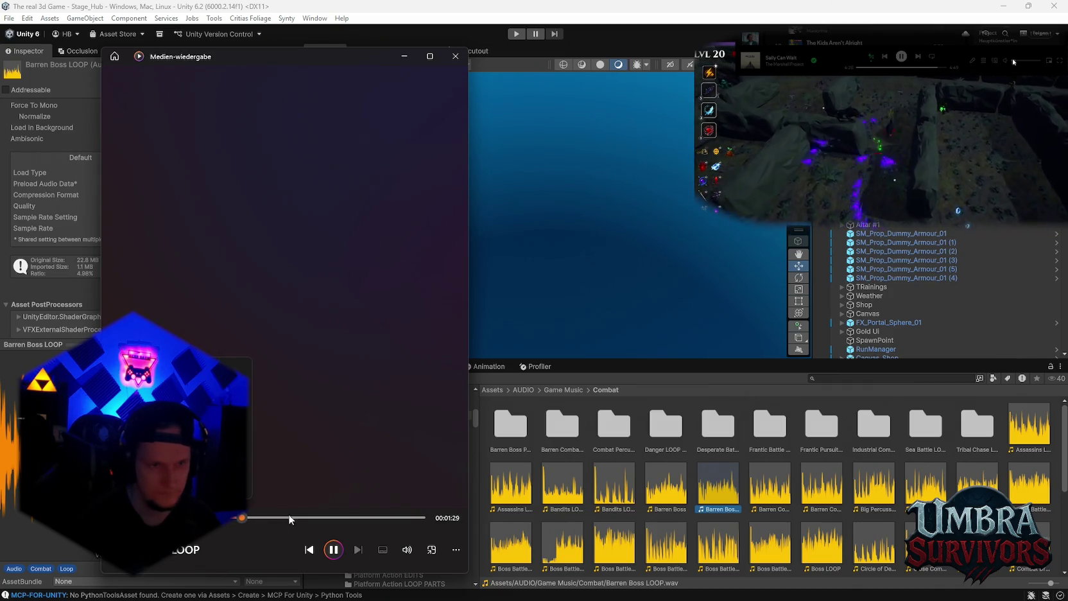
pyautogui.scroll(-2, 823, 513)
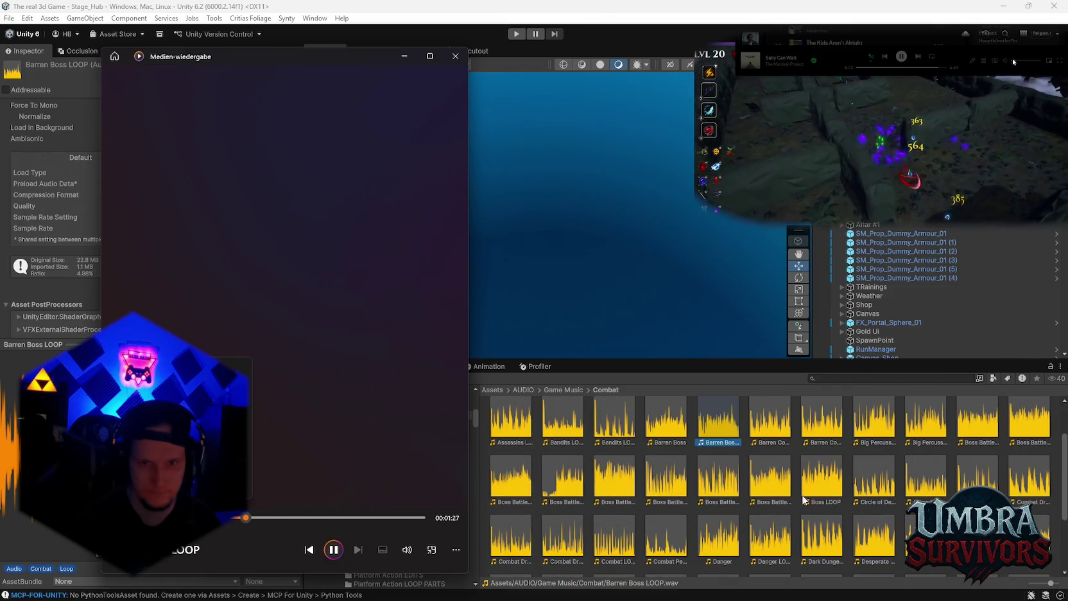
pyautogui.doubleClick(773, 483)
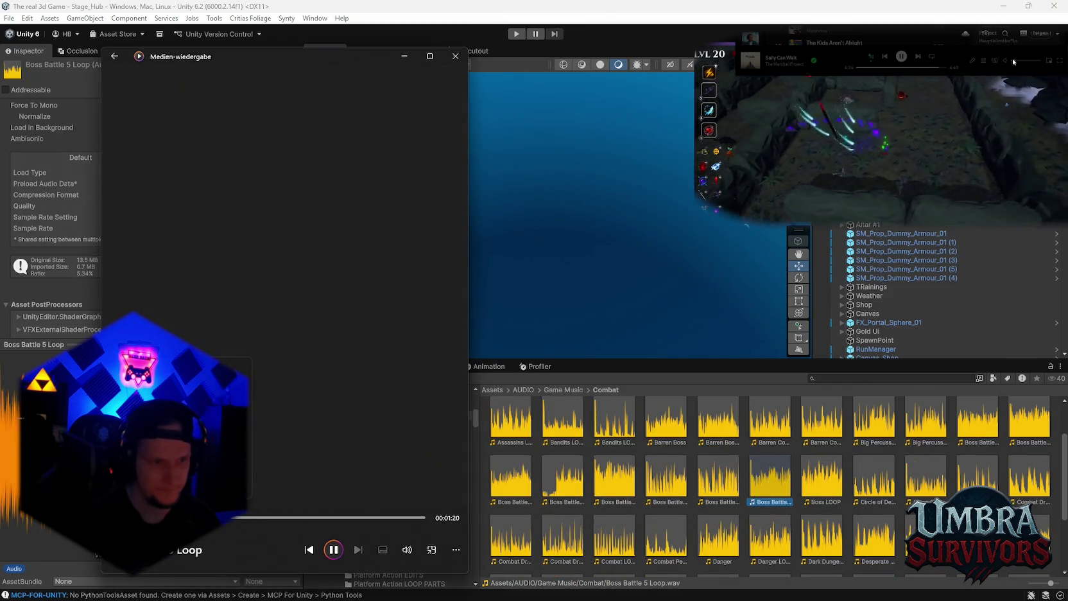
pyautogui.doubleClick(712, 482)
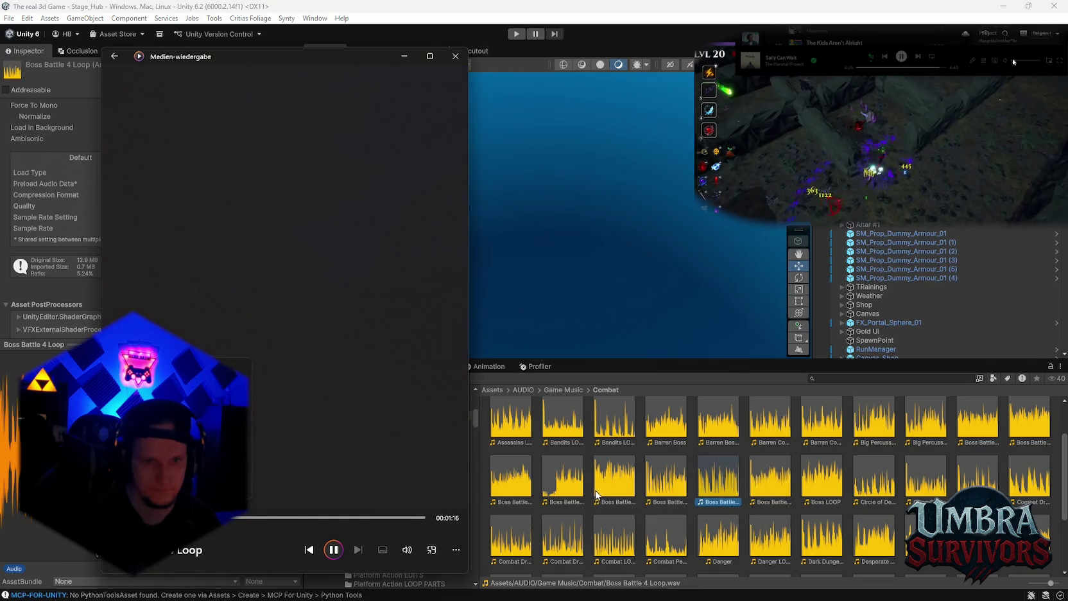
# Play the Combat Drums 3 Loop and Dark Dungeon ACTION LOOP music, then close the player
pyautogui.scroll(-2, 713, 481)
pyautogui.scroll(-1, 719, 472)
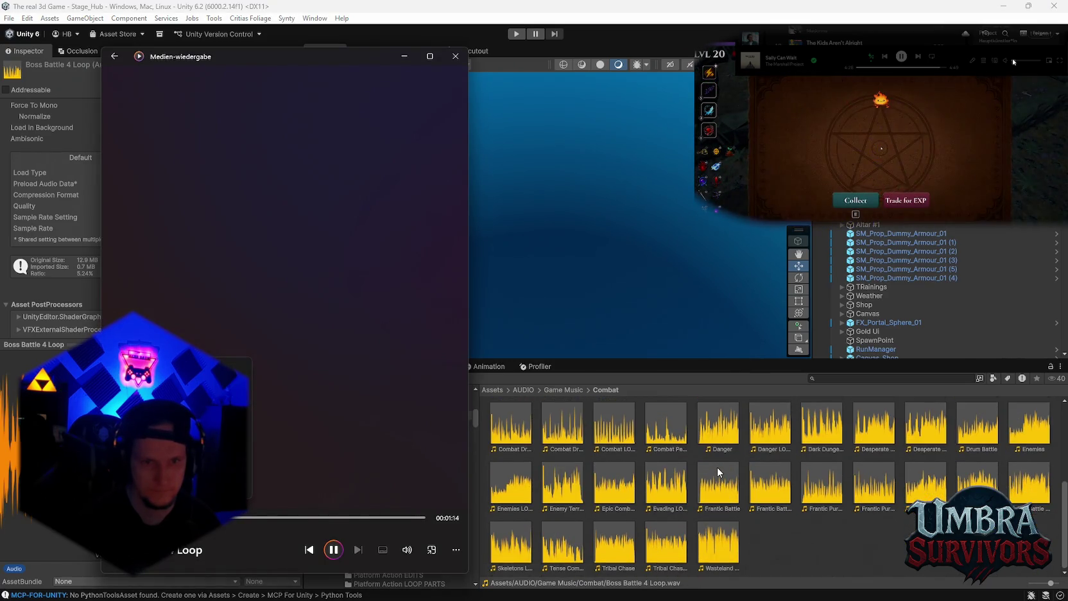
pyautogui.scroll(1, 609, 493)
pyautogui.doubleClick(506, 461)
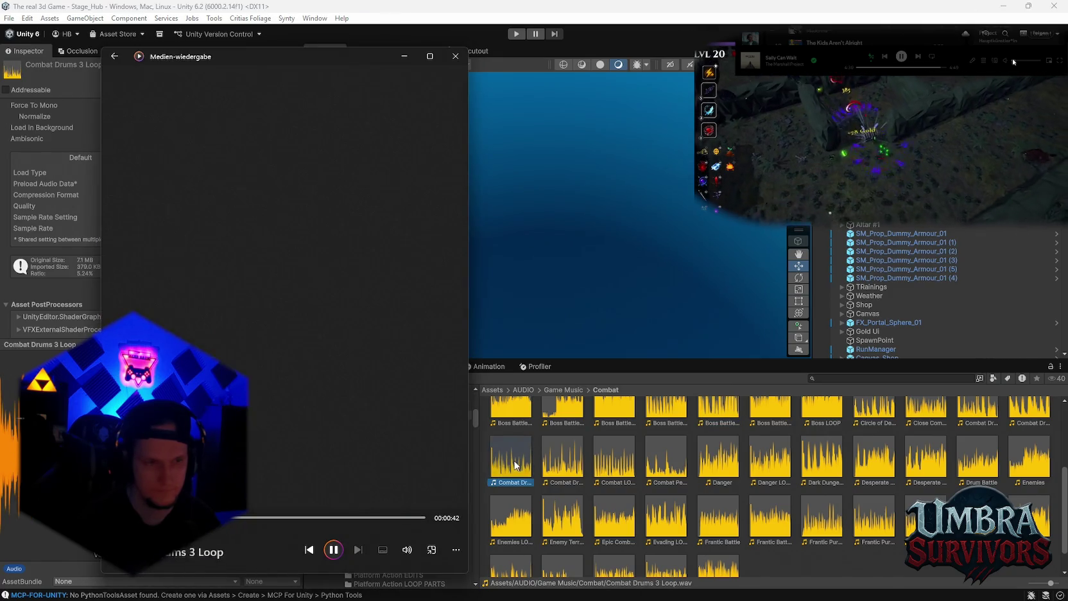
pyautogui.scroll(-1, 668, 488)
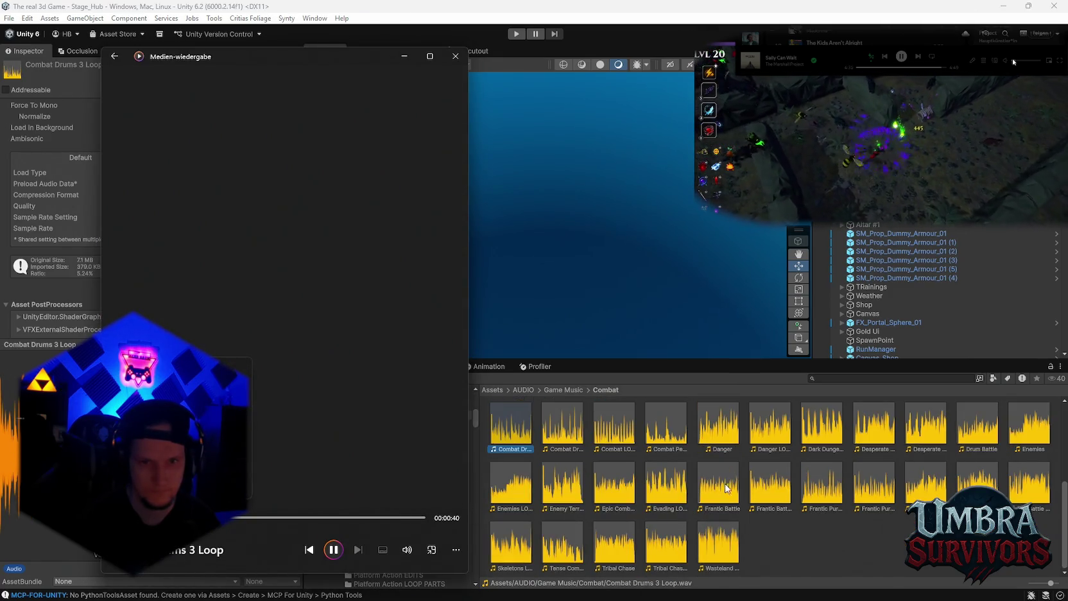
pyautogui.scroll(1, 751, 490)
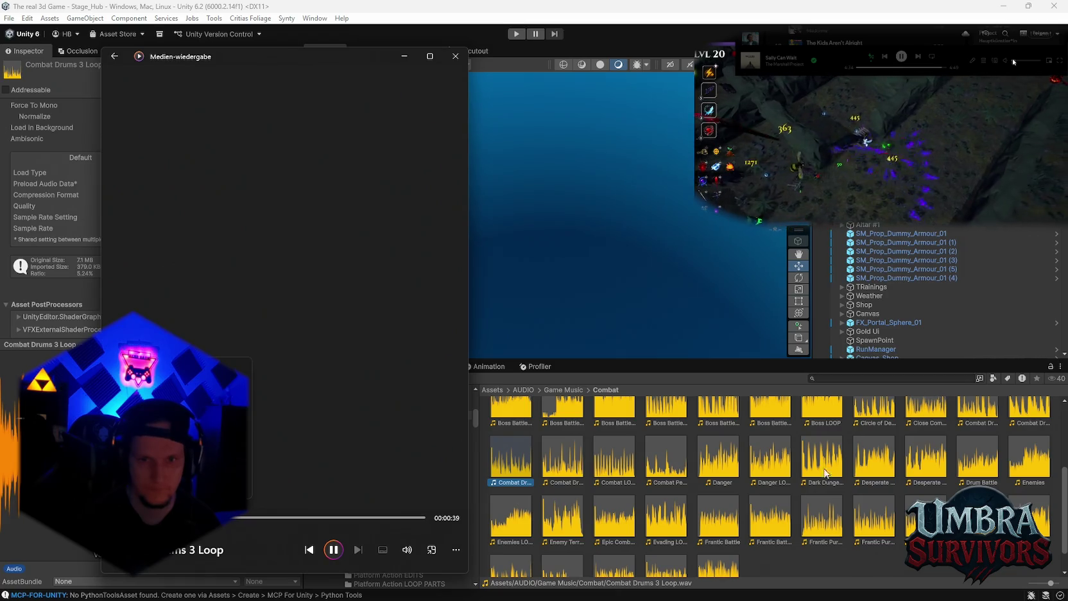
pyautogui.doubleClick(824, 470)
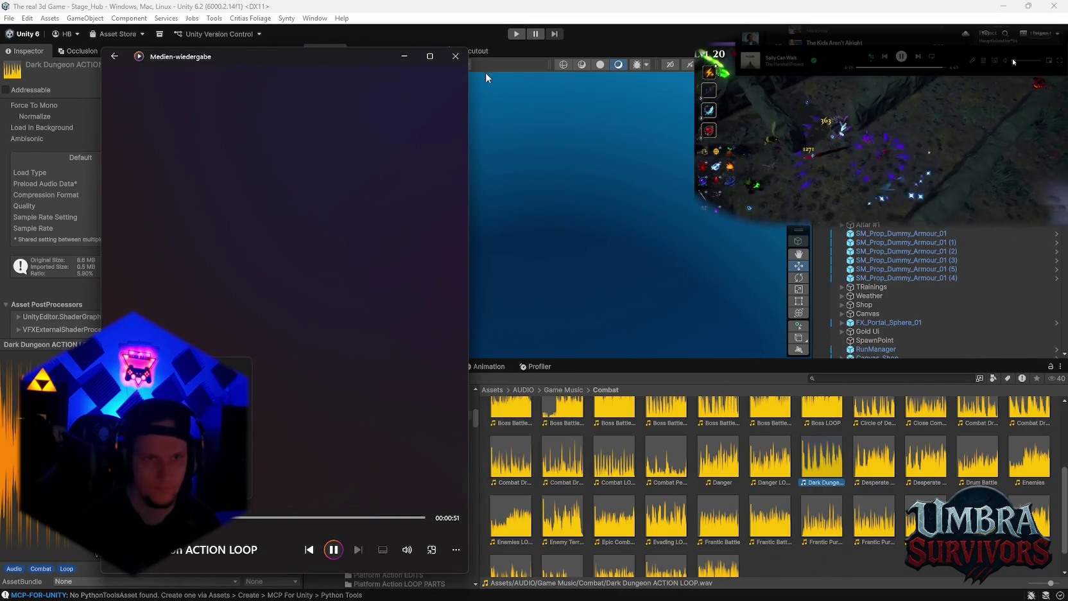
pyautogui.click(455, 55)
# Search the project for "sea b", play the Sea Battle music, then close the player
pyautogui.click(870, 378)
pyautogui.write('sea')
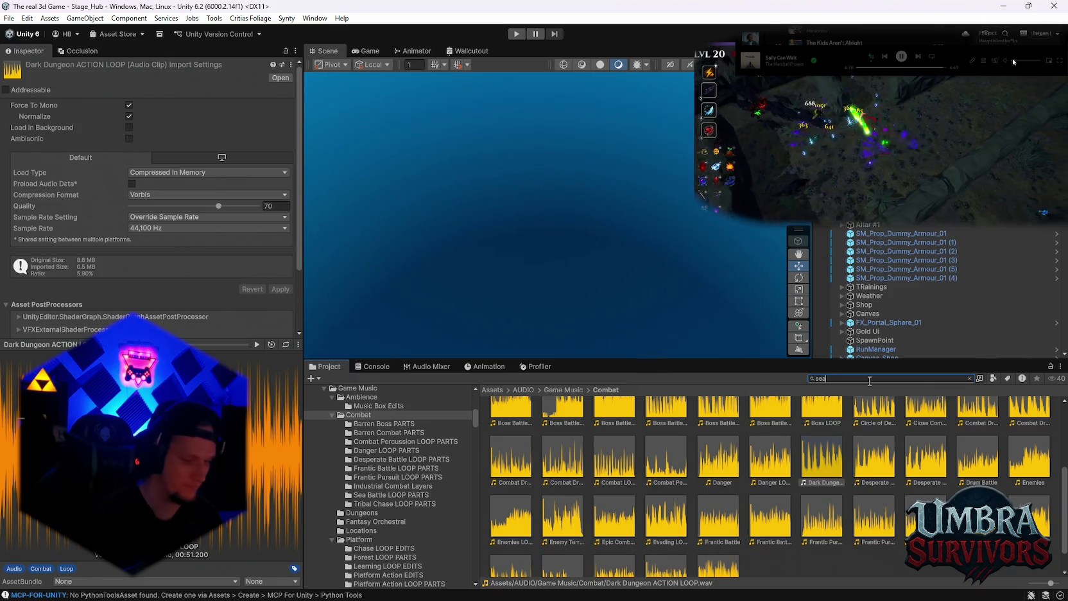
pyautogui.write(' b')
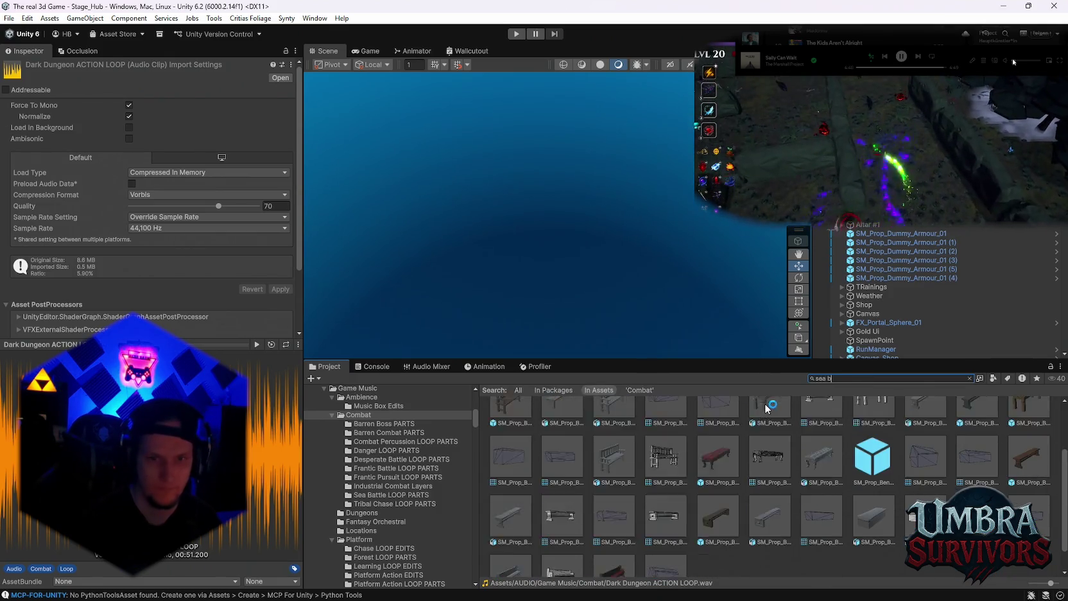
pyautogui.doubleClick(678, 438)
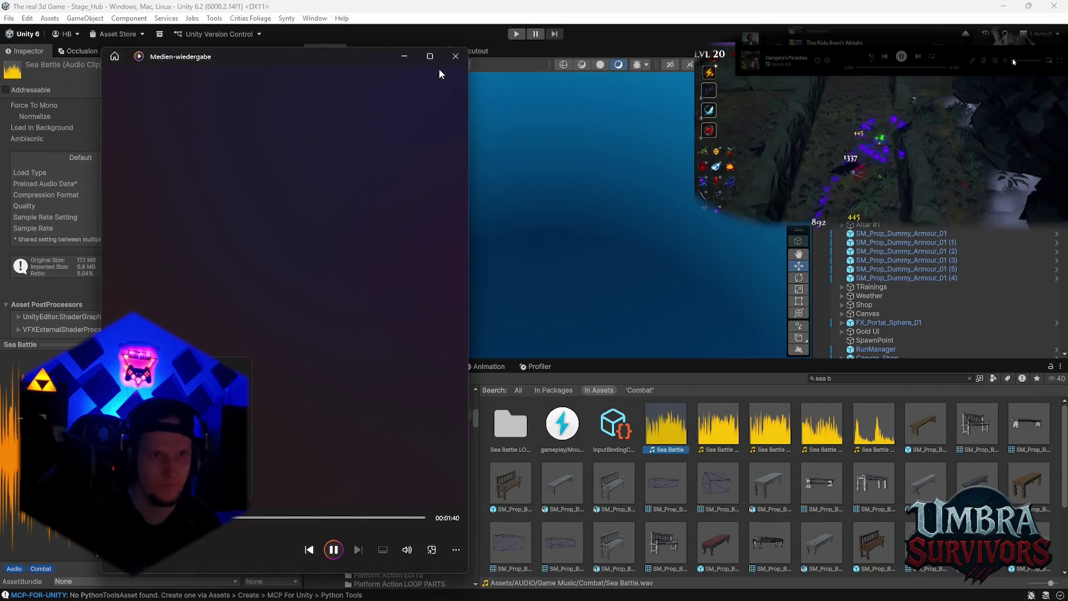
pyautogui.click(453, 61)
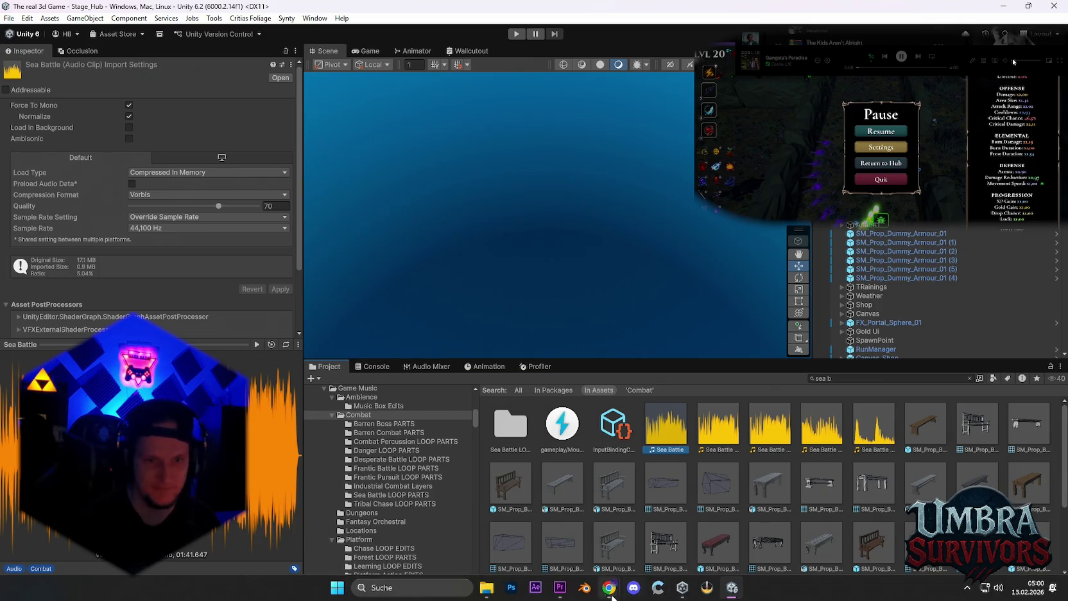
# Delete the poly_gore01.wav clip at the end of the Premiere sequence
pyautogui.click(561, 588)
pyautogui.click(507, 489)
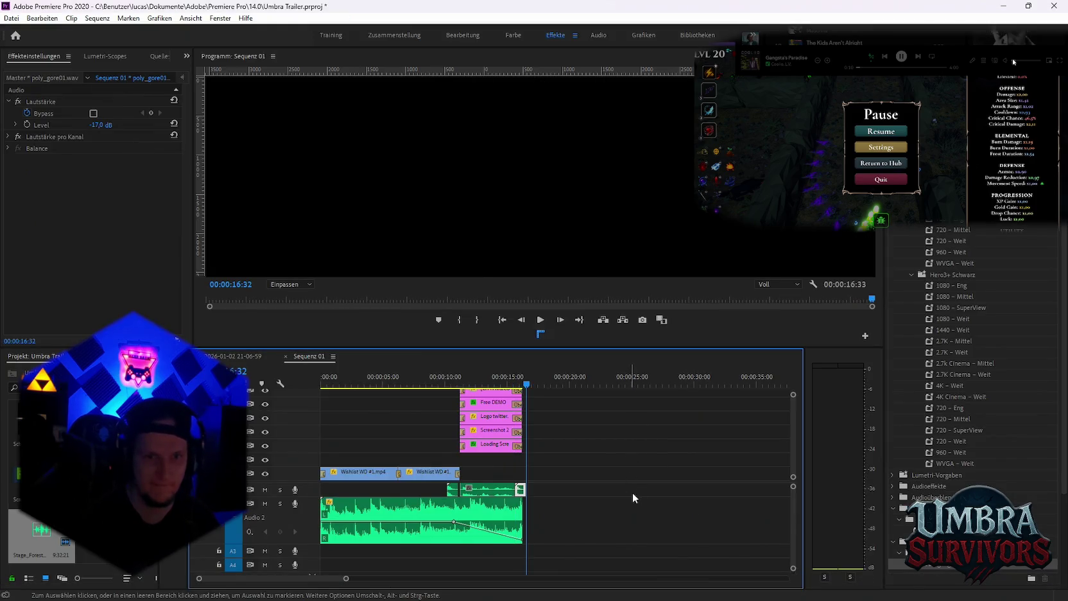
pyautogui.press('Delete')
pyautogui.press('Up')
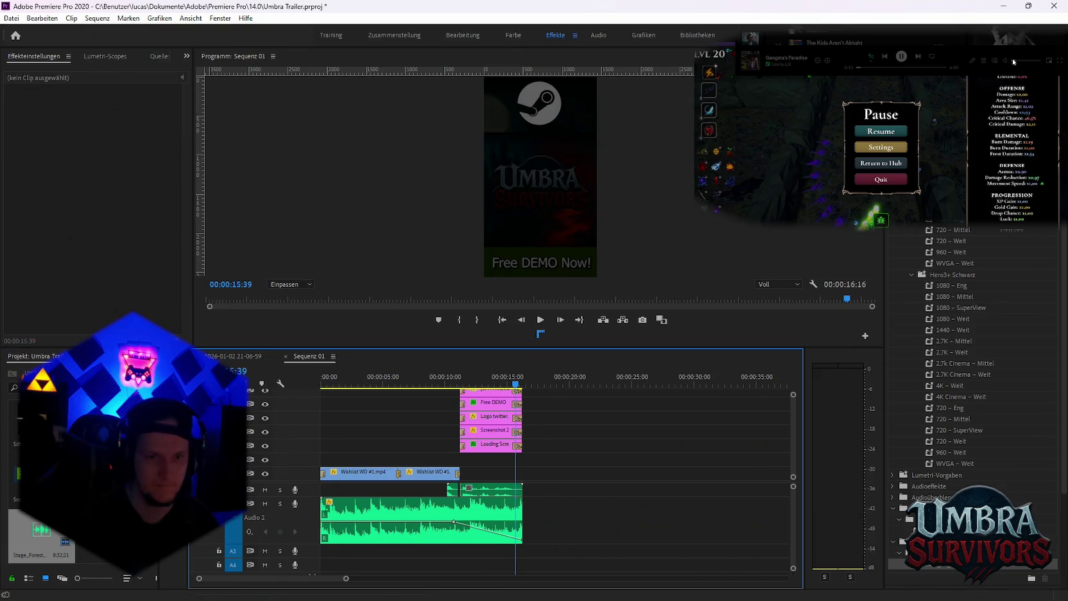
pyautogui.moveTo(486, 587)
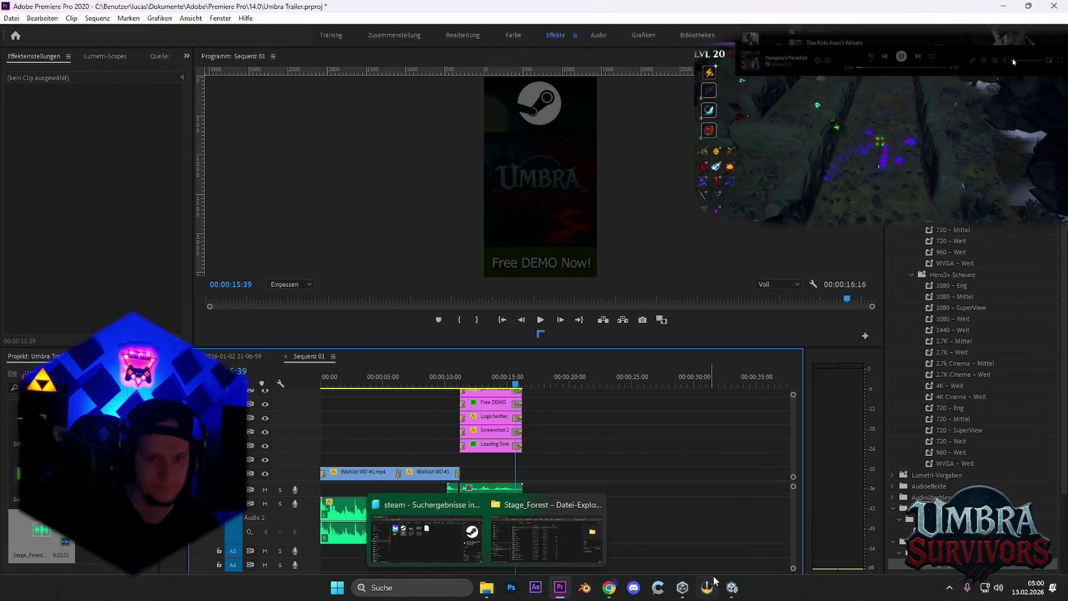
# Add the Sea Battle music from Unity to the timeline and play it from near its end
pyautogui.moveTo(707, 587)
pyautogui.click(730, 547)
pyautogui.moveTo(665, 427); pyautogui.dragTo(554, 517)
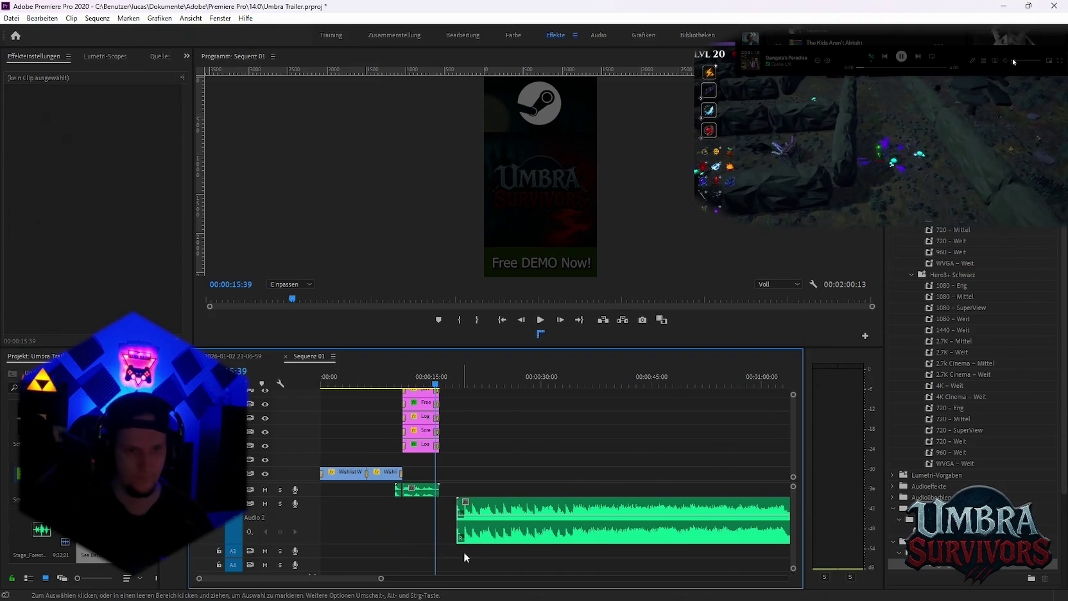
pyautogui.press('-')
pyautogui.press('-')
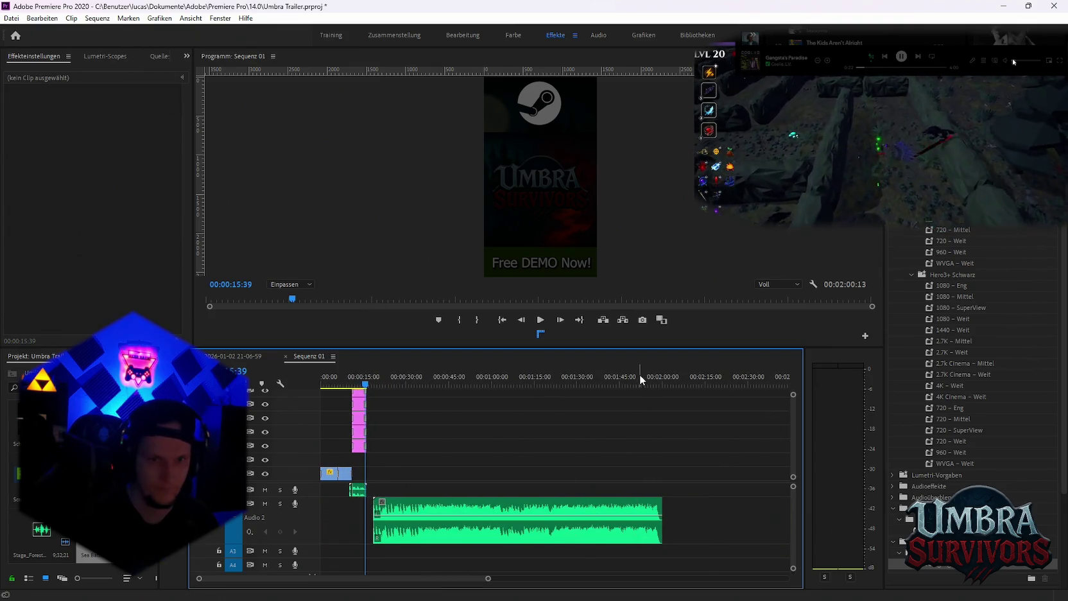
pyautogui.moveTo(640, 379); pyautogui.dragTo(650, 379)
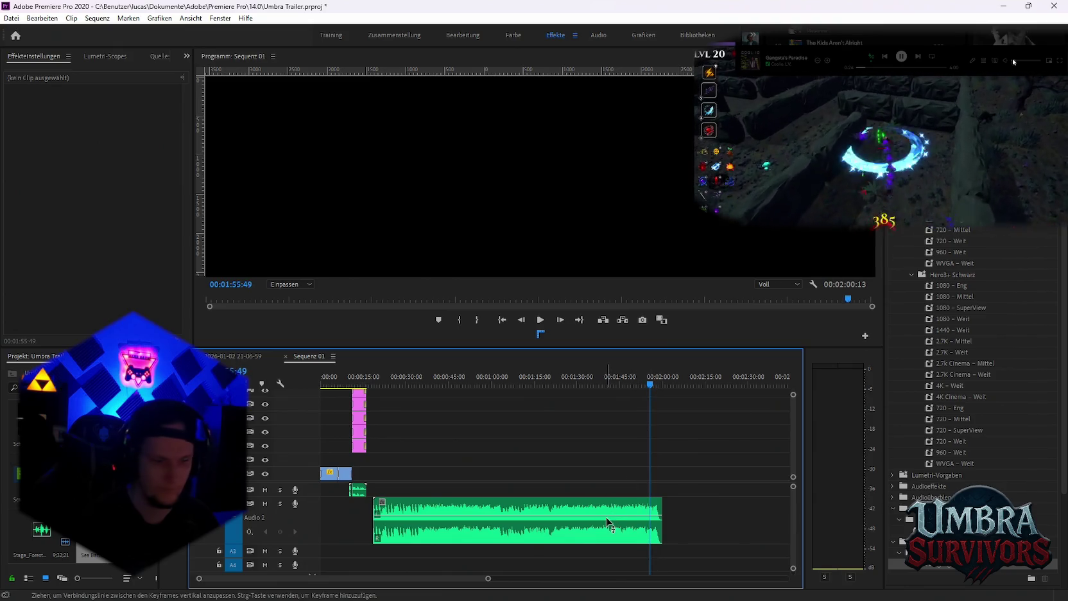
pyautogui.press('space')
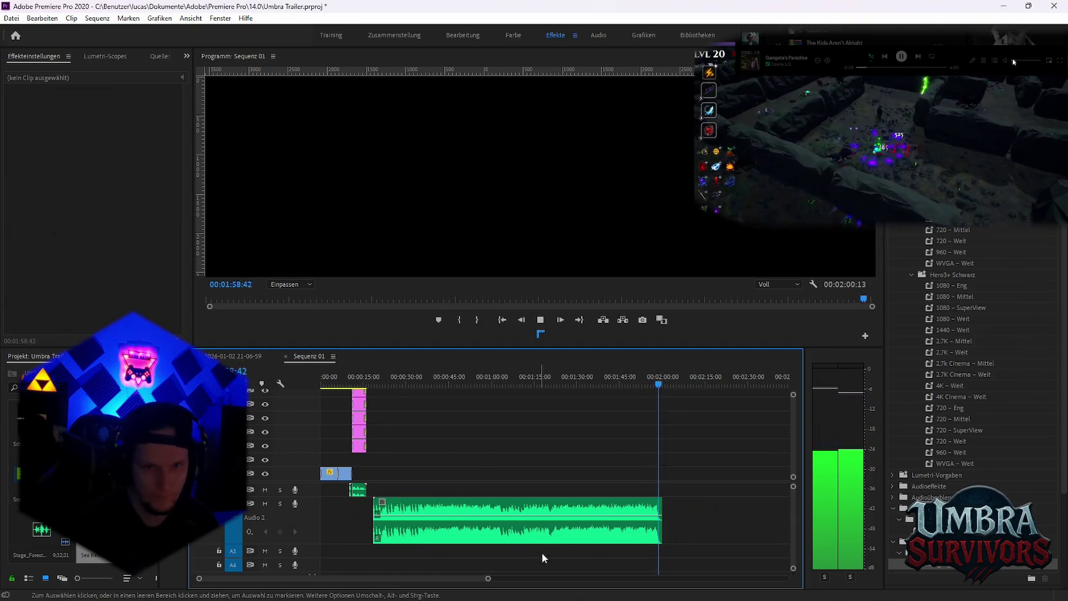
# Cut the music at 2:00:06, ripple-delete the earlier part, and move the remainder toward the start
pyautogui.click(614, 527)
pyautogui.click(609, 527)
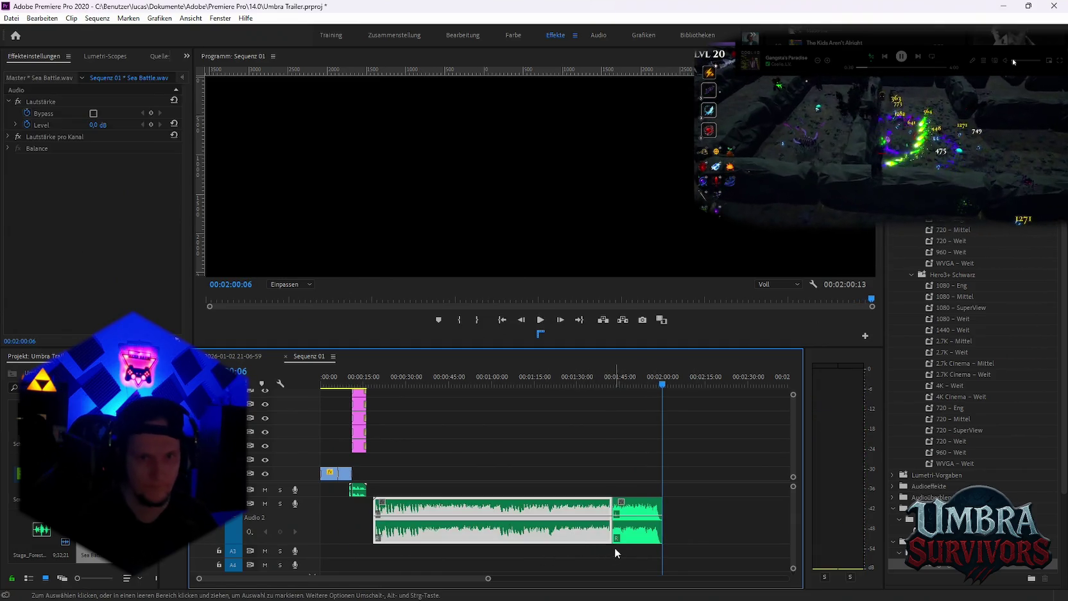
pyautogui.press('Delete')
pyautogui.moveTo(635, 520); pyautogui.dragTo(343, 520)
pyautogui.press('=')
pyautogui.press('=')
pyautogui.press('=')
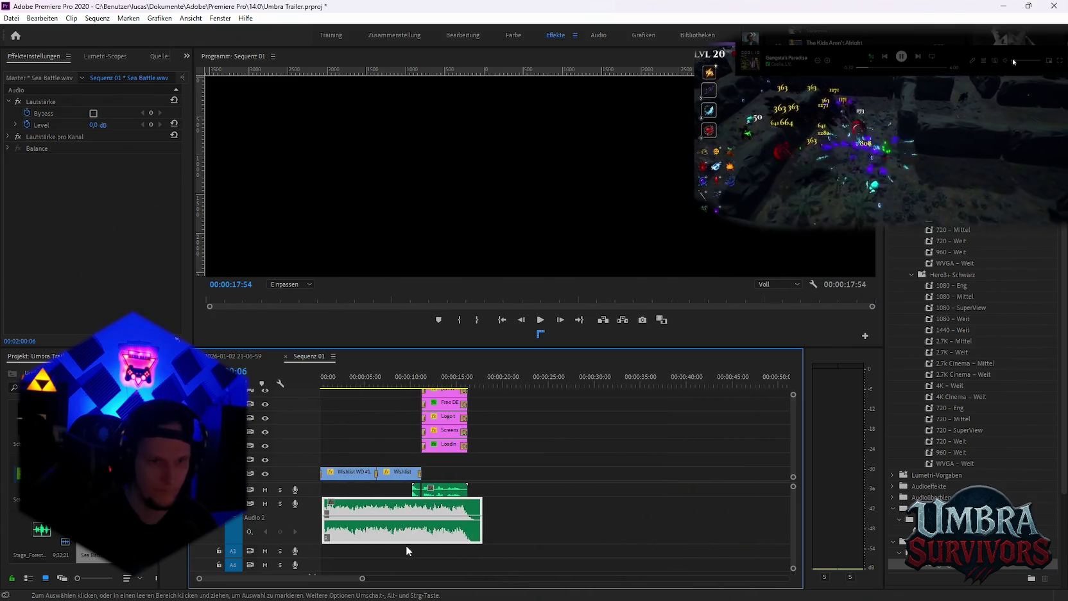
# Move the Sea Battle music to 0:00 and add volume keyframes at its start and fade-out point
pyautogui.moveTo(347, 532)
pyautogui.mouseDown()
pyautogui.moveTo(398, 534)
pyautogui.moveTo(385, 537)
pyautogui.mouseUp()
pyautogui.press('=')
pyautogui.press('=')
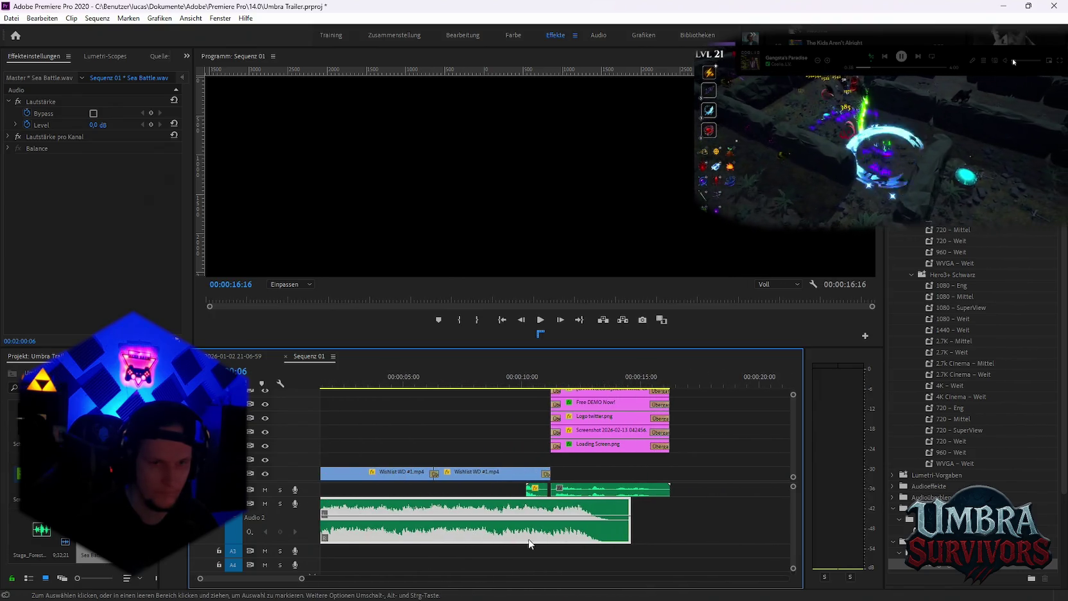
pyautogui.press('=')
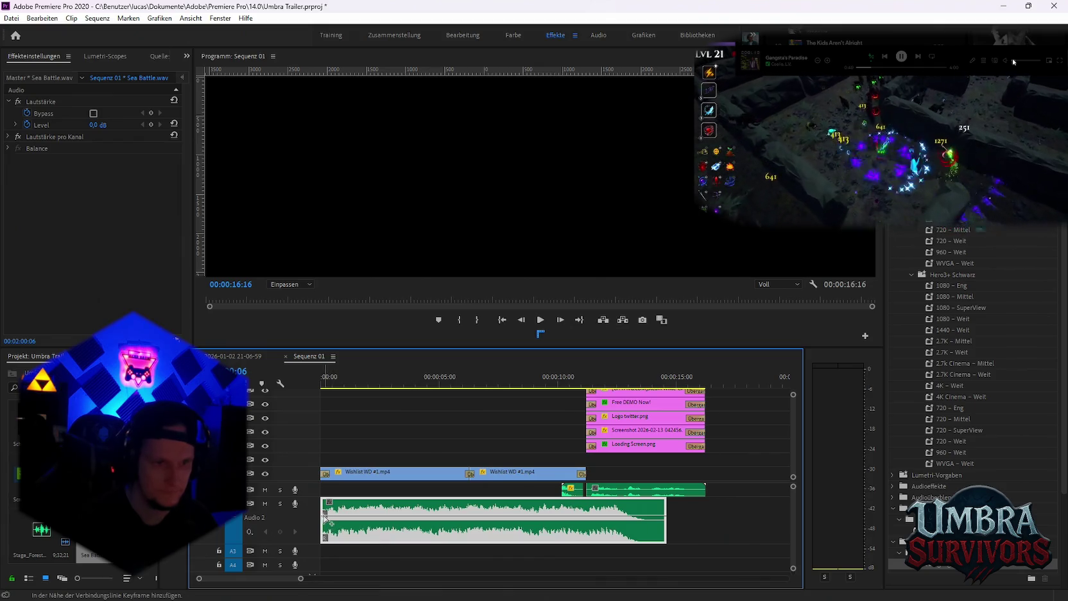
pyautogui.keyDown('ctrl'); pyautogui.click(339, 516); pyautogui.keyUp('ctrl')
pyautogui.press('space')
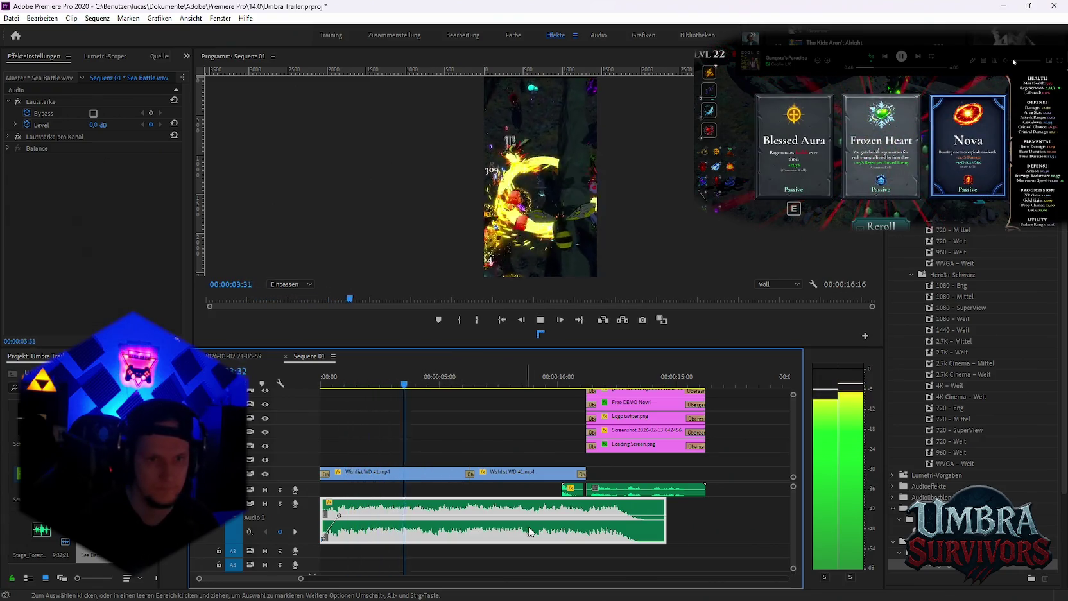
pyautogui.press('space')
pyautogui.click(590, 516)
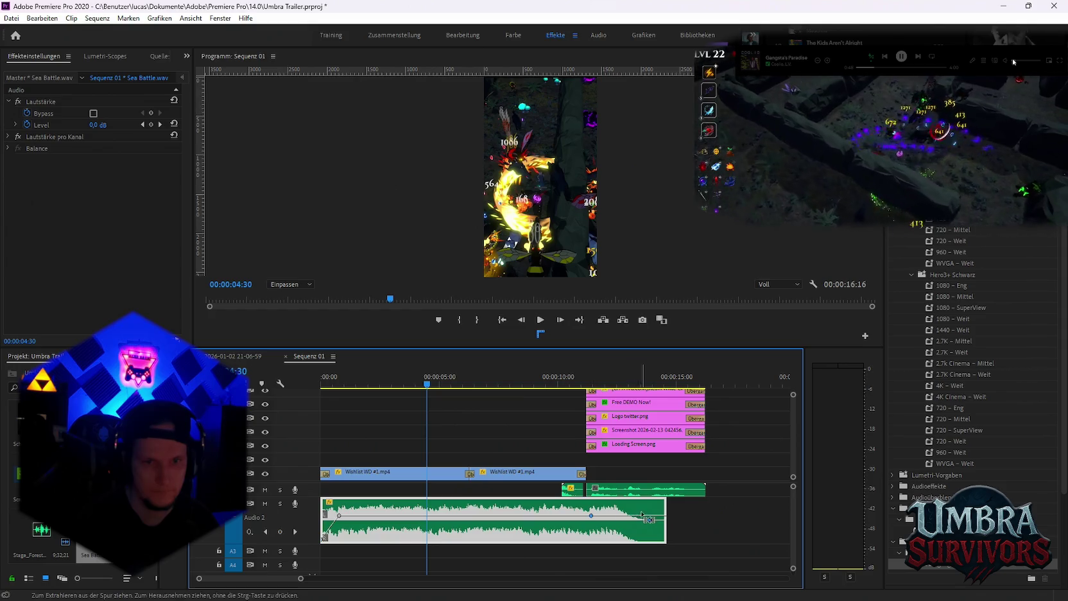
# Play the sequence from the start to check the fades, then select the poly_gore01.wav effect
pyautogui.press('space')
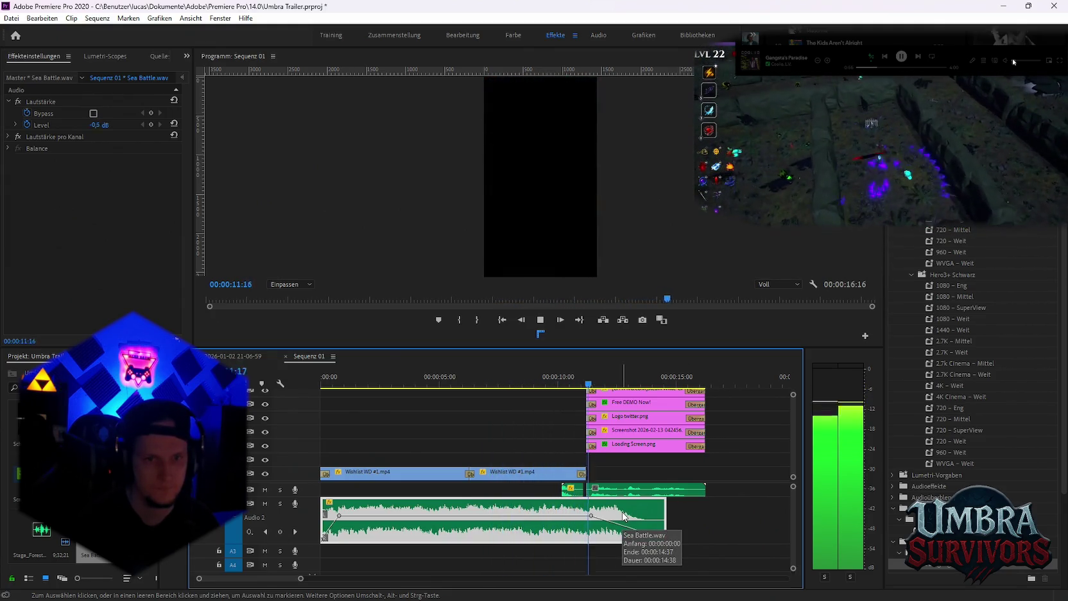
pyautogui.press('space')
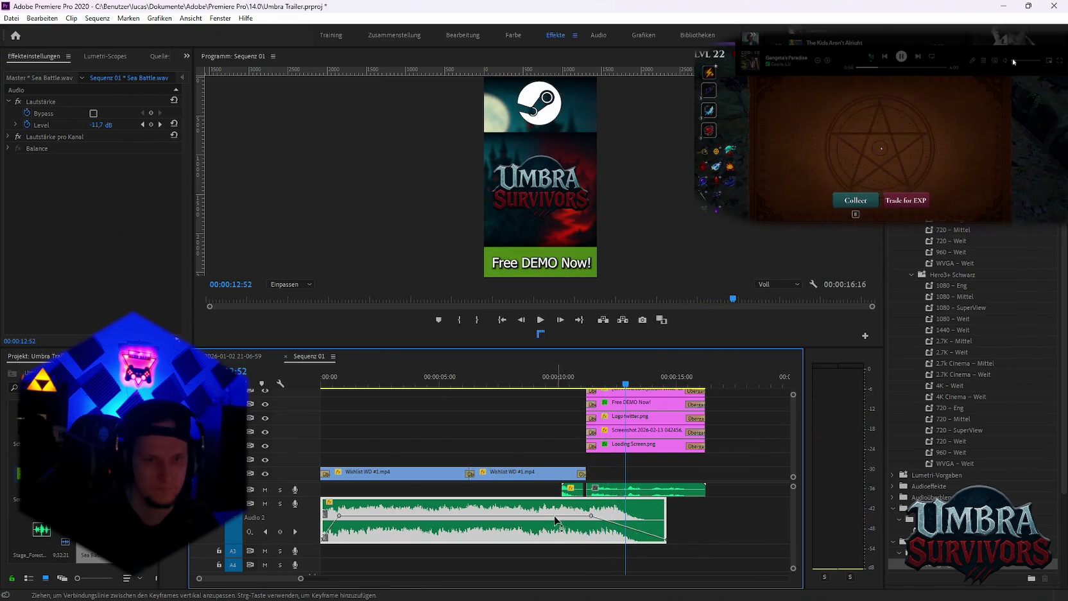
pyautogui.press('Home')
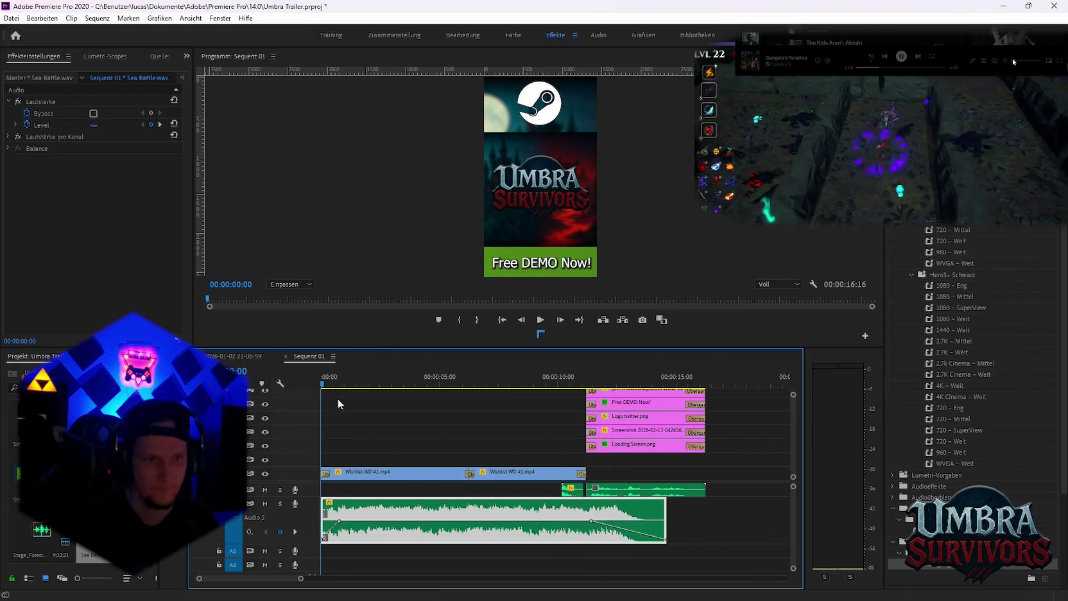
pyautogui.press('space')
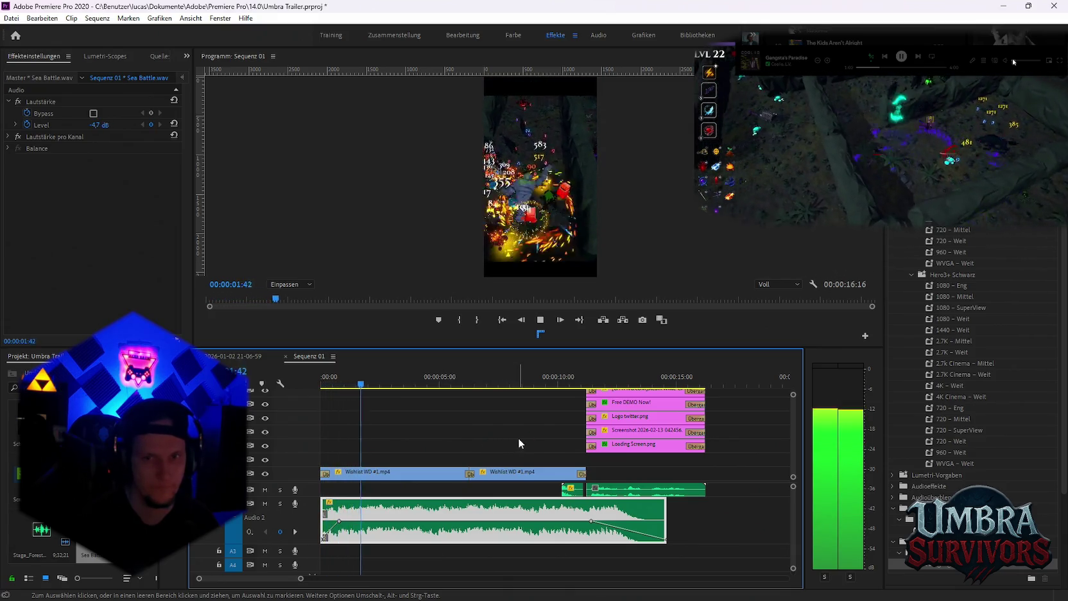
pyautogui.click(574, 490)
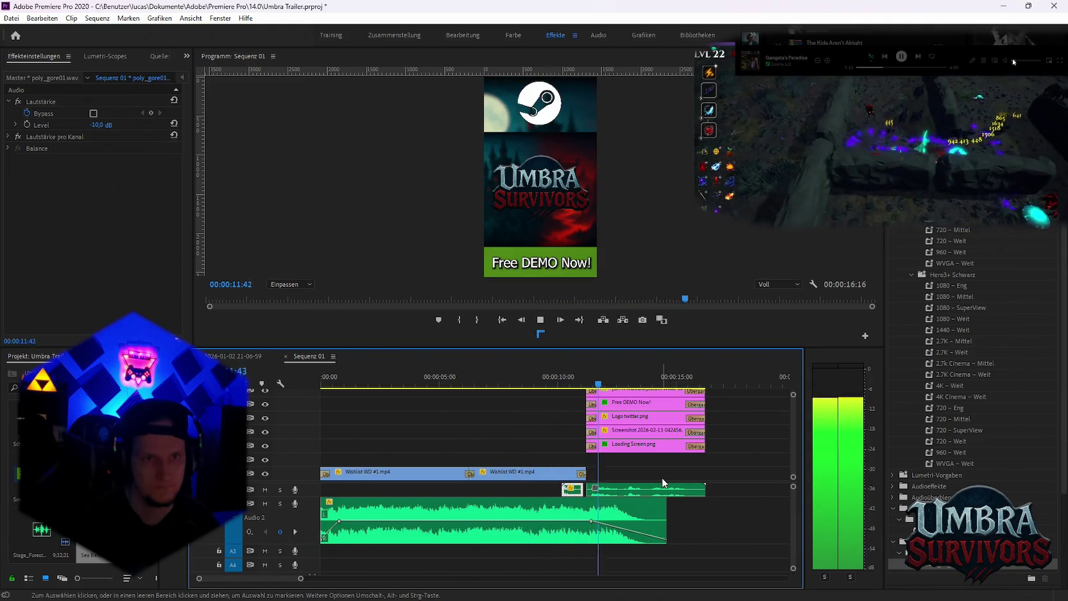
# Cut the second Wishlist WD #1 clip at 10:06 and scale the last piece to 493
pyautogui.moveTo(548, 379); pyautogui.dragTo(563, 380)
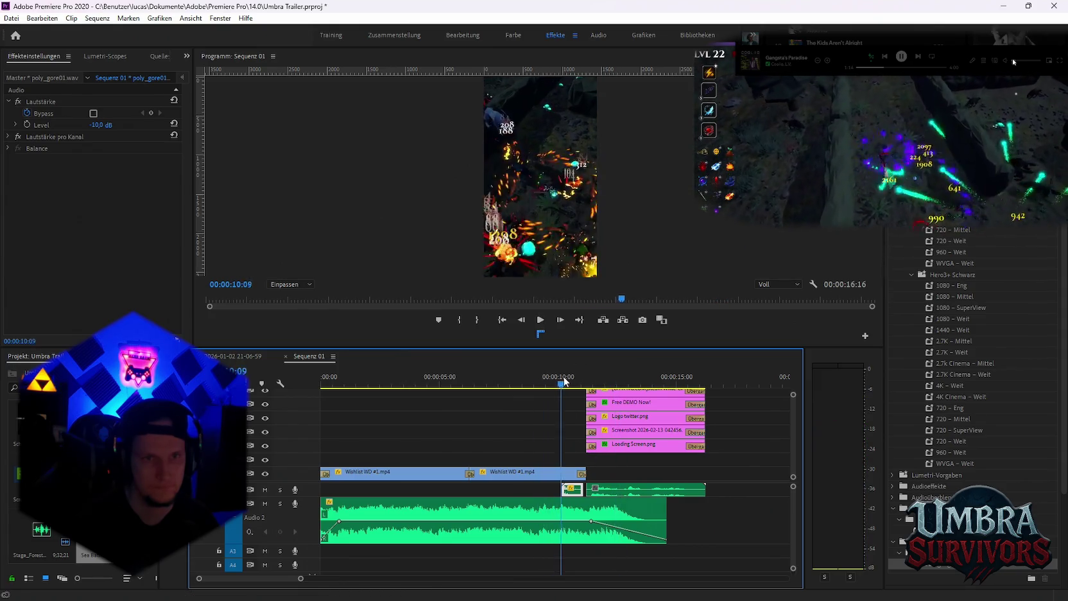
pyautogui.click(526, 473)
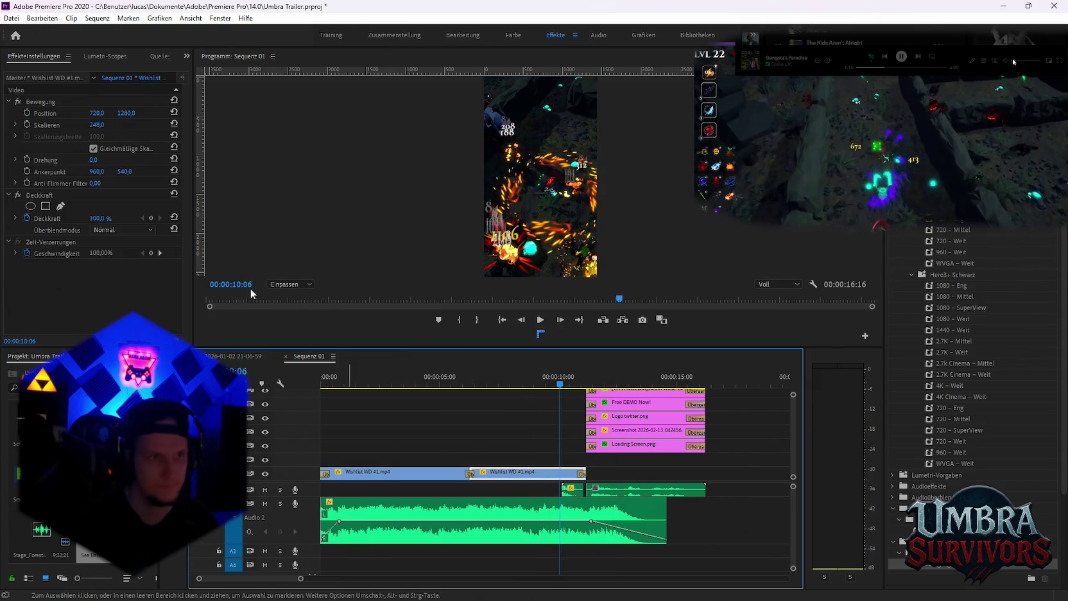
pyautogui.press('c')
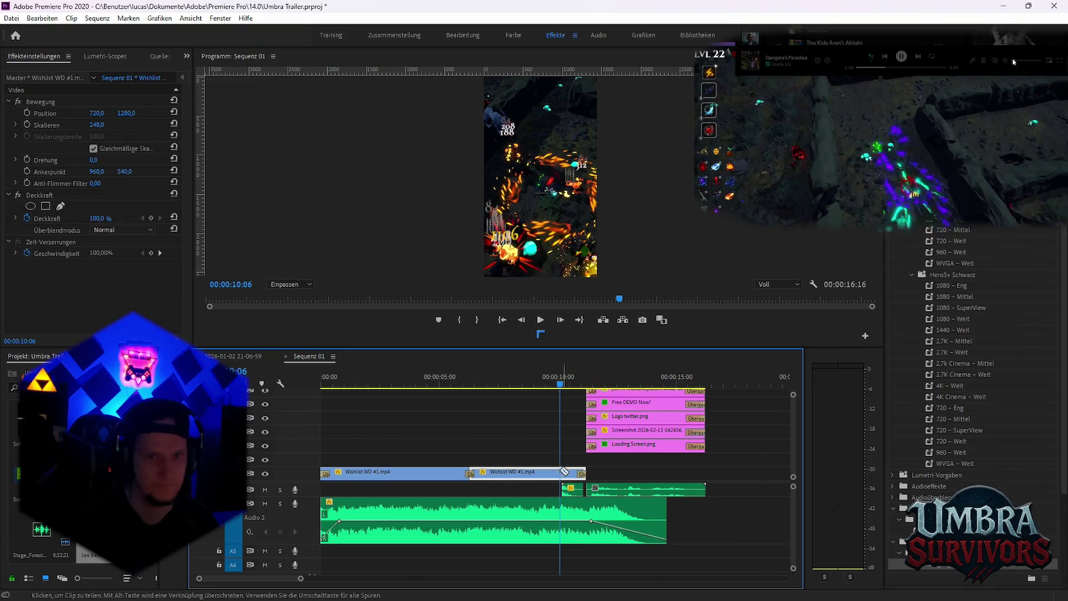
pyautogui.click(569, 475)
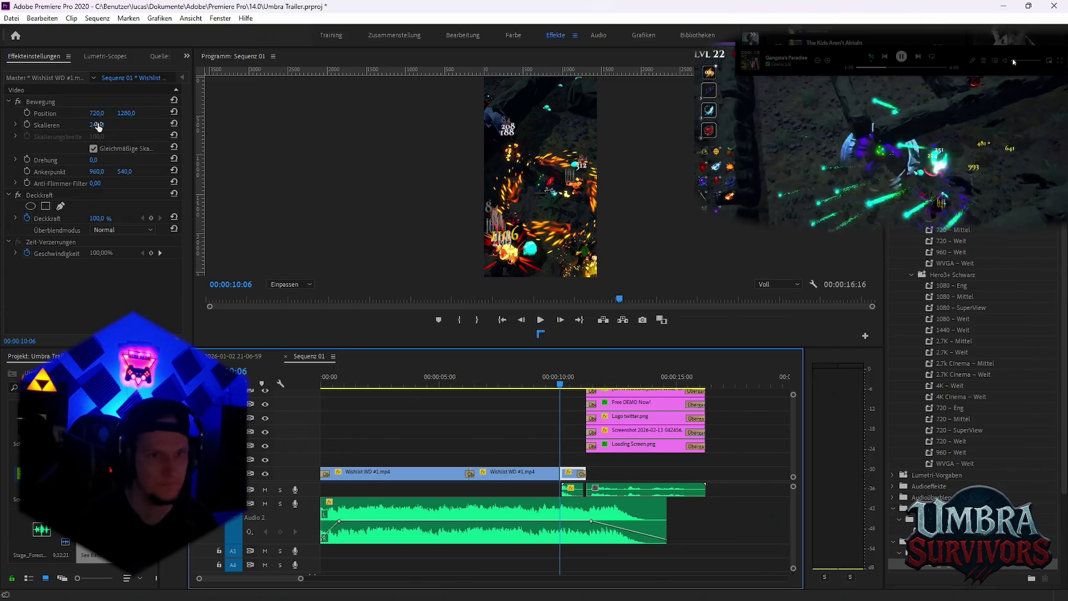
pyautogui.moveTo(98, 126); pyautogui.dragTo(483, 417)
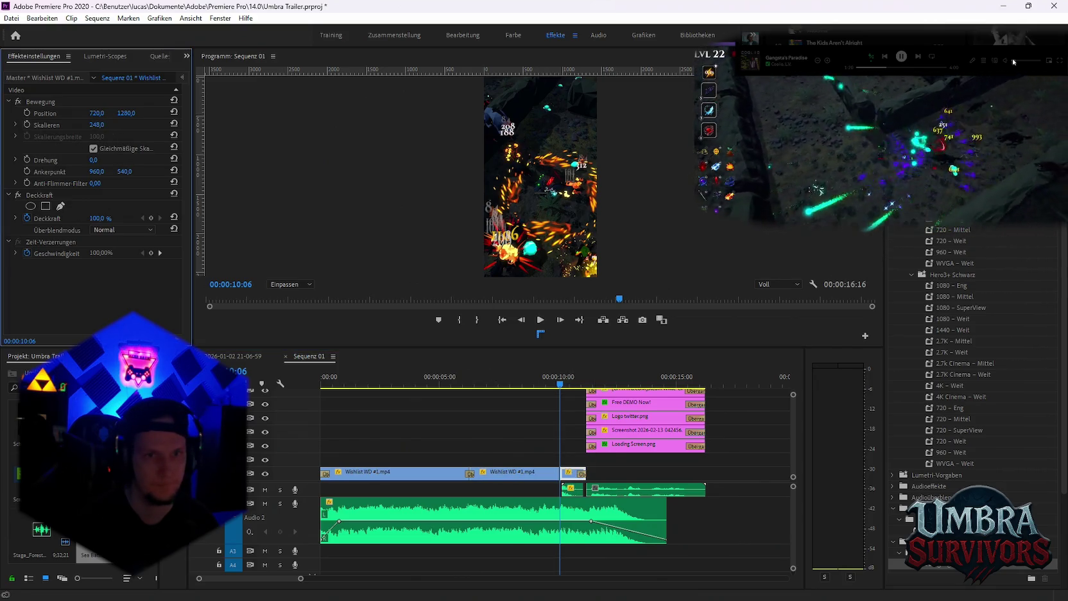
pyautogui.click(485, 418)
pyautogui.press('space')
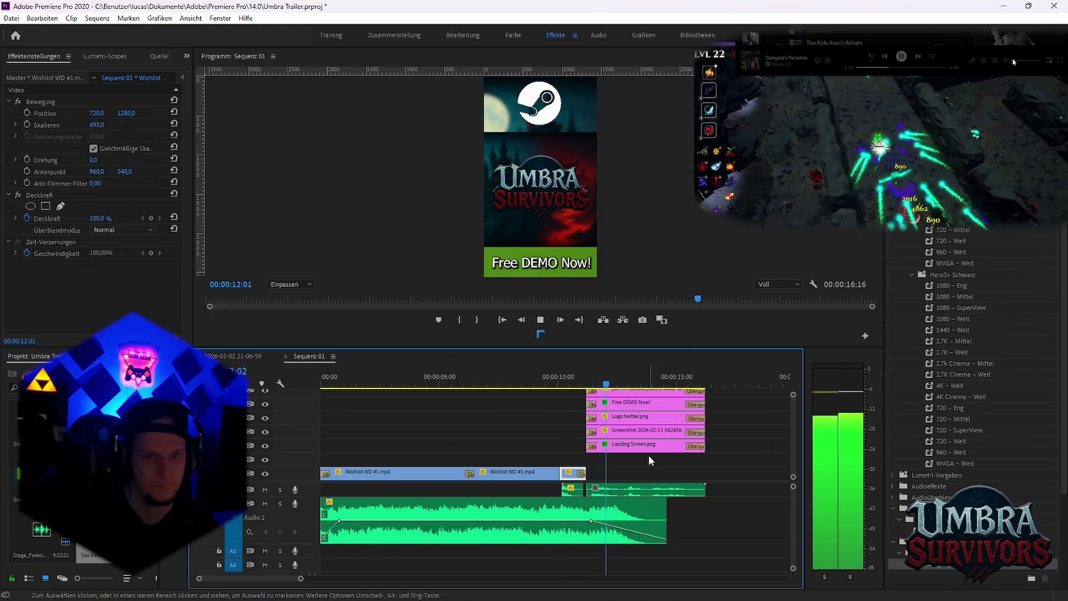
pyautogui.click(648, 454)
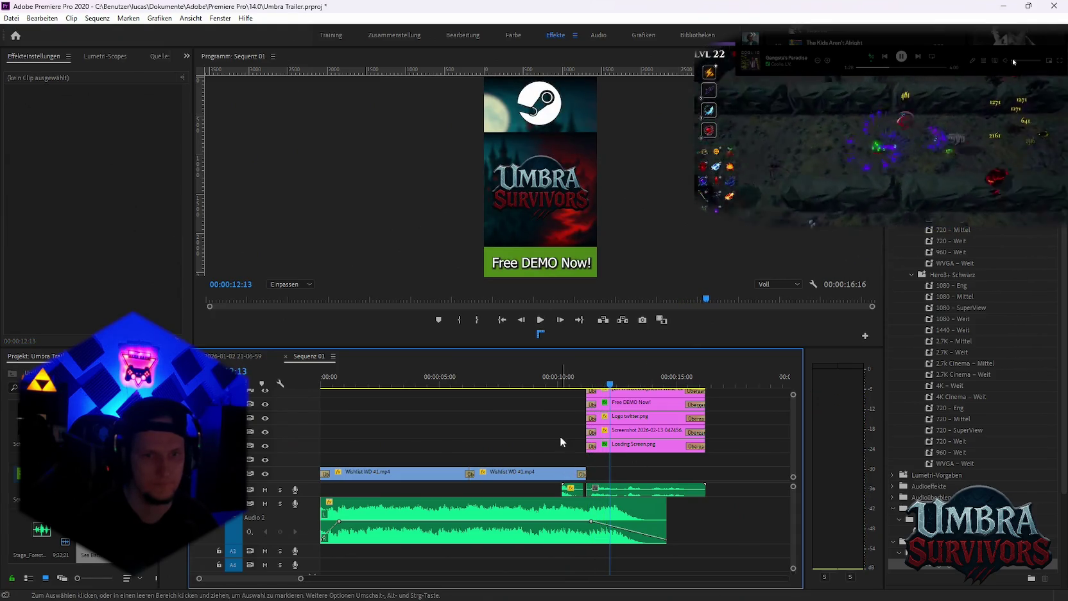
# Animate the earlier piece's scale from 248 at 9:31 to 413 at 10:05, then play it back
pyautogui.click(561, 384)
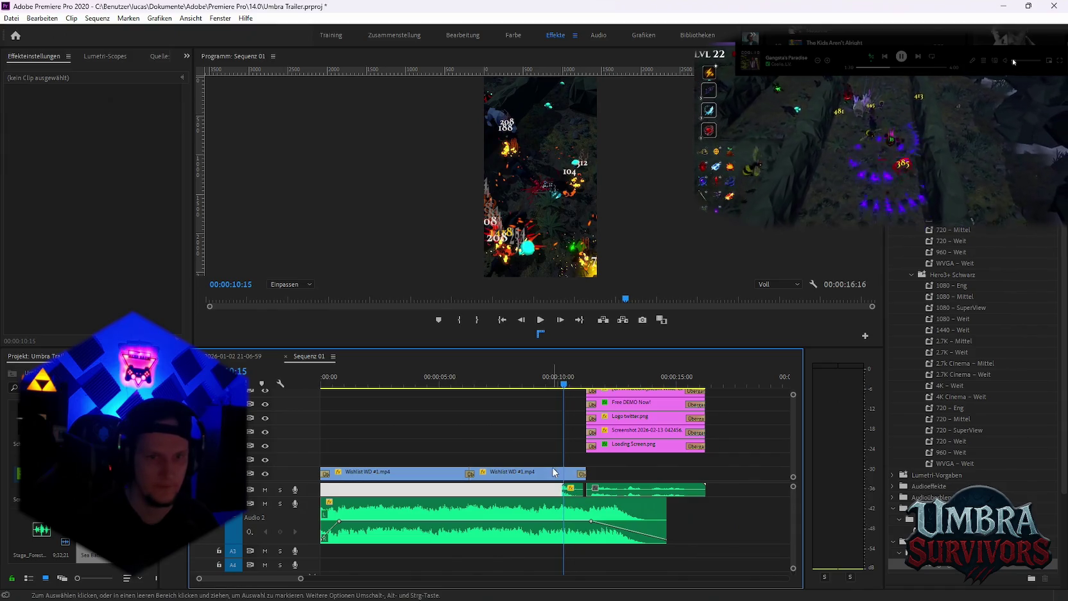
pyautogui.press('d')
pyautogui.moveTo(561, 384); pyautogui.dragTo(546, 384)
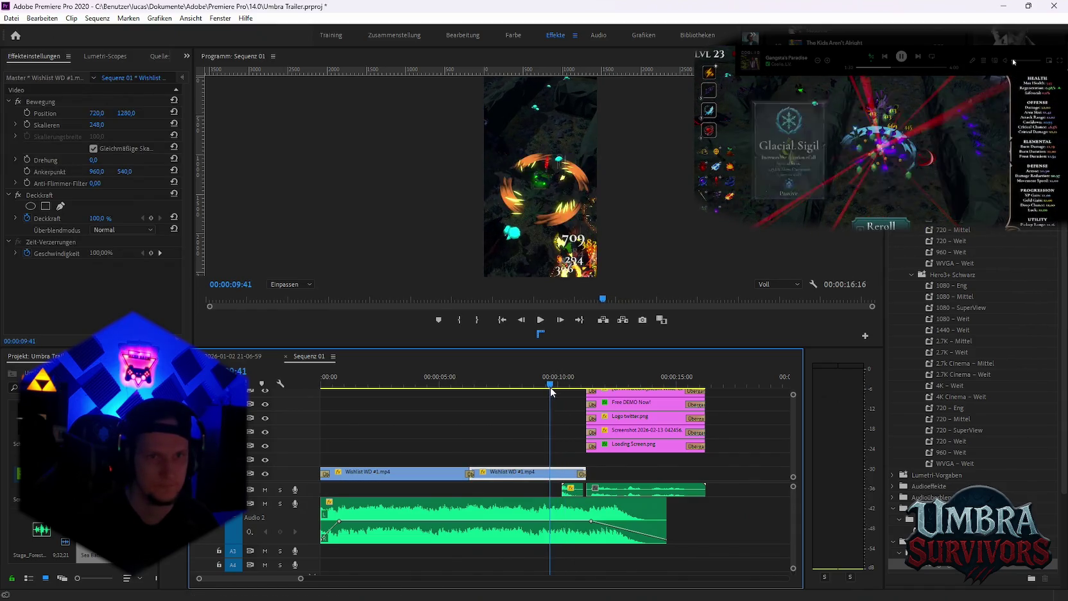
pyautogui.click(27, 124)
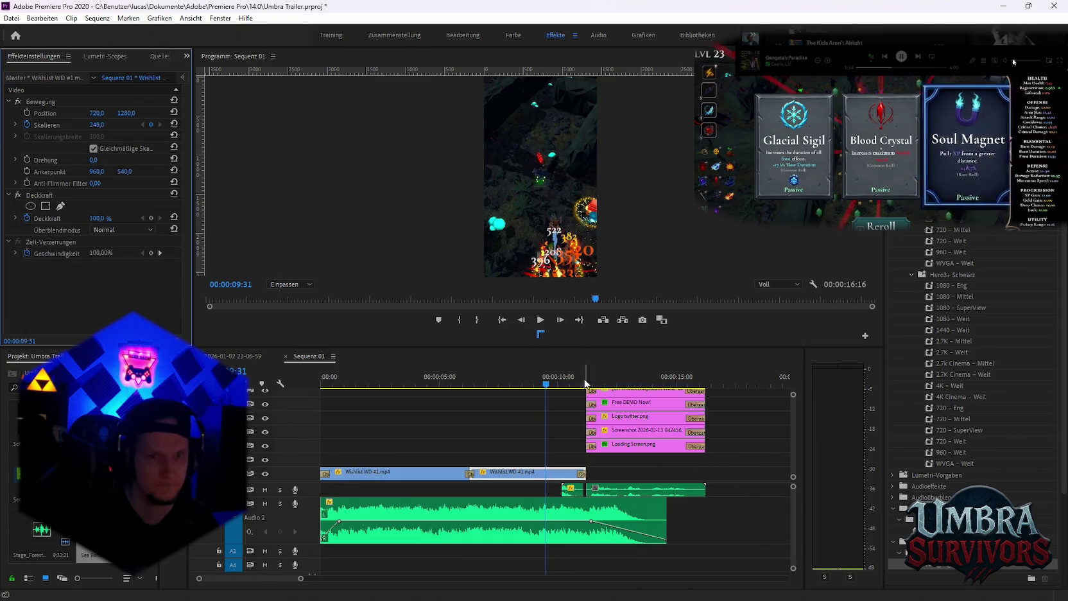
pyautogui.moveTo(547, 384); pyautogui.dragTo(560, 384)
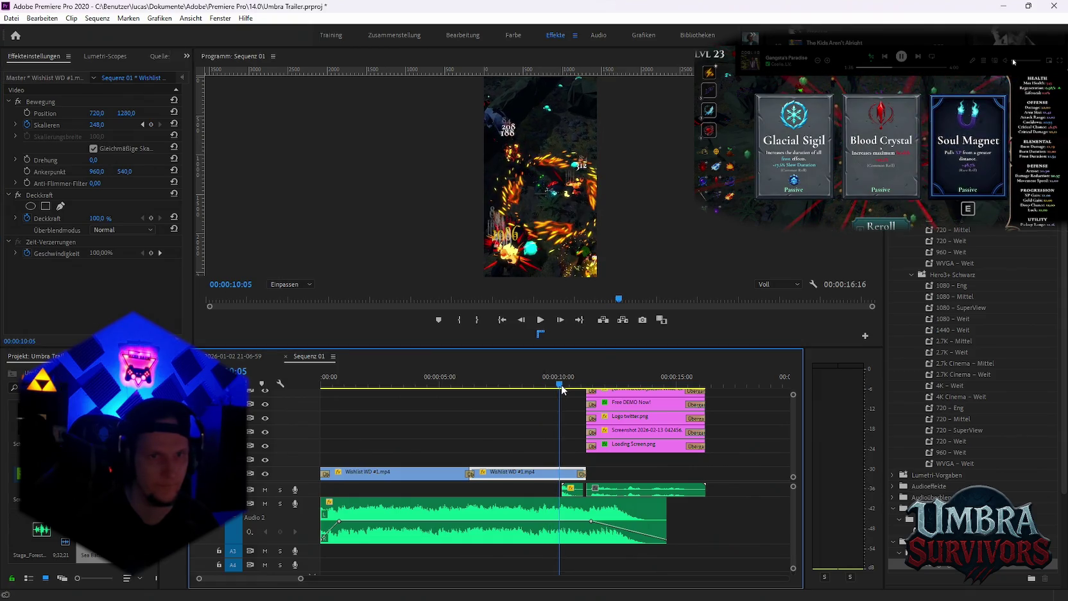
pyautogui.moveTo(154, 127); pyautogui.dragTo(260, 126)
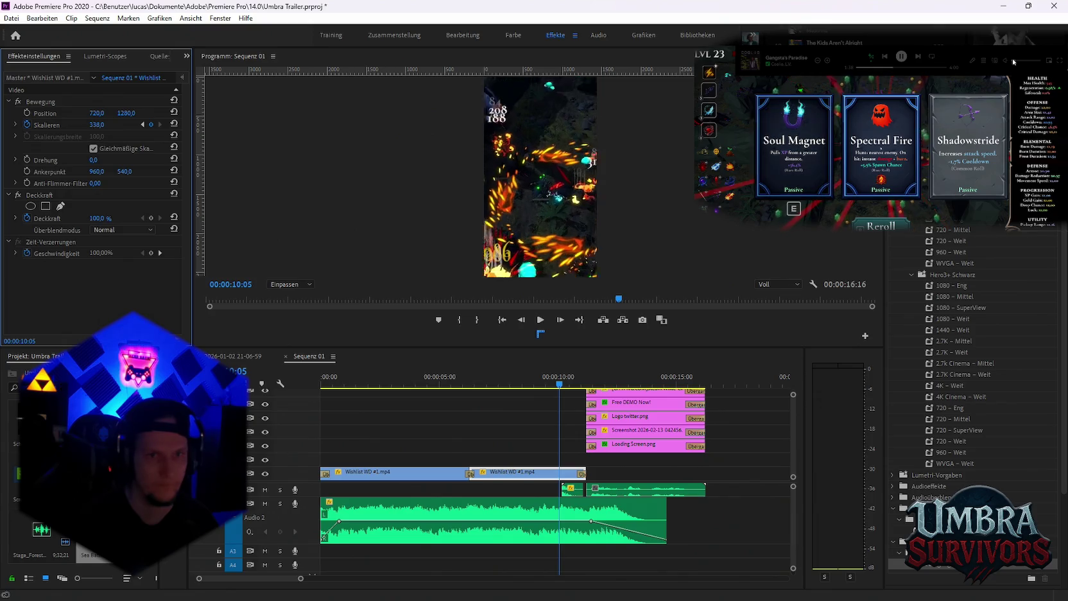
pyautogui.click(530, 388)
pyautogui.press('space')
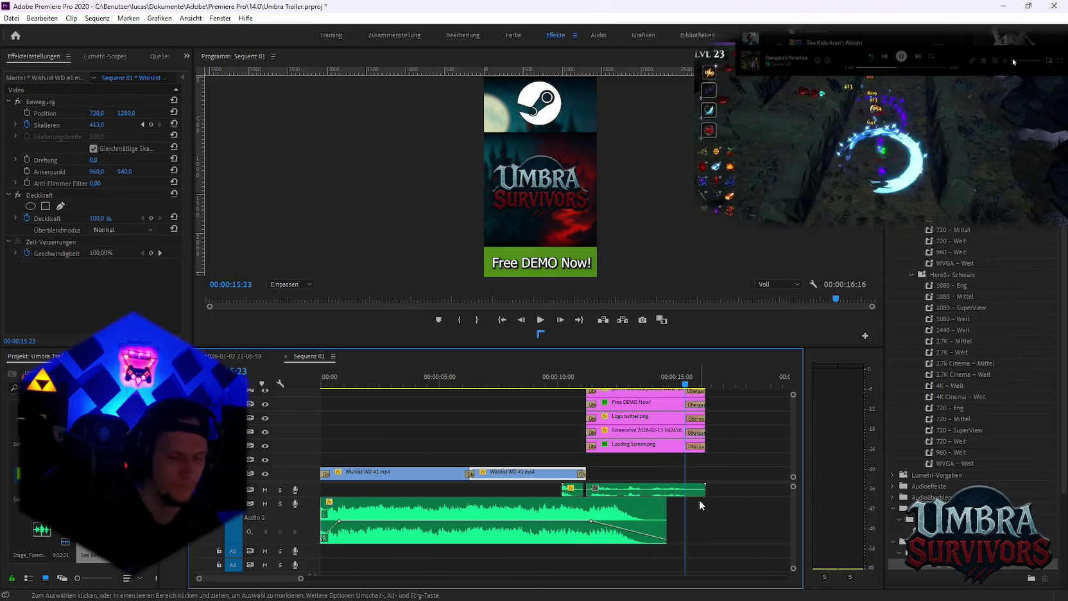
pyautogui.click(363, 384)
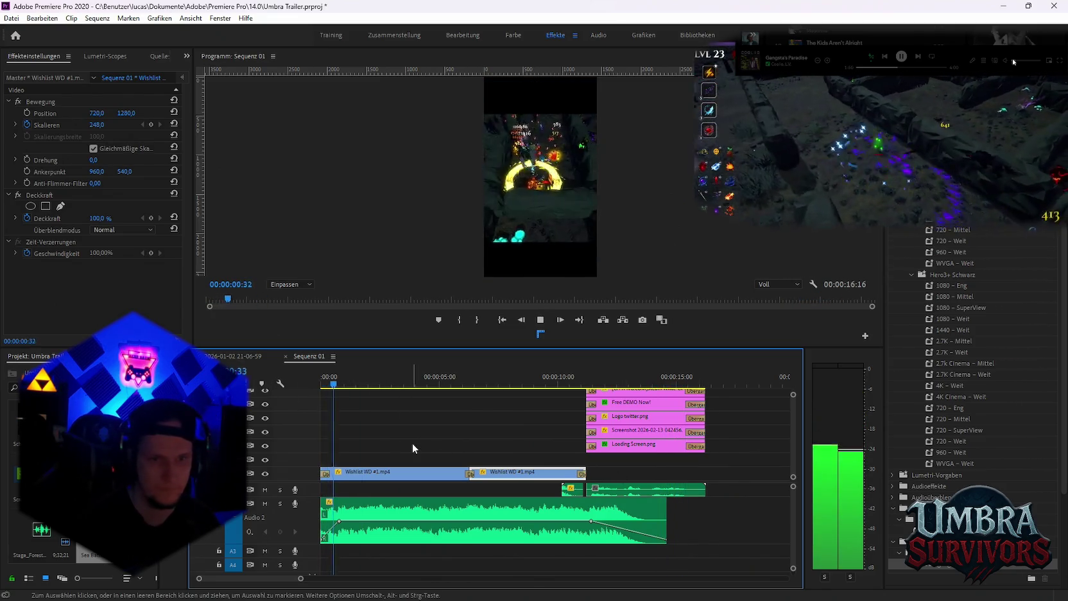
pyautogui.press('space')
pyautogui.click(389, 522)
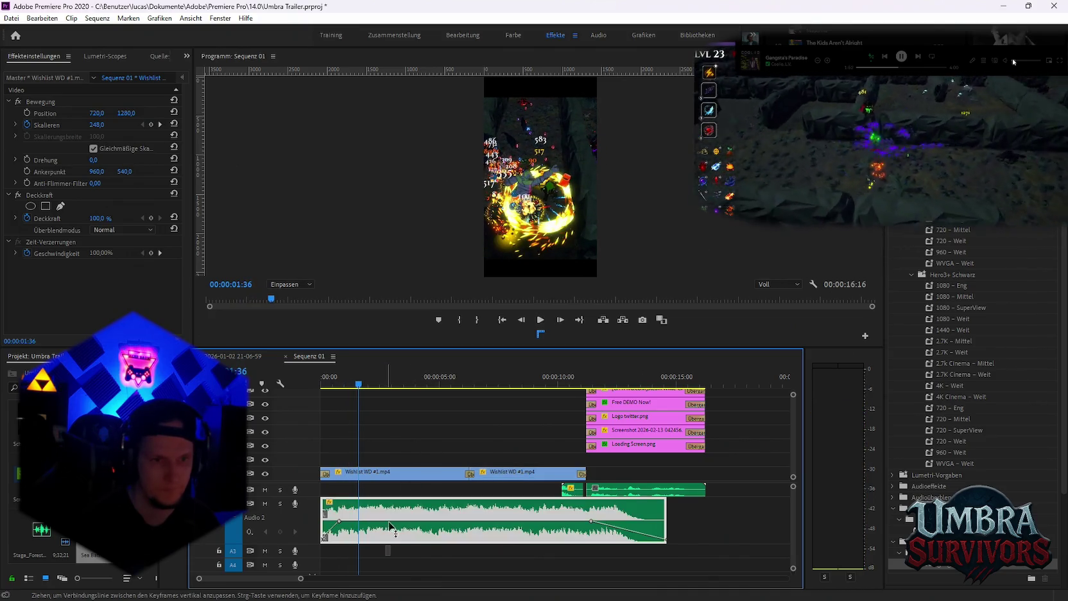
pyautogui.press('space')
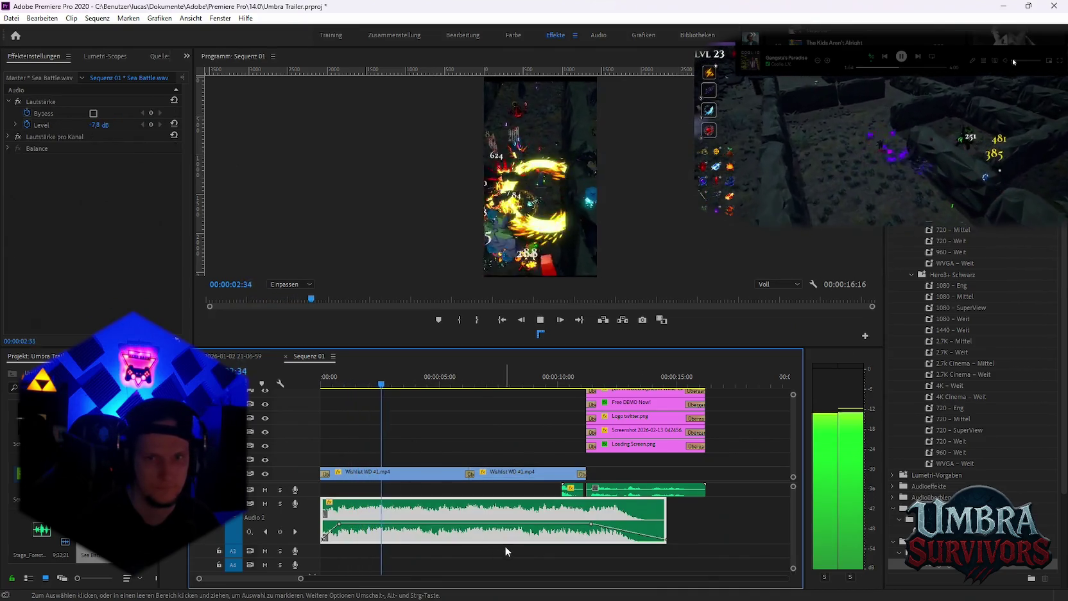
pyautogui.press('space')
pyautogui.press('space')
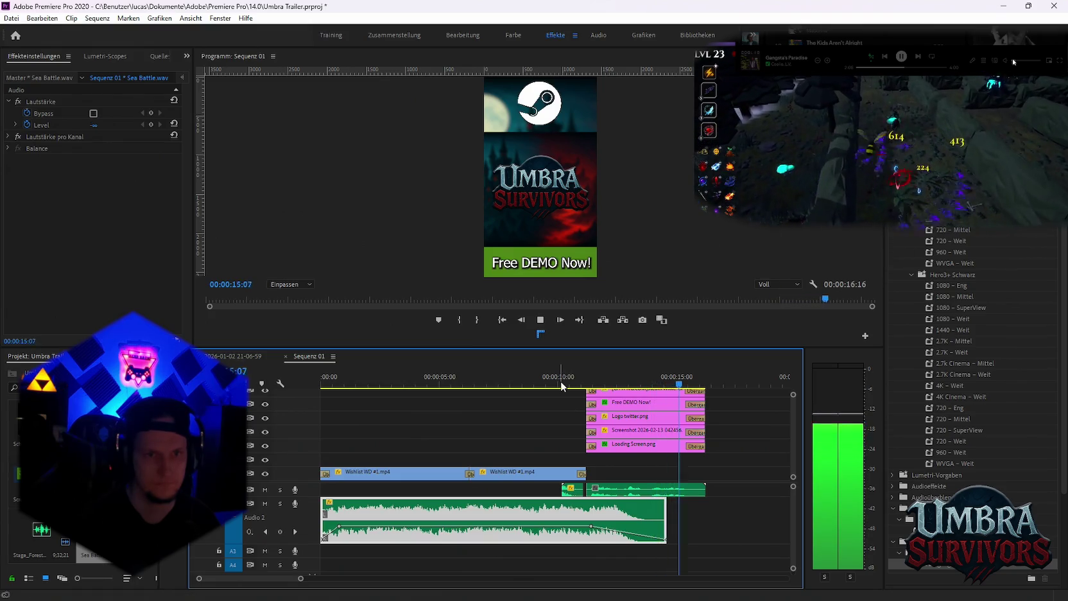
# Set the Sequenz 01 media export to overwrite Enge gänge.mp4 in the Wurf 1 folder
pyautogui.click(8, 17)
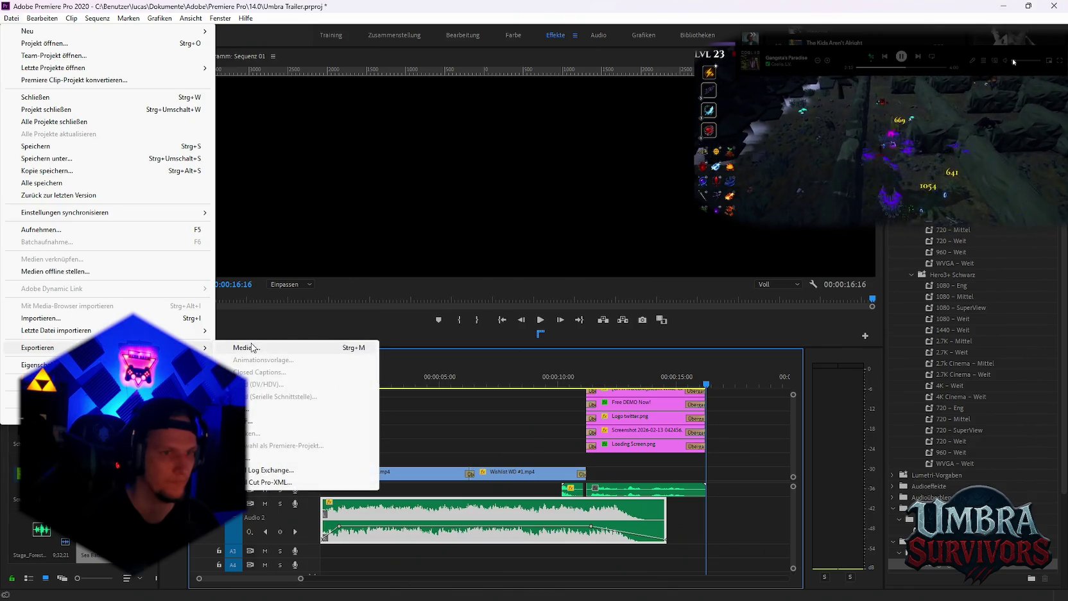
pyautogui.click(253, 347)
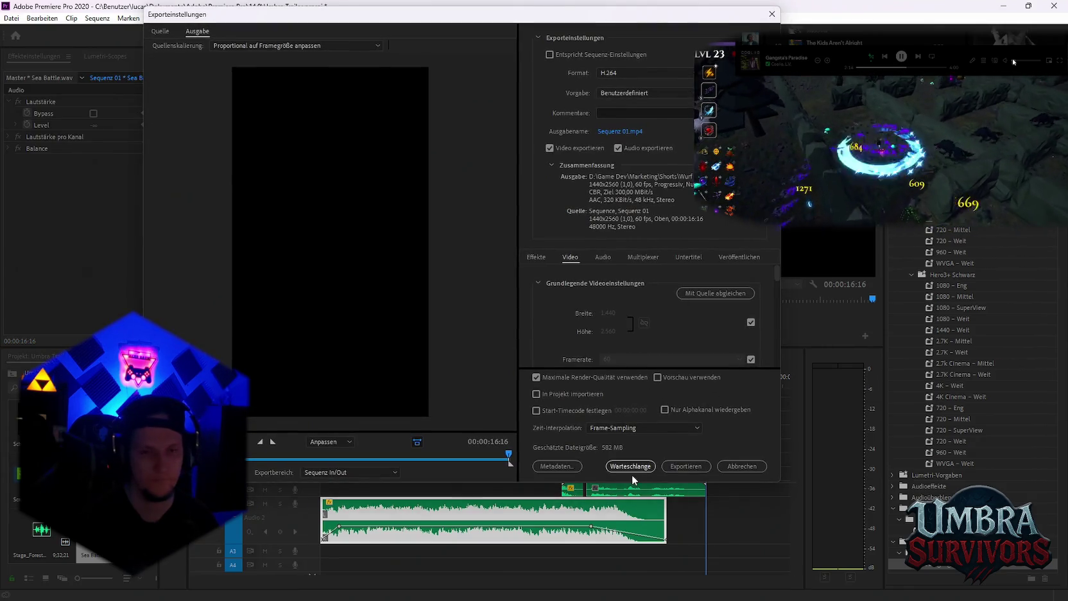
pyautogui.click(615, 132)
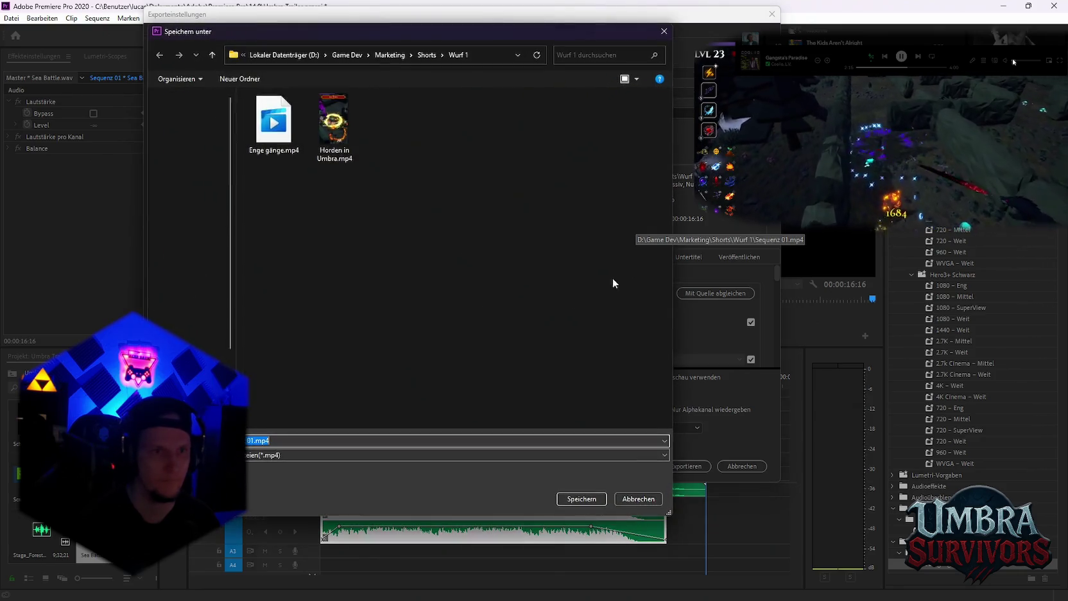
pyautogui.click(558, 500)
pyautogui.click(463, 289)
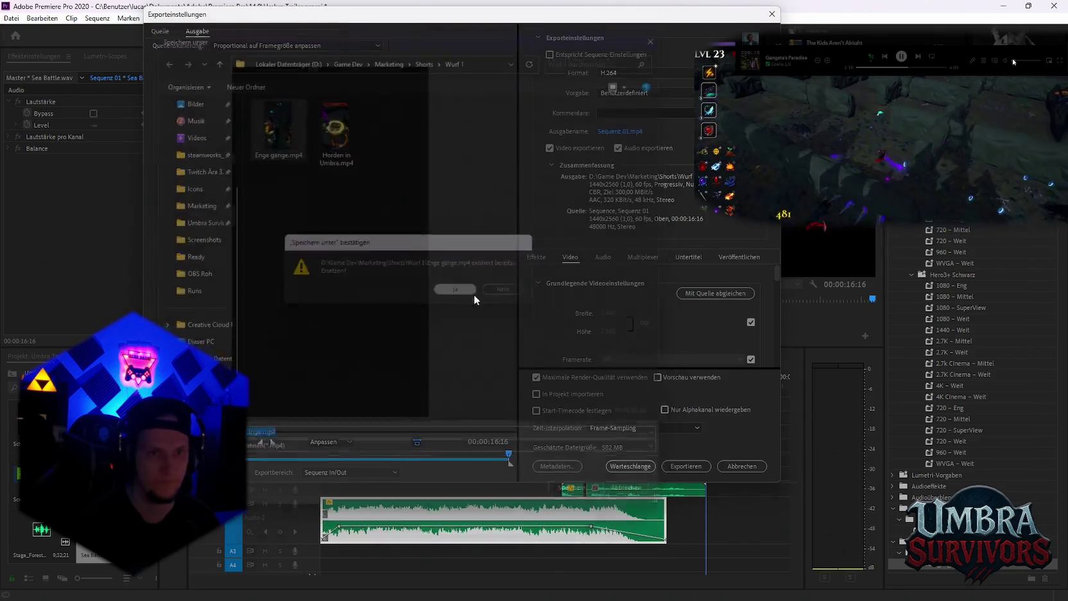
pyautogui.click(648, 462)
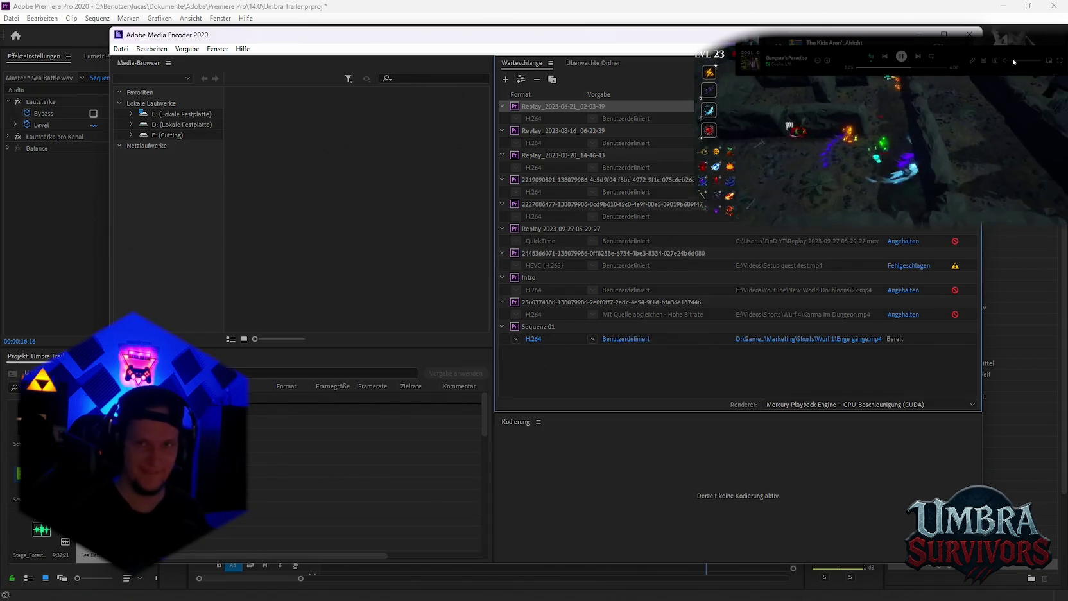
# Encode the queued Sequenz 01 job to Enge gänge.mp4, then close Media Encoder
pyautogui.click(970, 79)
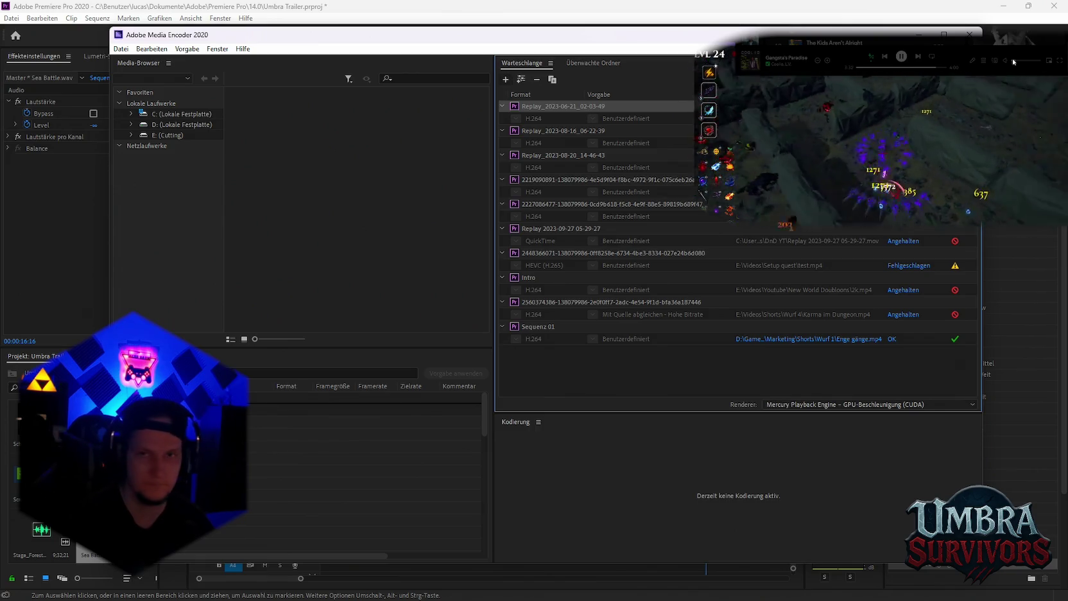
pyautogui.click(969, 34)
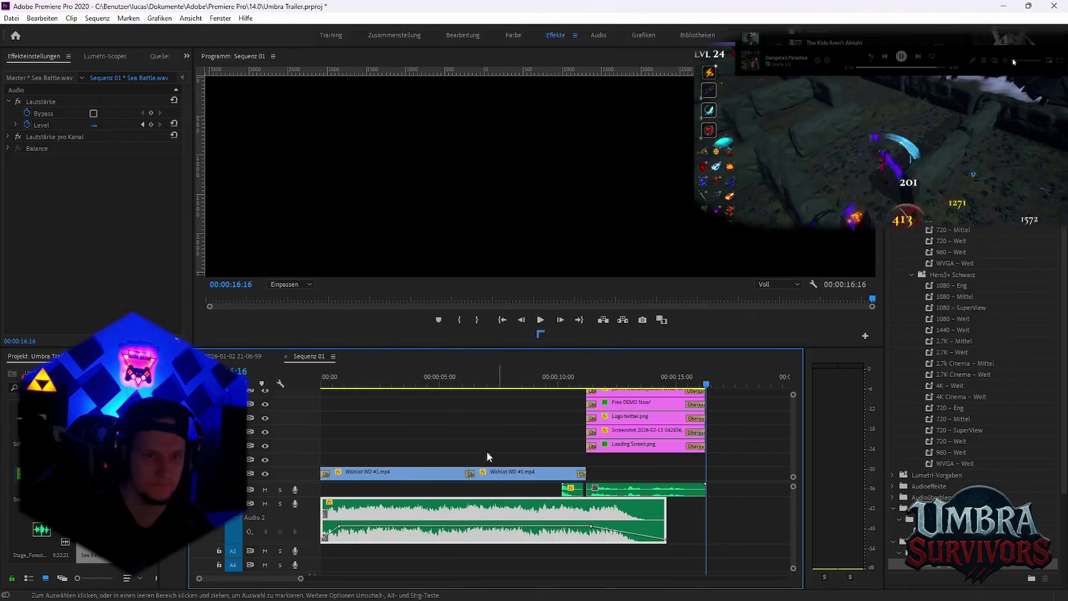
pyautogui.click(238, 356)
pyautogui.moveTo(471, 383)
pyautogui.mouseDown()
pyautogui.moveTo(653, 406)
pyautogui.moveTo(710, 429)
pyautogui.mouseUp()
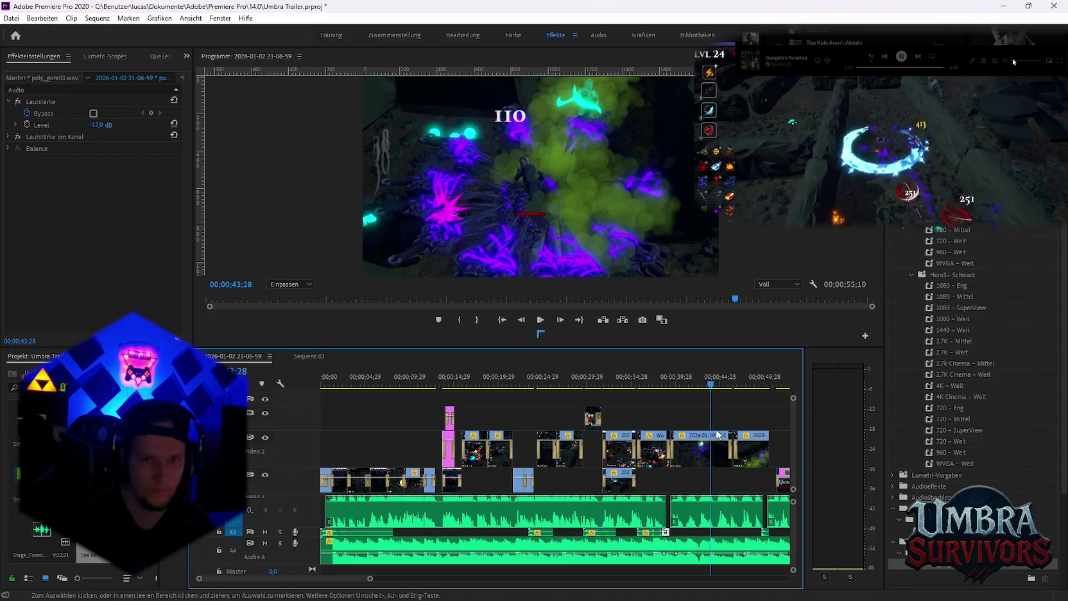
pyautogui.click(701, 459)
pyautogui.click(306, 364)
pyautogui.press('-')
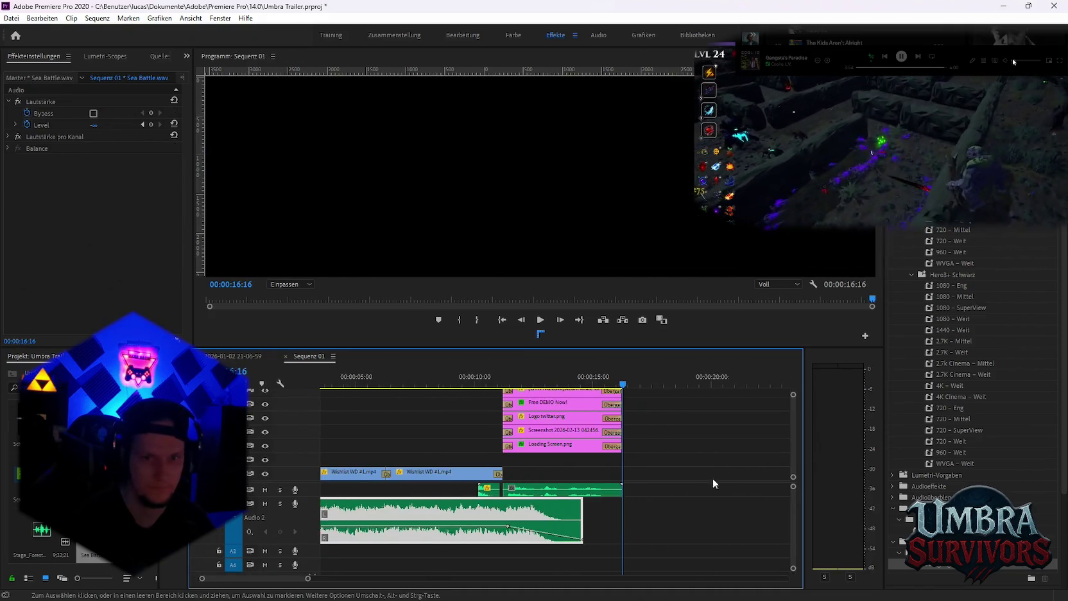
pyautogui.press('-')
pyautogui.press('-')
pyautogui.hotkey('ctrl', 'v')
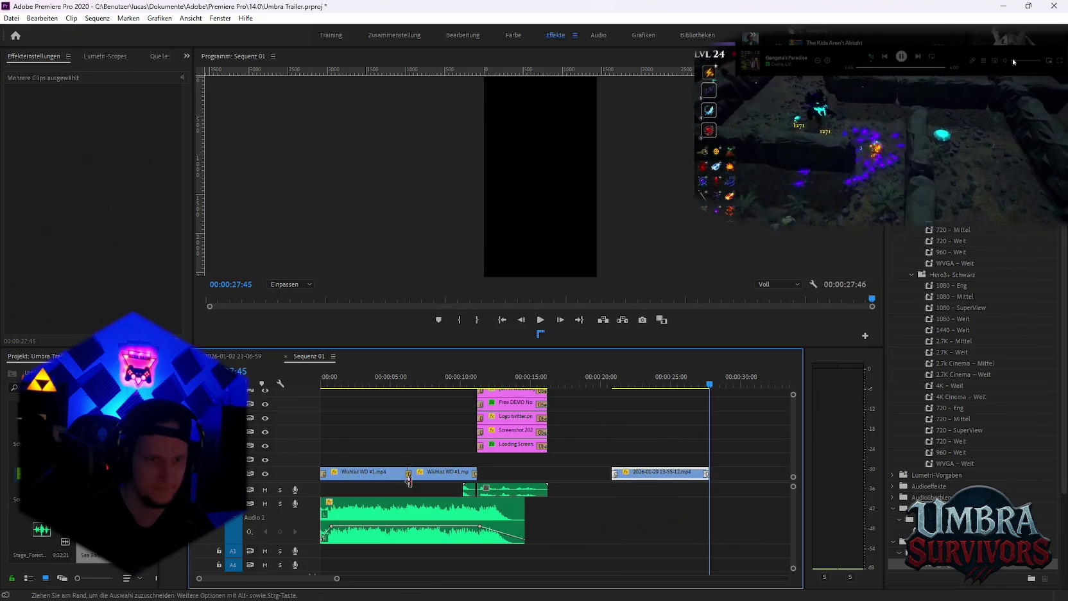
pyautogui.click(435, 473)
pyautogui.keyDown('shift'); pyautogui.click(389, 473); pyautogui.keyUp('shift')
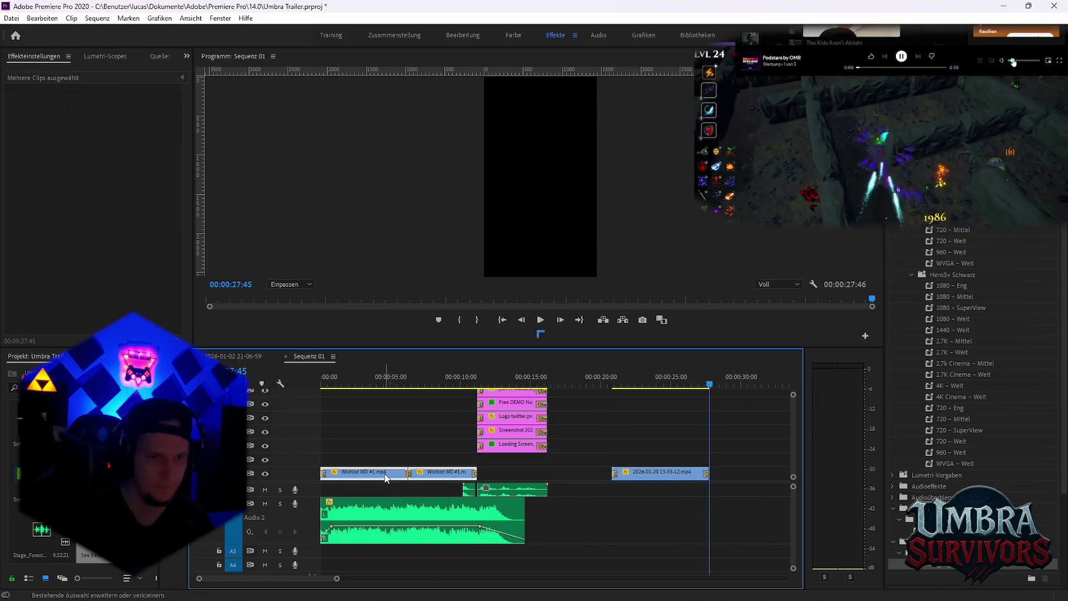
pyautogui.press('Delete')
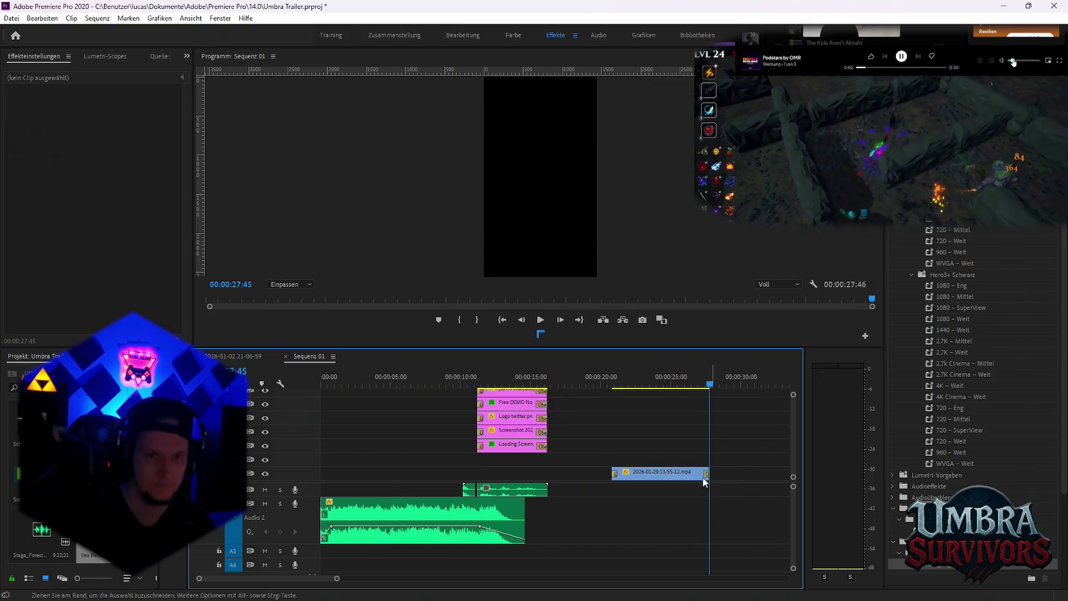
pyautogui.moveTo(641, 473); pyautogui.dragTo(350, 477)
# Extend the gameplay clip to the end card, delete poly_gore01.wav, and play back to check
pyautogui.click(324, 385)
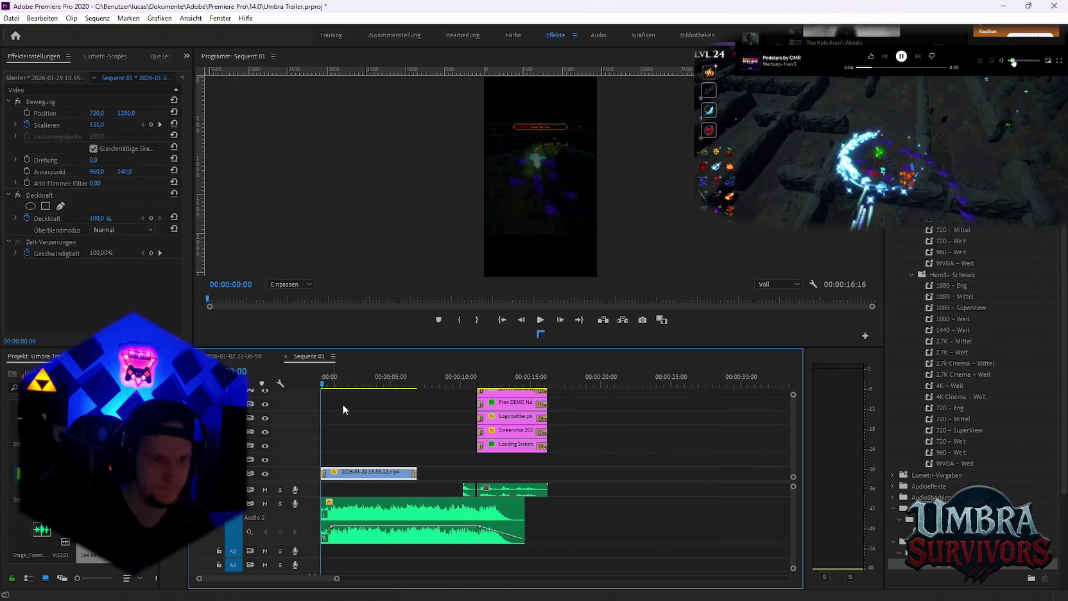
pyautogui.moveTo(419, 473); pyautogui.dragTo(475, 472)
pyautogui.click(469, 491)
pyautogui.press('space')
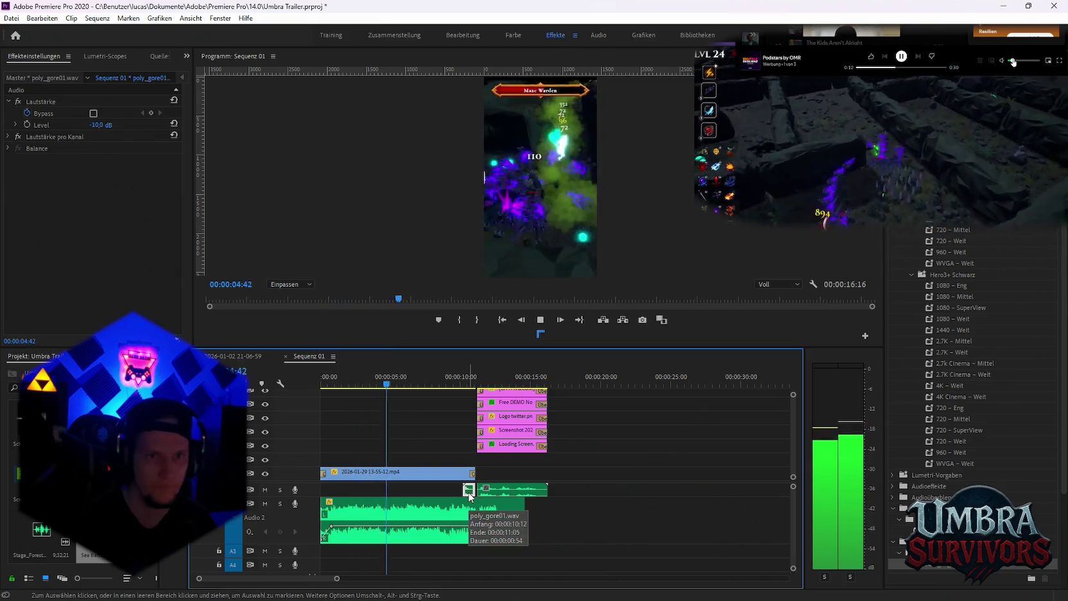
pyautogui.press('Delete')
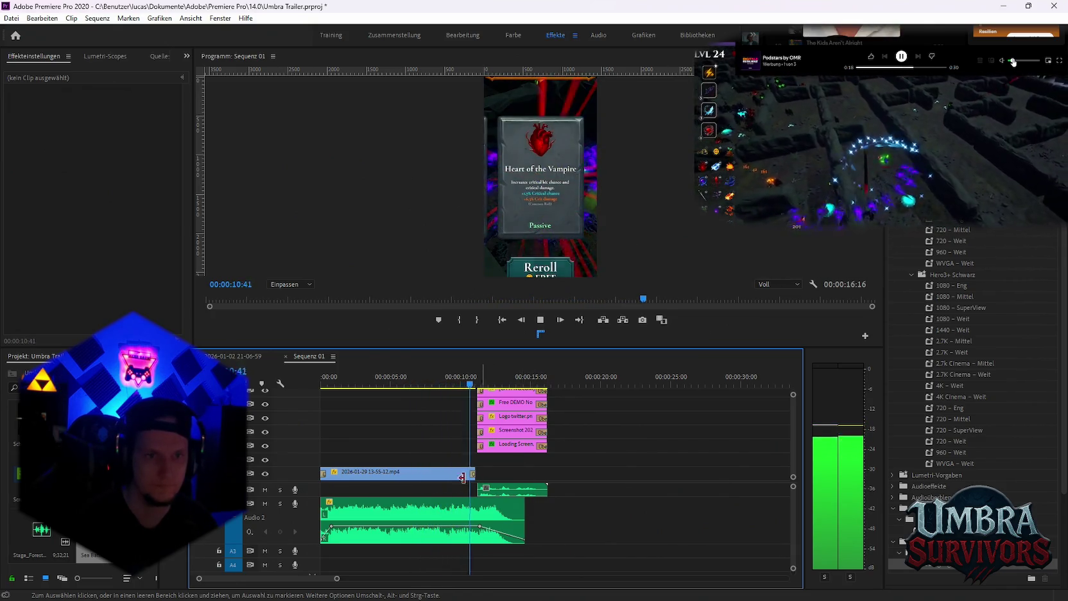
pyautogui.press('space')
pyautogui.keyDown('alt'); pyautogui.scroll(2, 457, 443); pyautogui.keyUp('alt')
pyautogui.moveTo(378, 383); pyautogui.dragTo(405, 387)
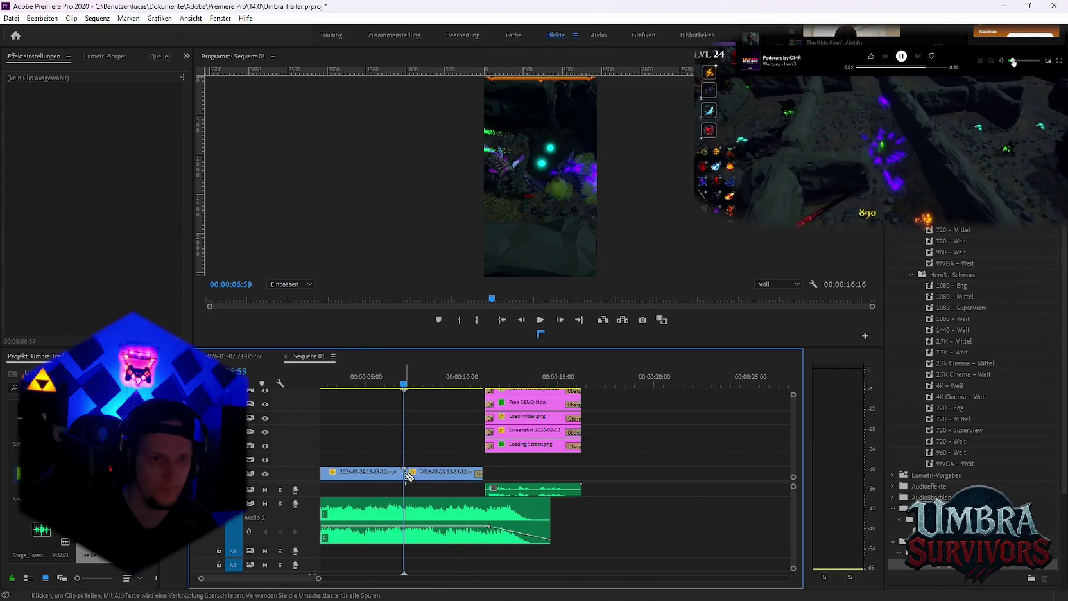
# Shift the clip section after the cut later and extend its end to the Heart of the Vampire card
pyautogui.press('v')
pyautogui.click(417, 474)
pyautogui.moveTo(409, 474)
pyautogui.mouseDown()
pyautogui.moveTo(471, 475)
pyautogui.moveTo(437, 481)
pyautogui.mouseUp()
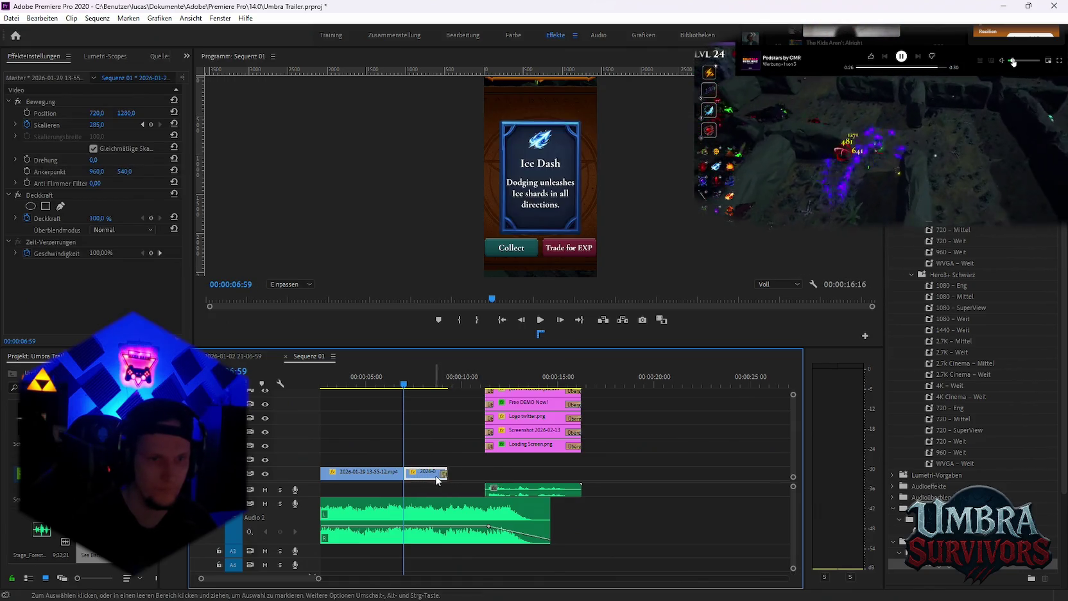
pyautogui.moveTo(419, 390); pyautogui.dragTo(434, 392)
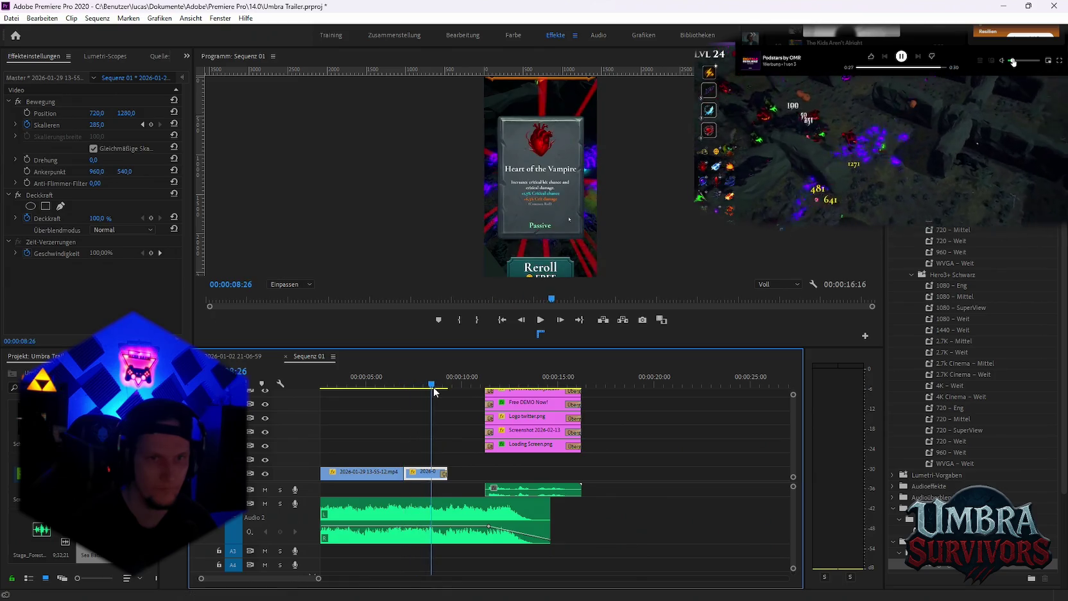
pyautogui.moveTo(459, 471); pyautogui.dragTo(479, 472)
pyautogui.moveTo(455, 385); pyautogui.dragTo(469, 388)
# Split the clip at the playhead and remove the unwanted piece left of the split
pyautogui.click(467, 475)
pyautogui.press('v')
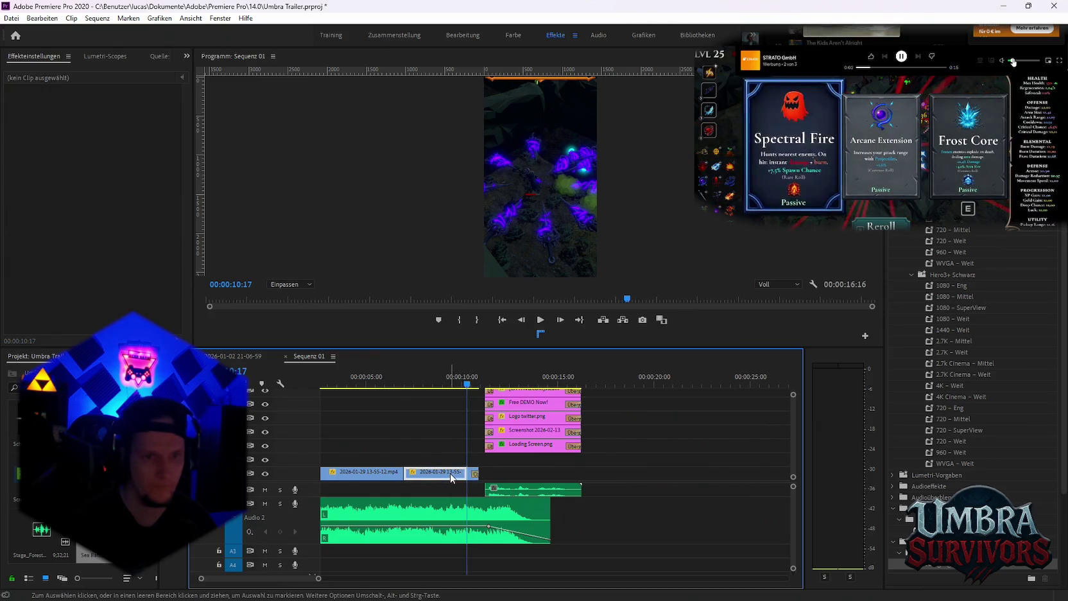
pyautogui.click(437, 473)
pyautogui.press('Delete')
pyautogui.hotkey('ctrl', 'z')
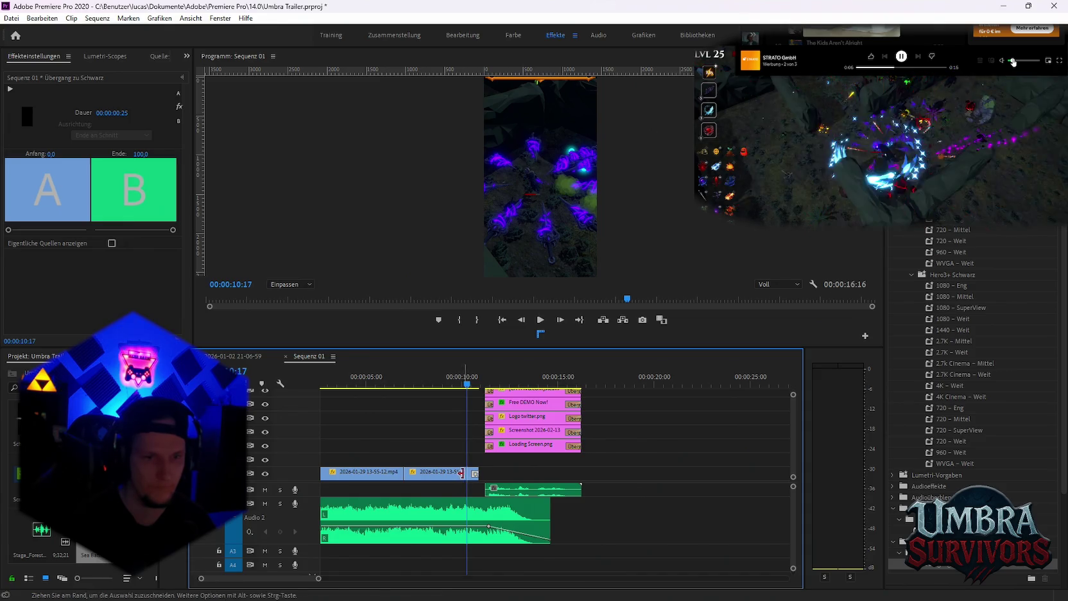
pyautogui.click(459, 473)
pyautogui.press('Delete')
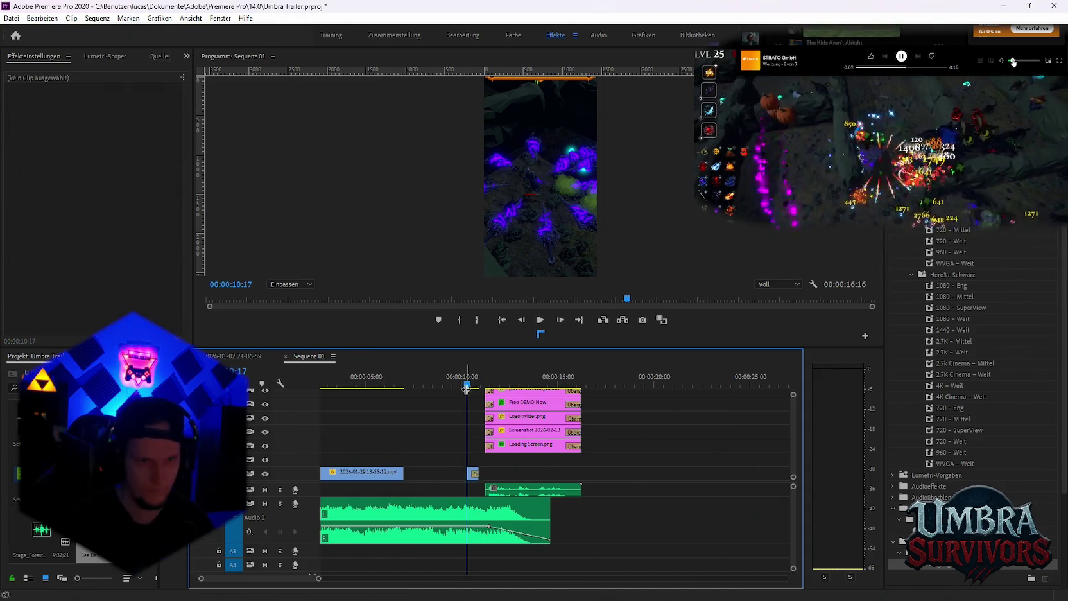
# Trim the short clip's edge near 08:58 and review the edit from about 06:43
pyautogui.moveTo(467, 387); pyautogui.dragTo(442, 385)
pyautogui.doubleClick(473, 473)
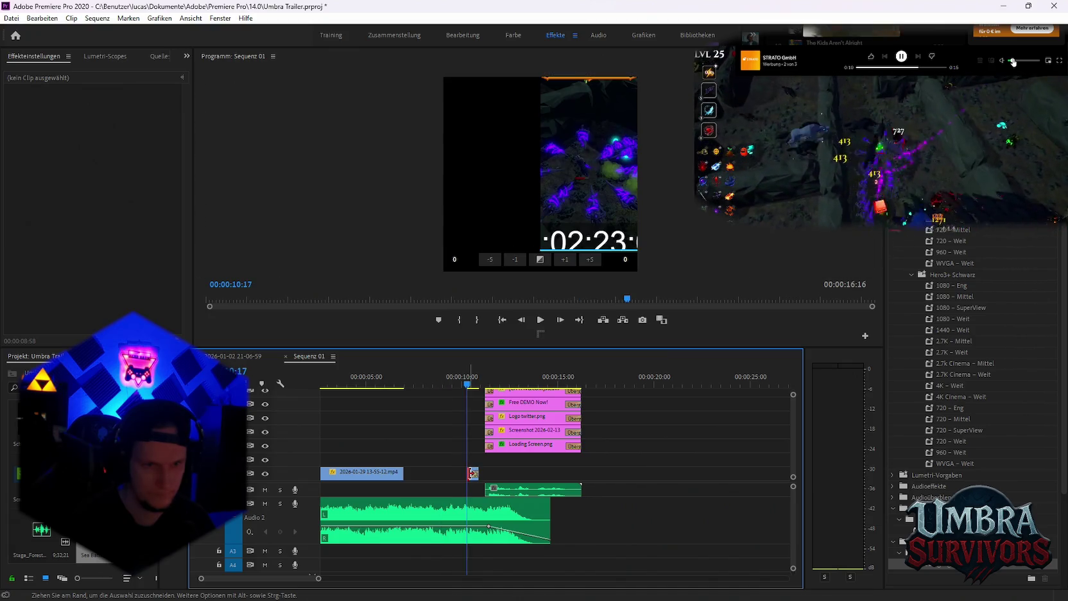
pyautogui.moveTo(483, 472)
pyautogui.mouseDown()
pyautogui.moveTo(431, 479)
pyautogui.moveTo(485, 472)
pyautogui.mouseUp()
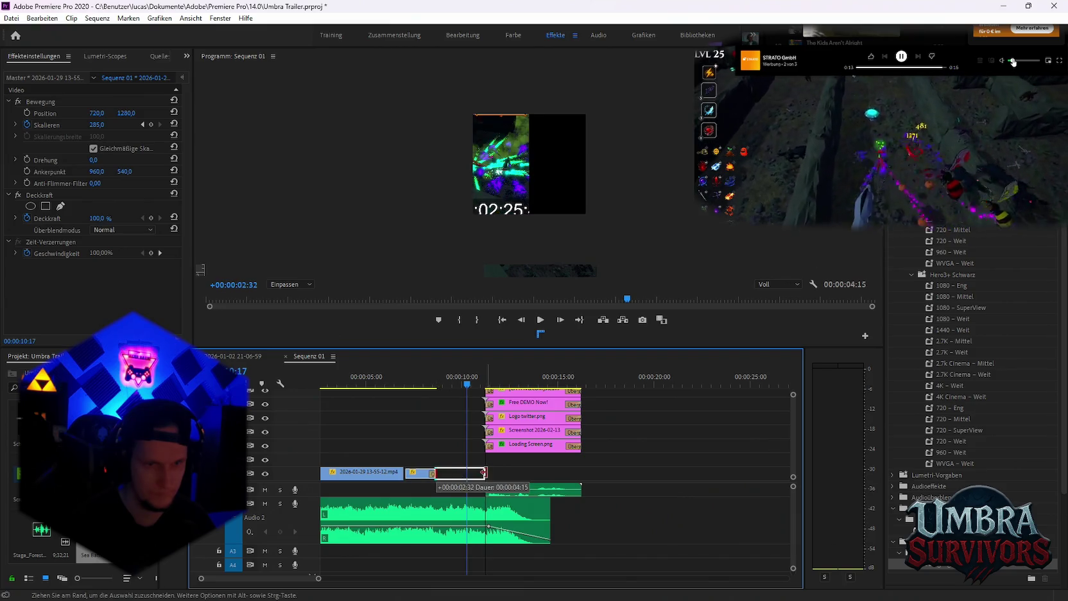
pyautogui.click(397, 382)
pyautogui.press('space')
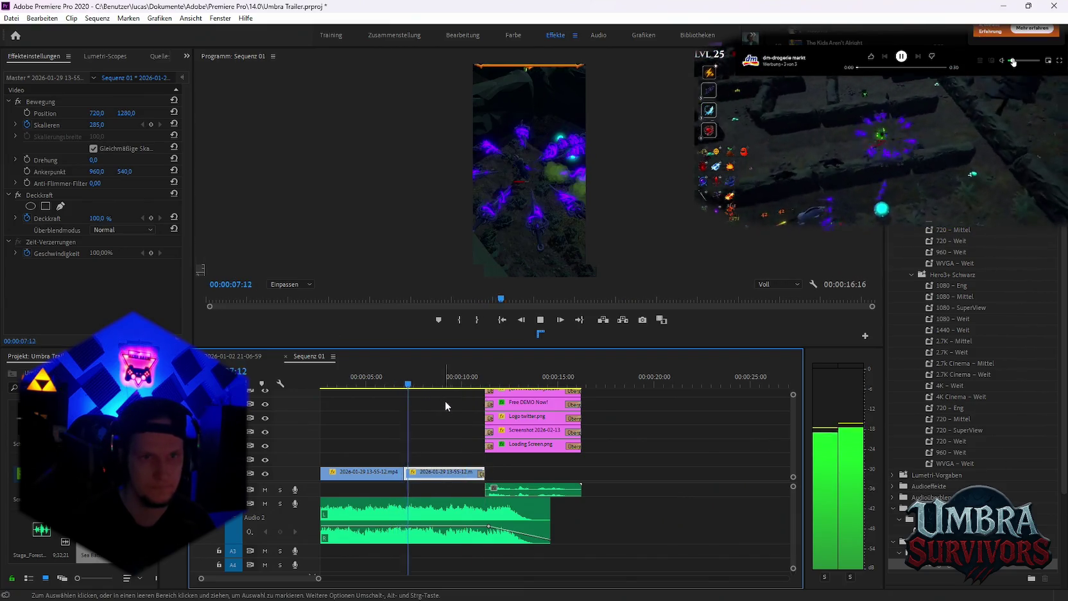
pyautogui.press('space')
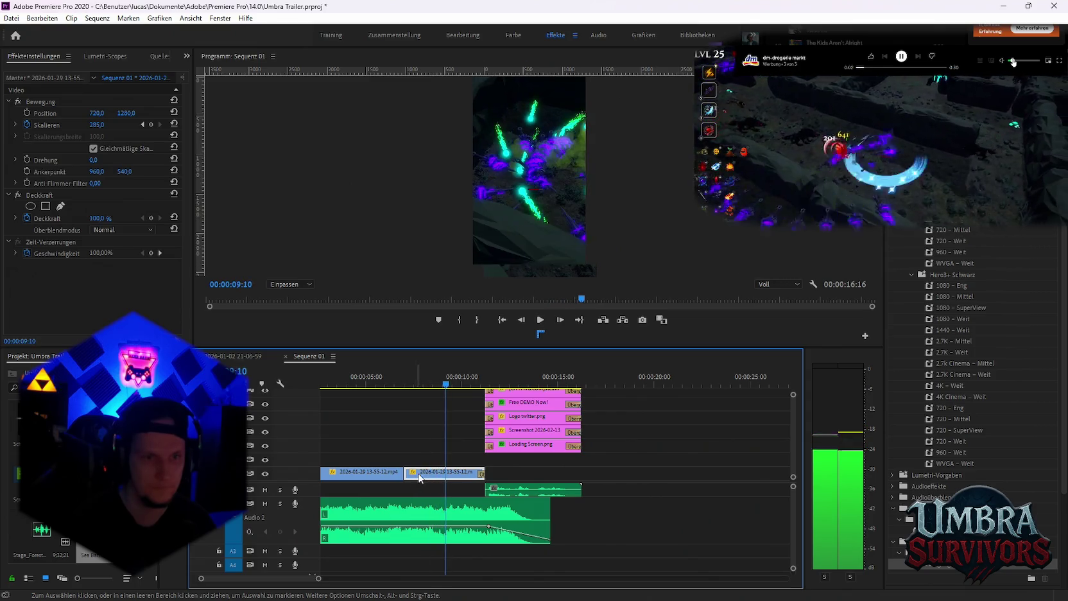
# Delete the short leftover clip and extend the next clip's start leftward
pyautogui.press('c')
pyautogui.press('v')
pyautogui.click(425, 472)
pyautogui.press('Delete')
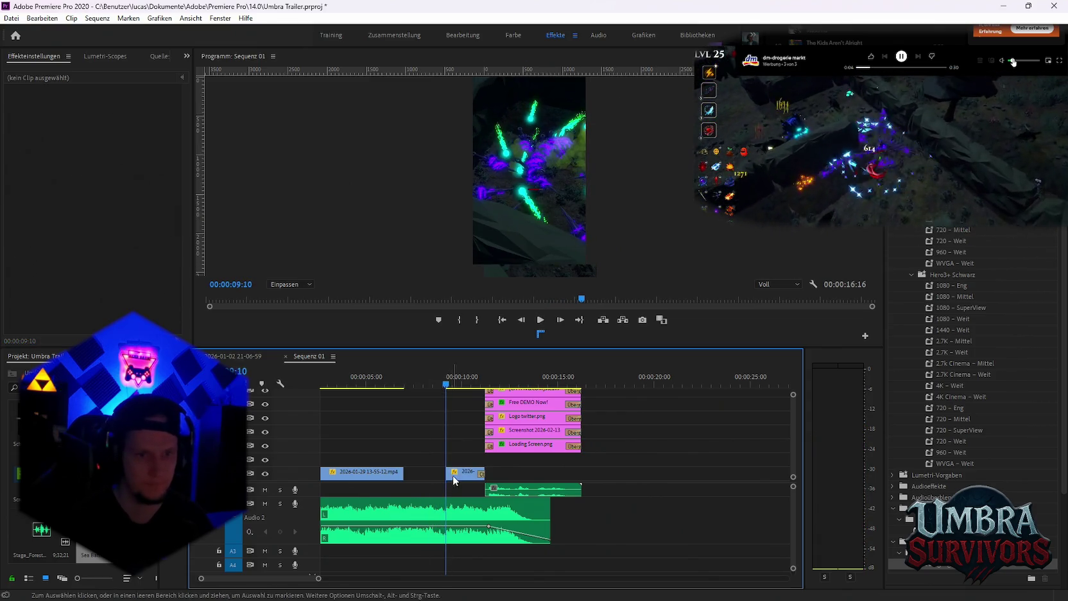
pyautogui.moveTo(448, 473); pyautogui.dragTo(412, 475)
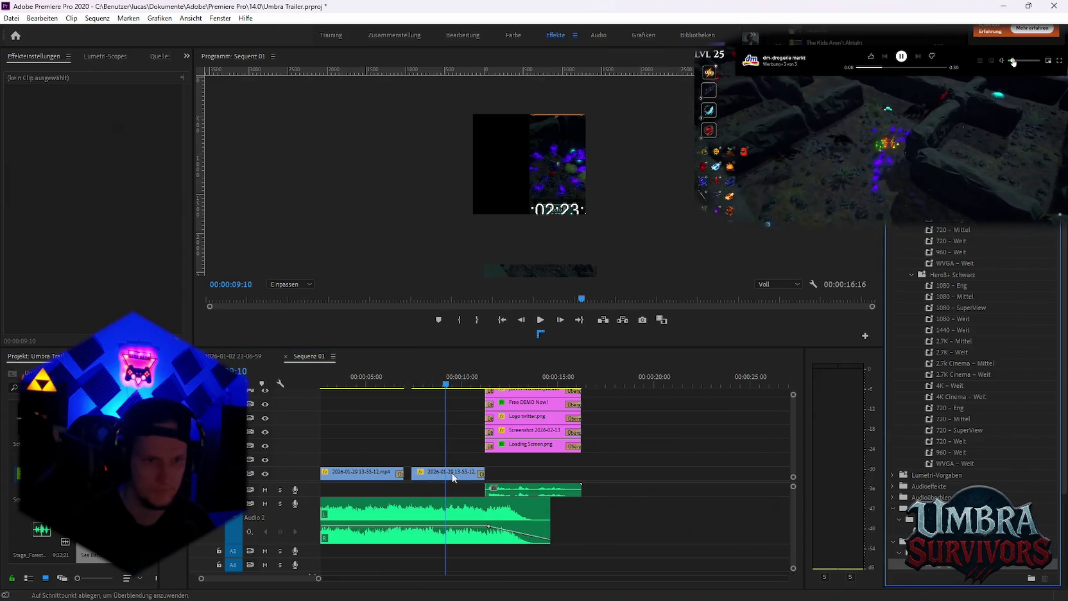
pyautogui.scroll(2, 306, 441)
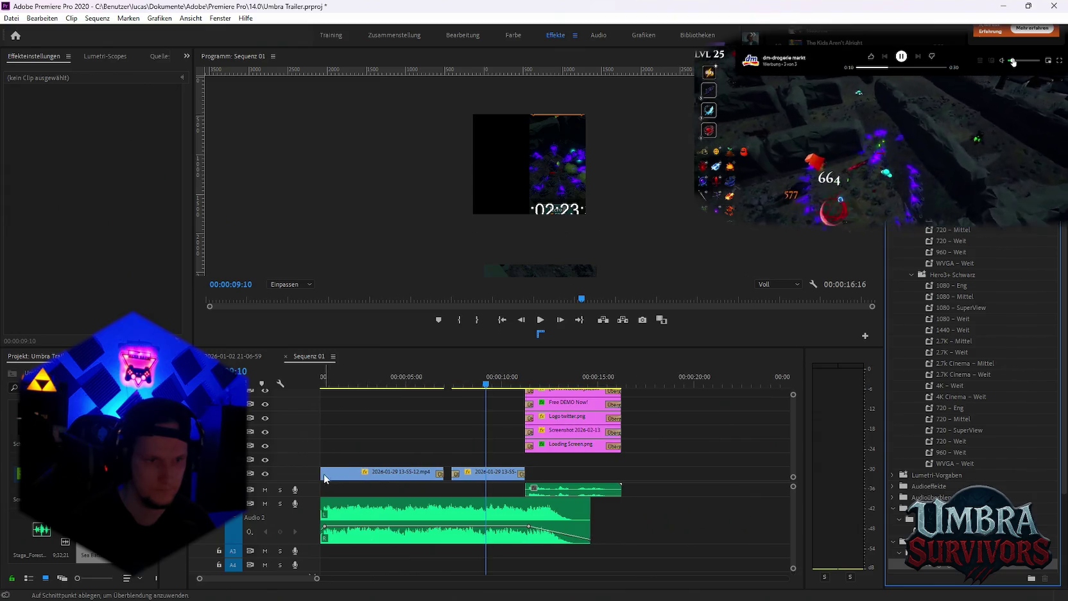
pyautogui.scroll(1, 324, 477)
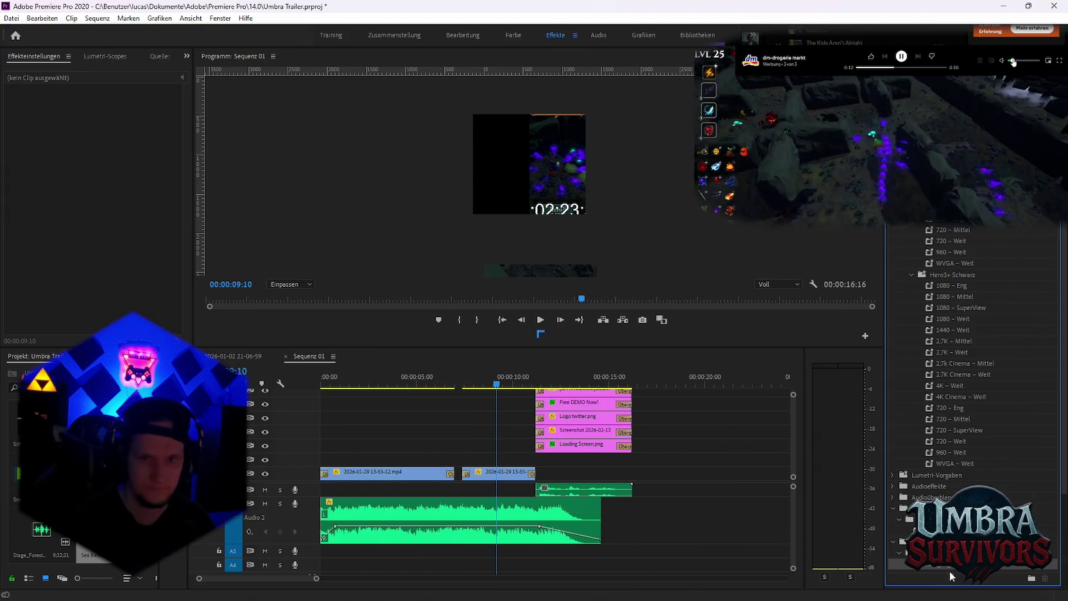
# Cut the second clip at 00:00:09:05, delete its front, and slide the rest left to close the gap
pyautogui.click(303, 374)
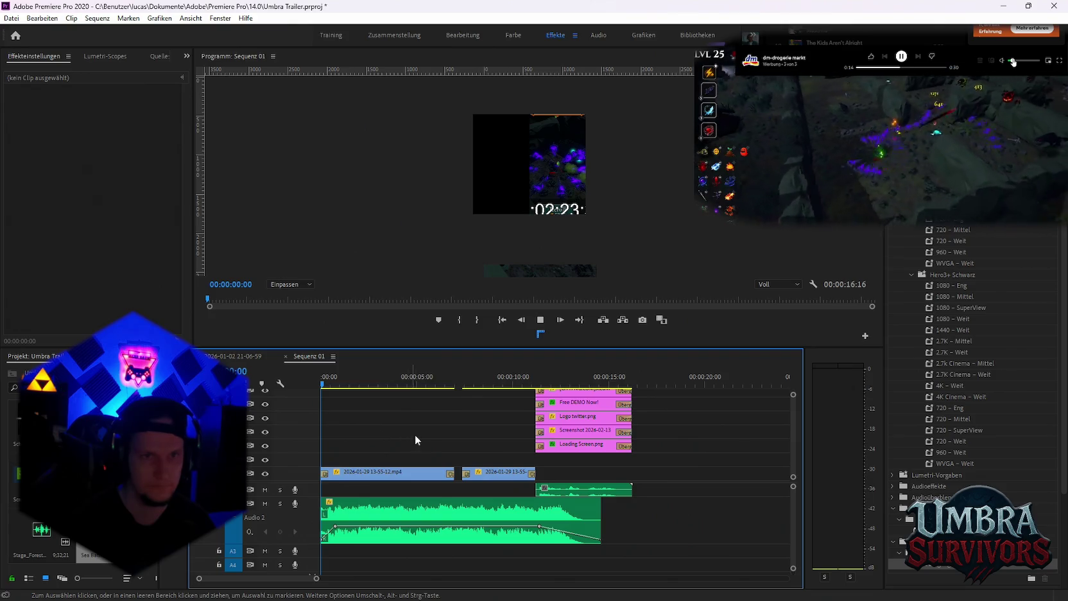
pyautogui.press('Home')
pyautogui.press('space')
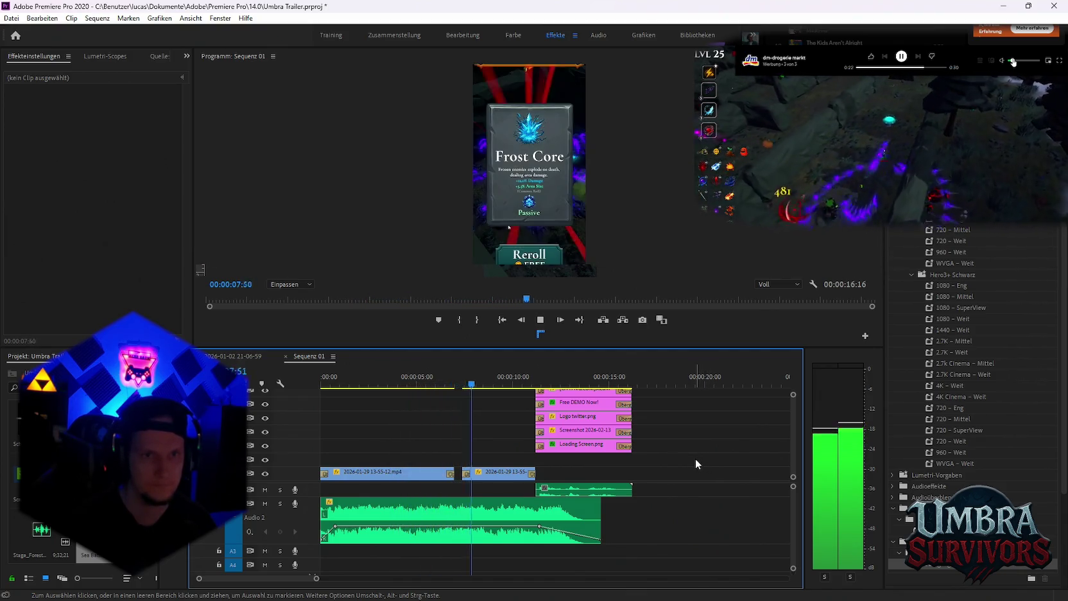
pyautogui.press('space')
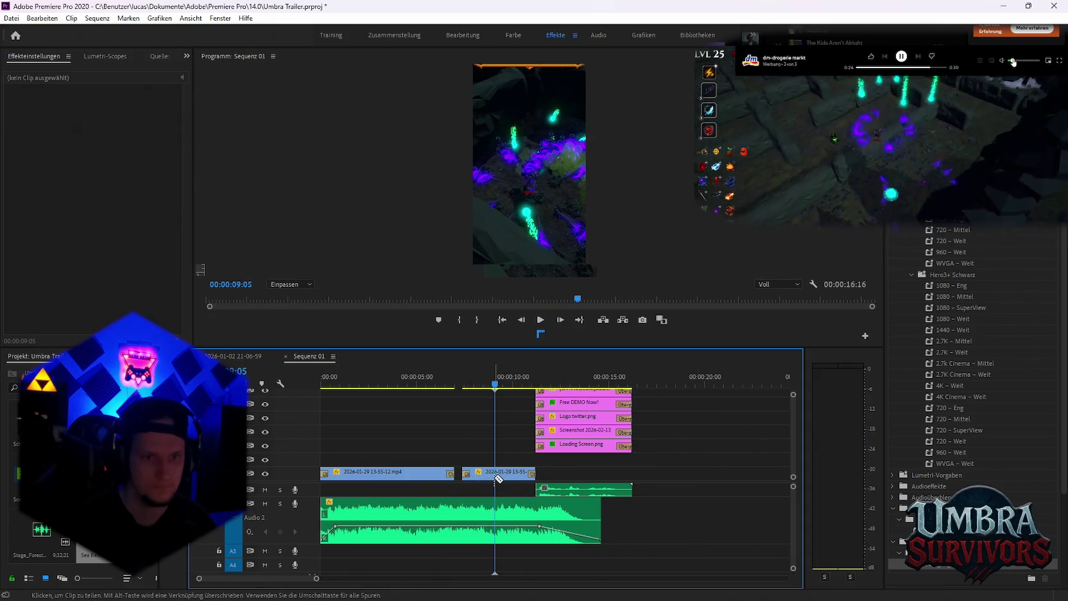
pyautogui.press('Delete')
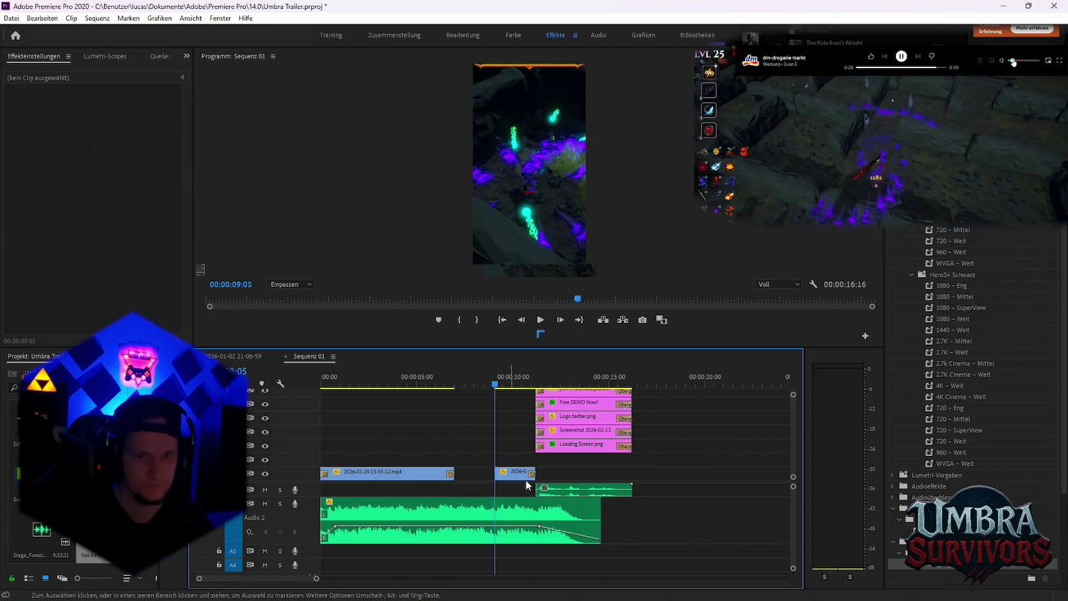
pyautogui.moveTo(499, 477)
pyautogui.mouseDown()
pyautogui.moveTo(489, 478)
pyautogui.moveTo(541, 469)
pyautogui.mouseUp()
pyautogui.press('space')
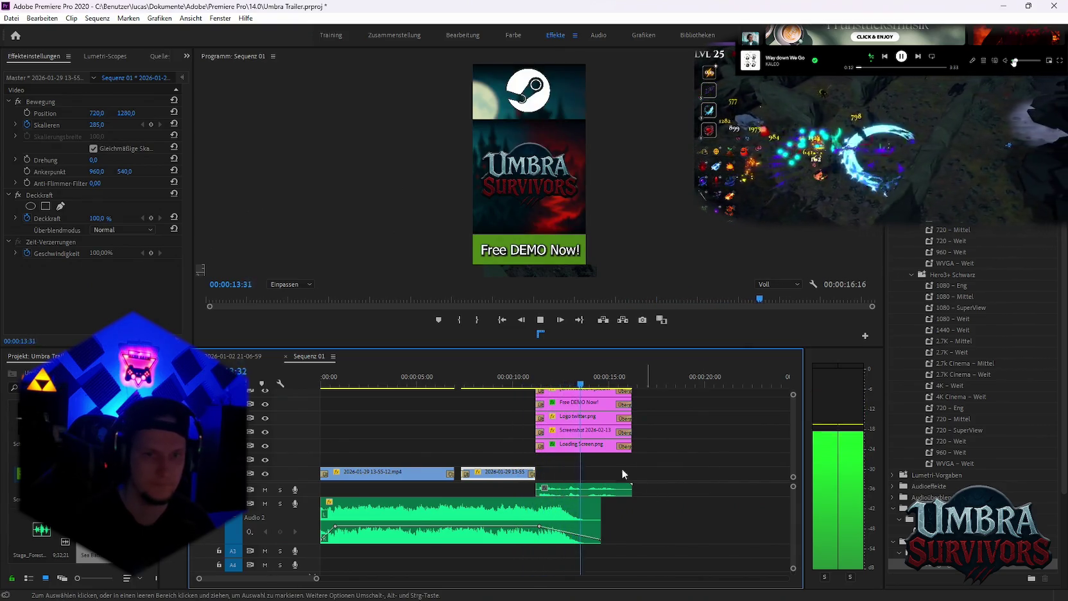
pyautogui.press('-')
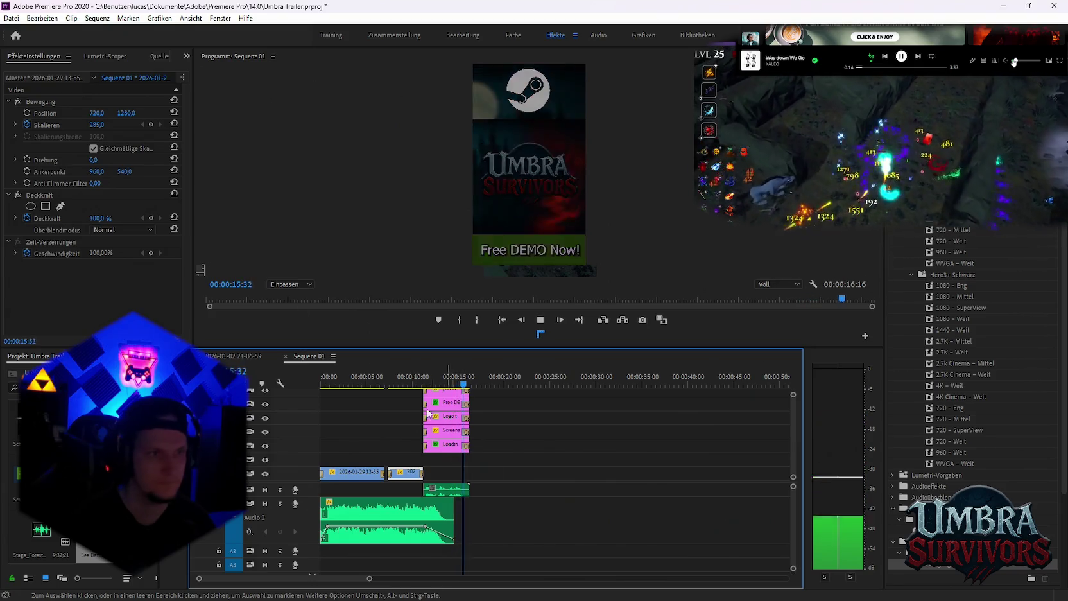
pyautogui.click(11, 18)
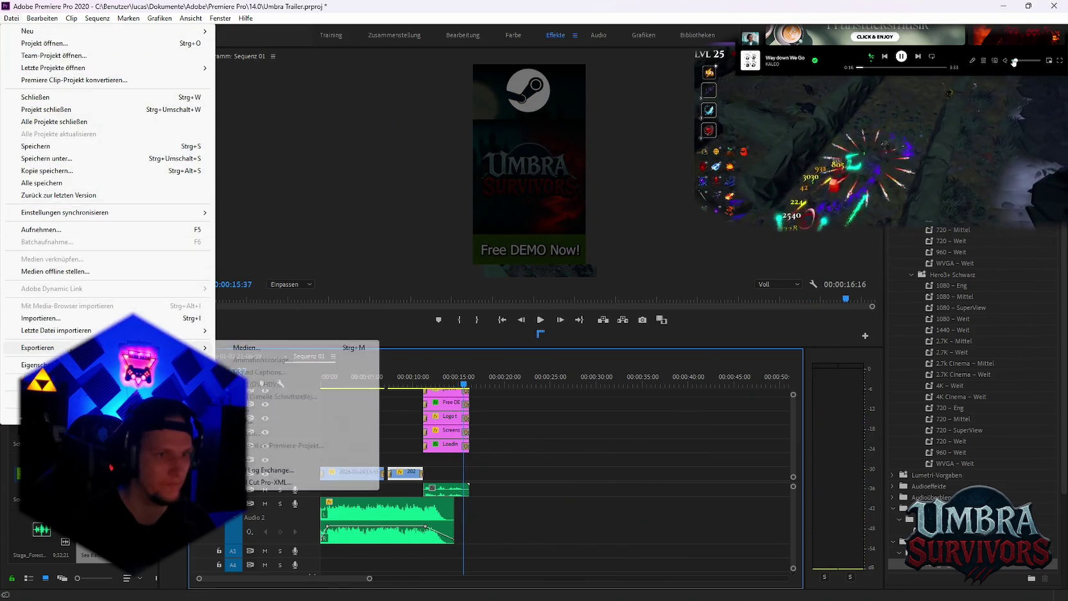
# Preview the Lab run.mp4 clip and step back to its first Scale keyframe
pyautogui.moveTo(37, 347)
pyautogui.click(244, 348)
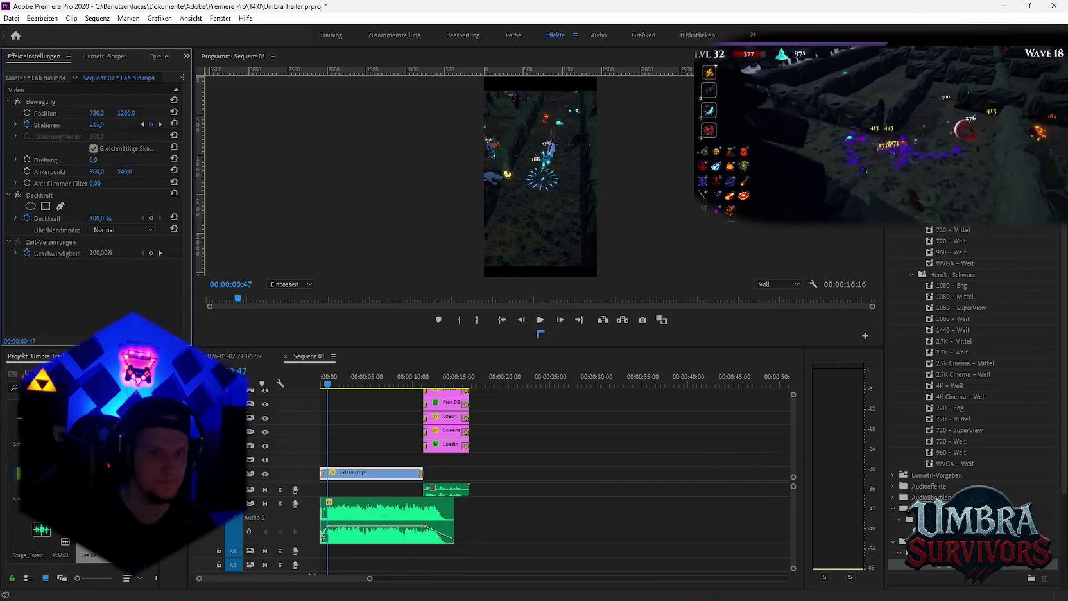
pyautogui.press('space')
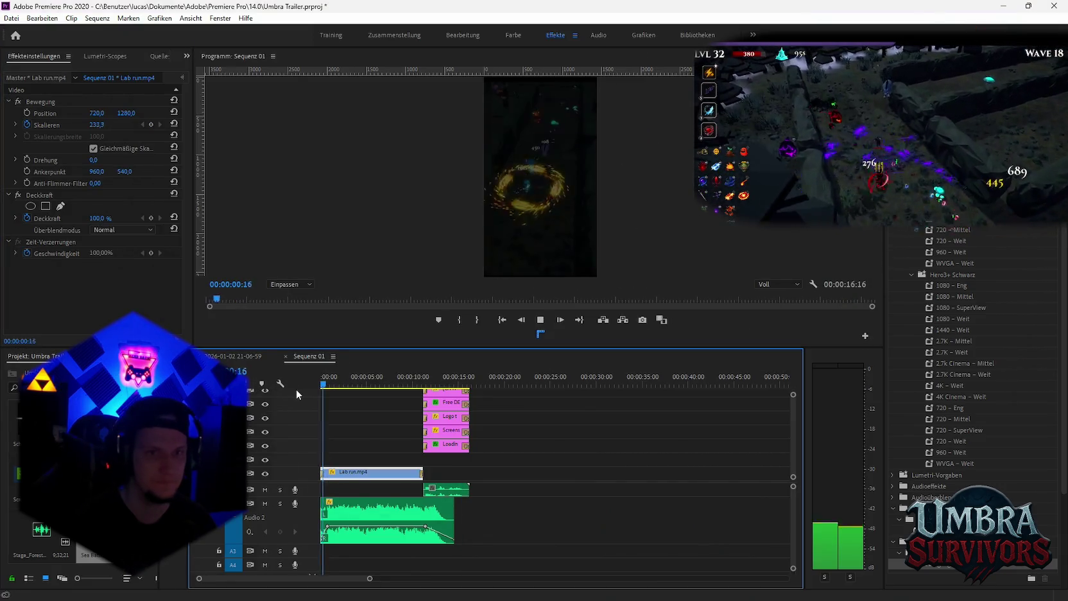
pyautogui.press('space')
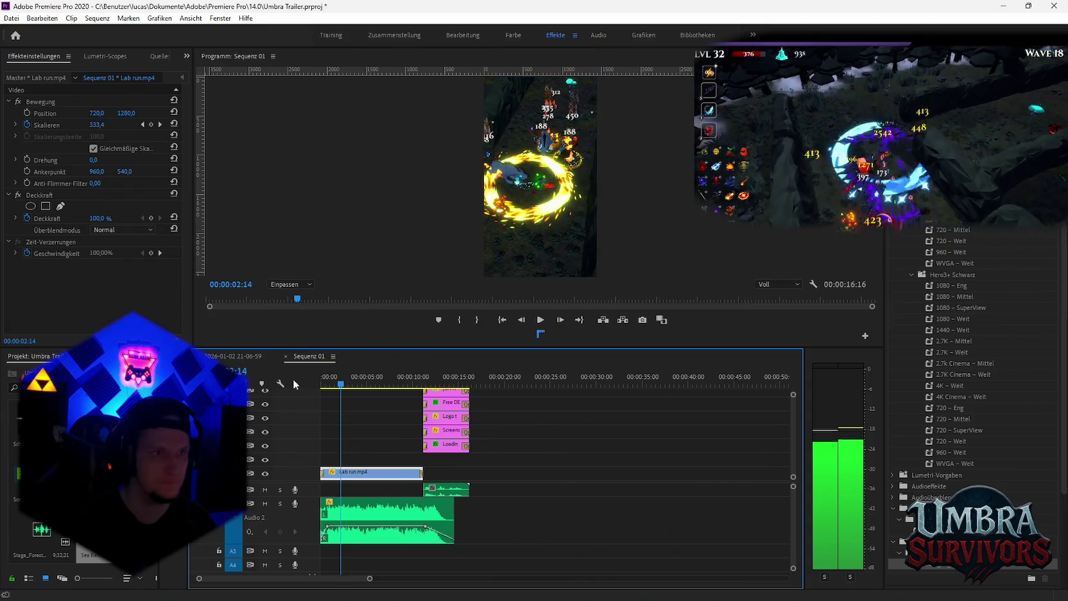
pyautogui.click(143, 125)
pyautogui.click(144, 125)
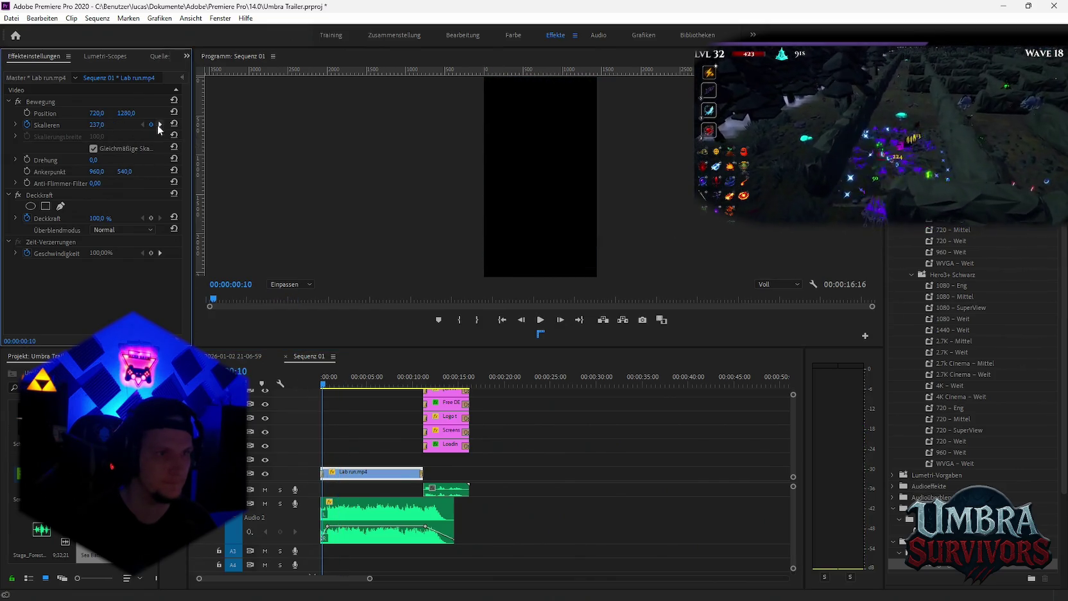
pyautogui.click(144, 125)
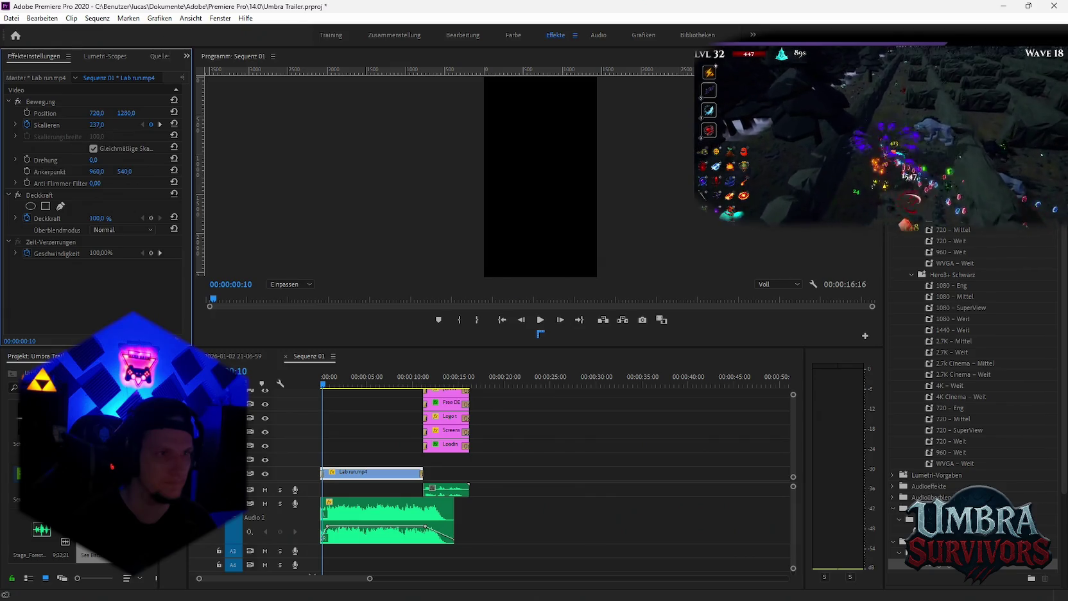
# Lower the starting Scale keyframe and preview the revised zoom-in
pyautogui.click(263, 395)
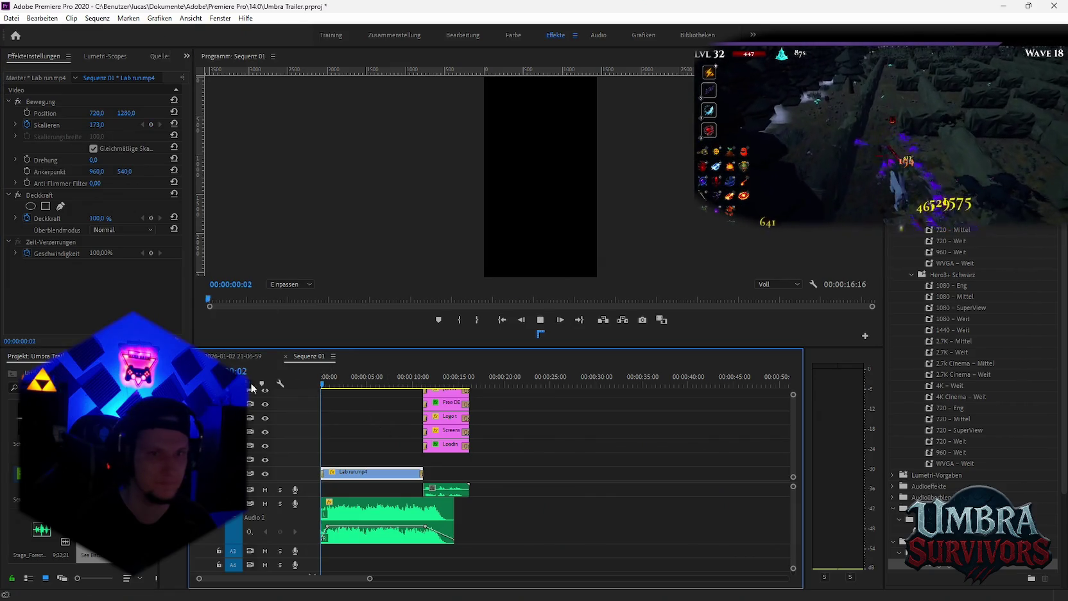
pyautogui.press('space')
pyautogui.press('space')
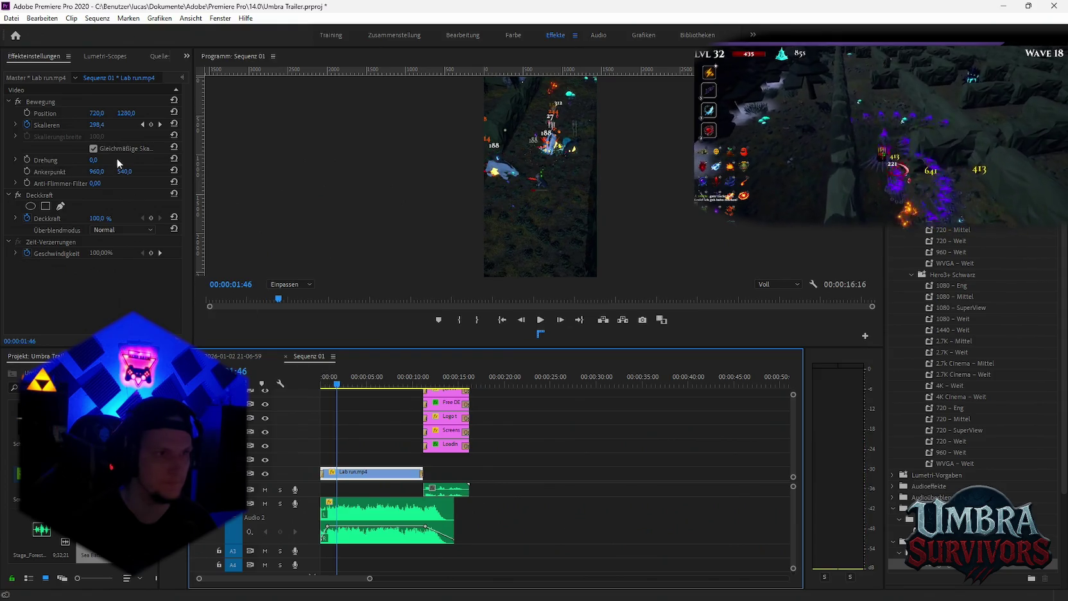
pyautogui.click(142, 124)
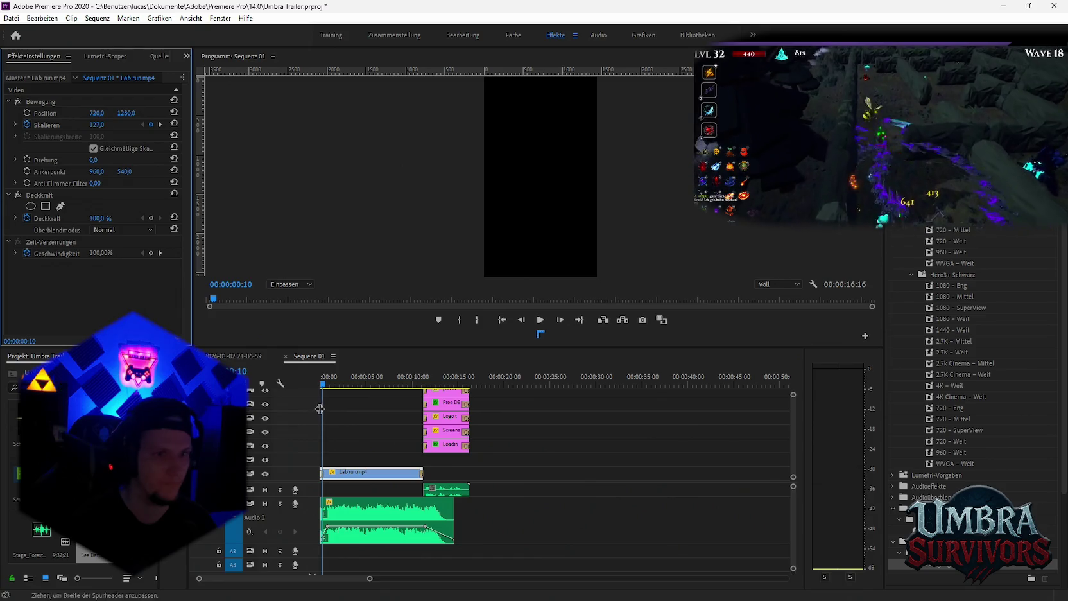
pyautogui.click(326, 389)
pyautogui.press('space')
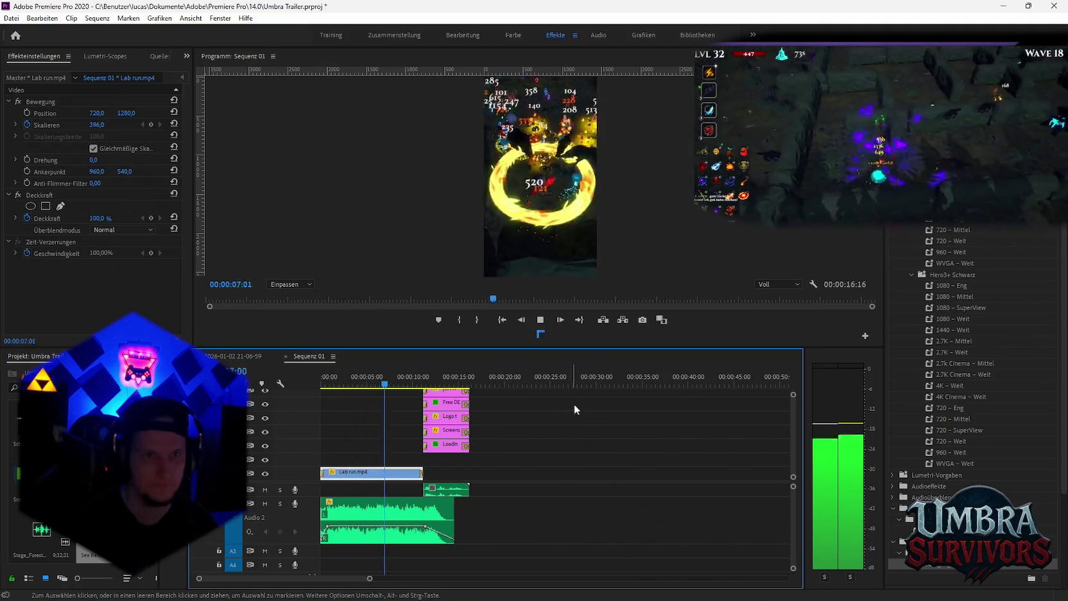
pyautogui.click(12, 18)
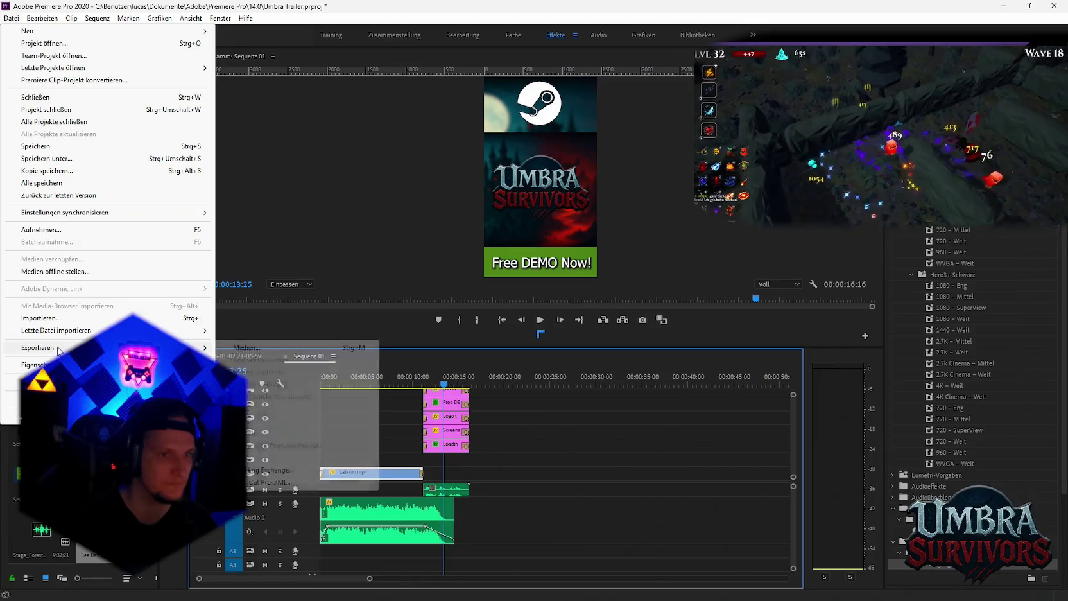
# Rename the export output to In die ecke gedrängt.mp4 in Wurf 1 and queue it in Media Encoder
pyautogui.click(286, 350)
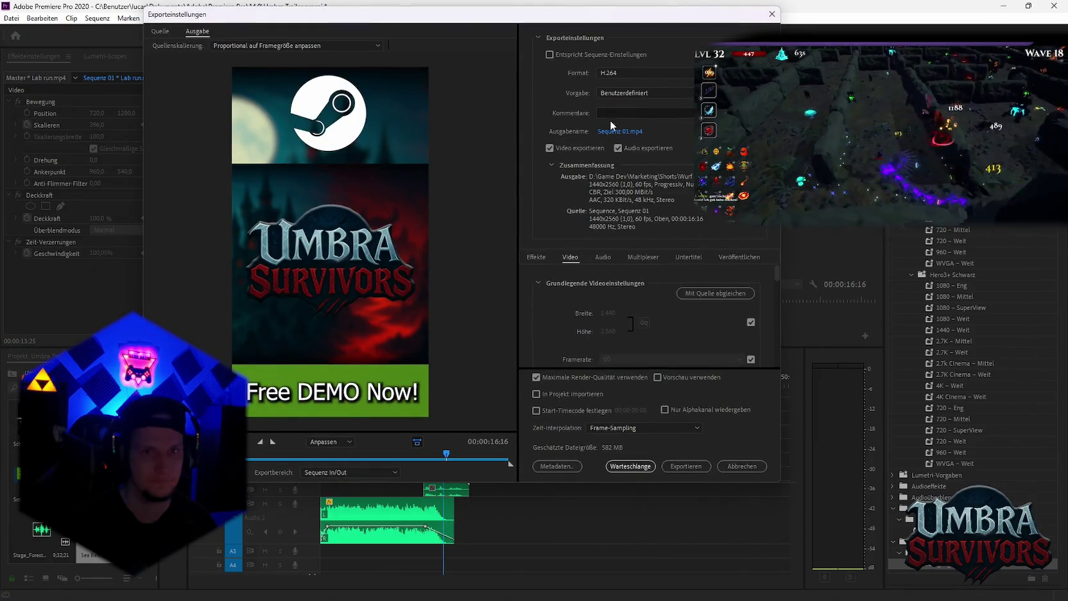
pyautogui.click(617, 131)
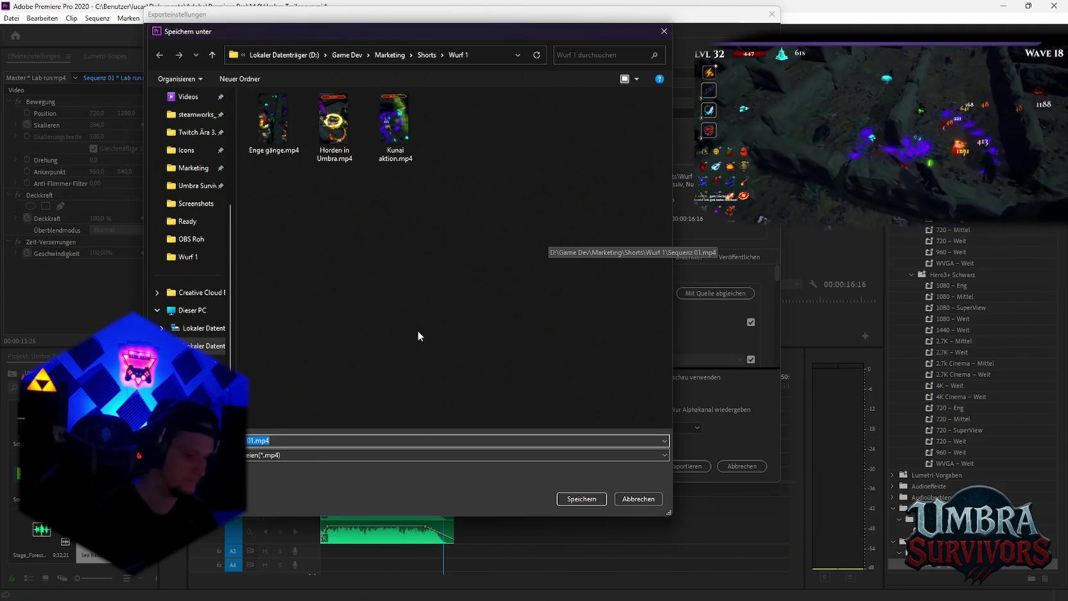
pyautogui.press('BackSpace')
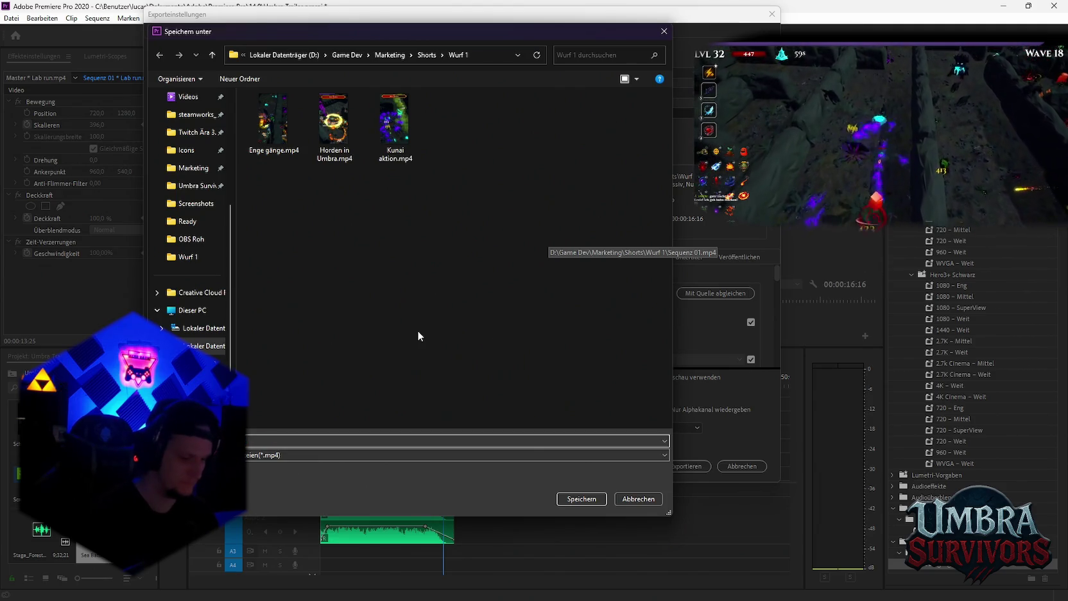
pyautogui.write('ke gedrängt')
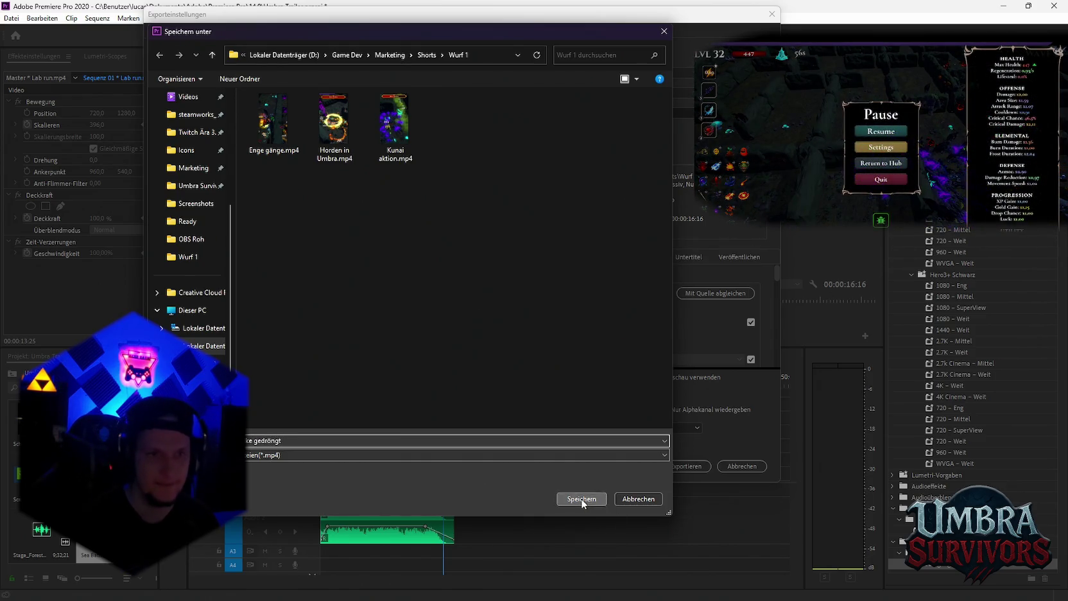
pyautogui.click(582, 499)
pyautogui.click(631, 467)
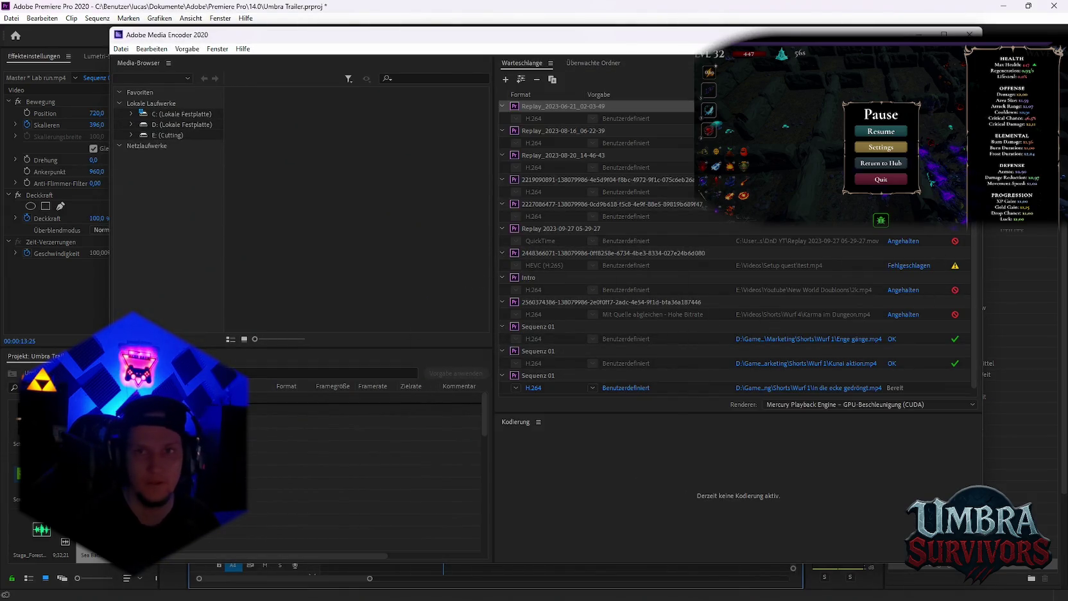
# Render the queued In die ecke gedrängt.mp4 job until it shows OK, then minimize Media Encoder
pyautogui.press('Return')
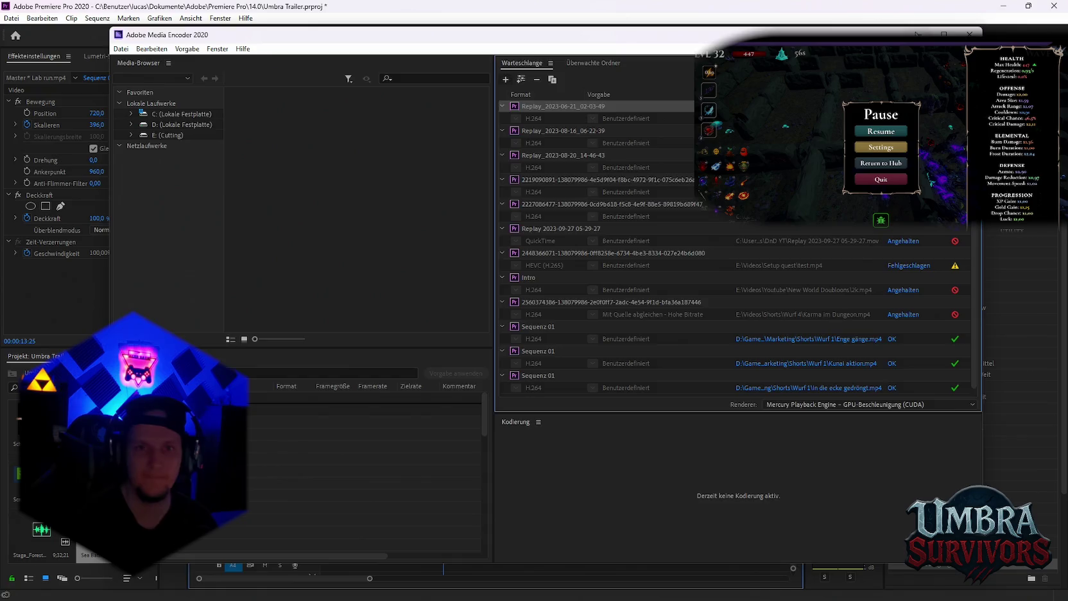
pyautogui.click(918, 34)
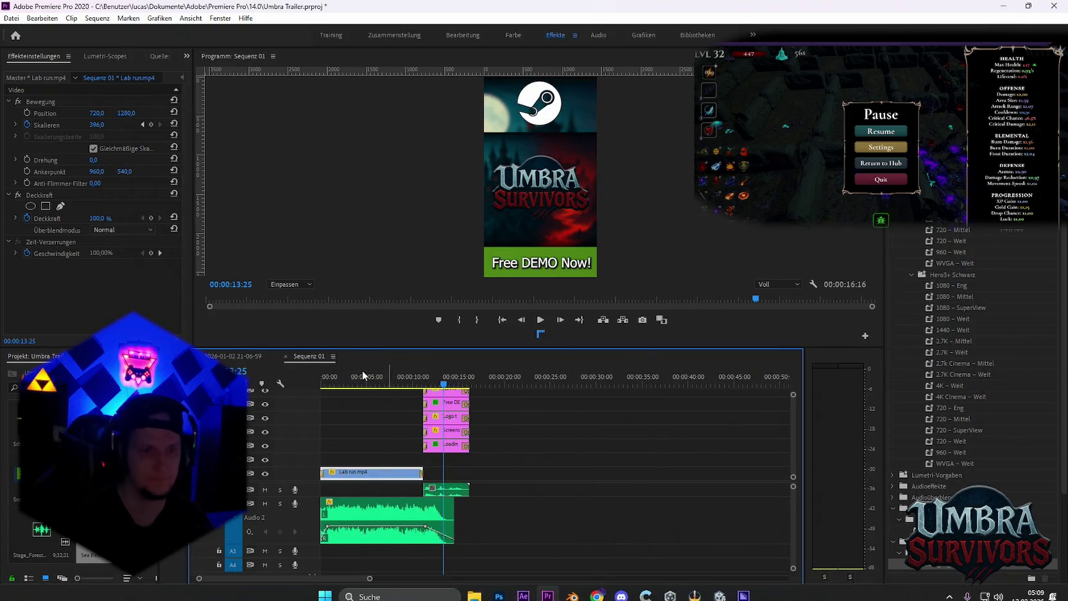
pyautogui.click(230, 357)
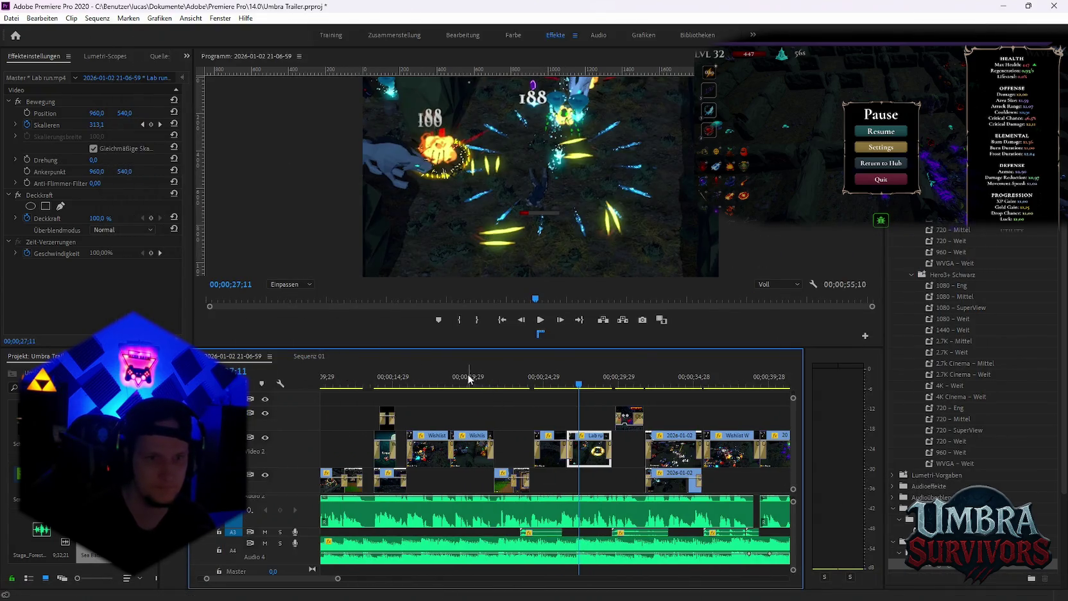
pyautogui.moveTo(468, 383); pyautogui.dragTo(500, 385)
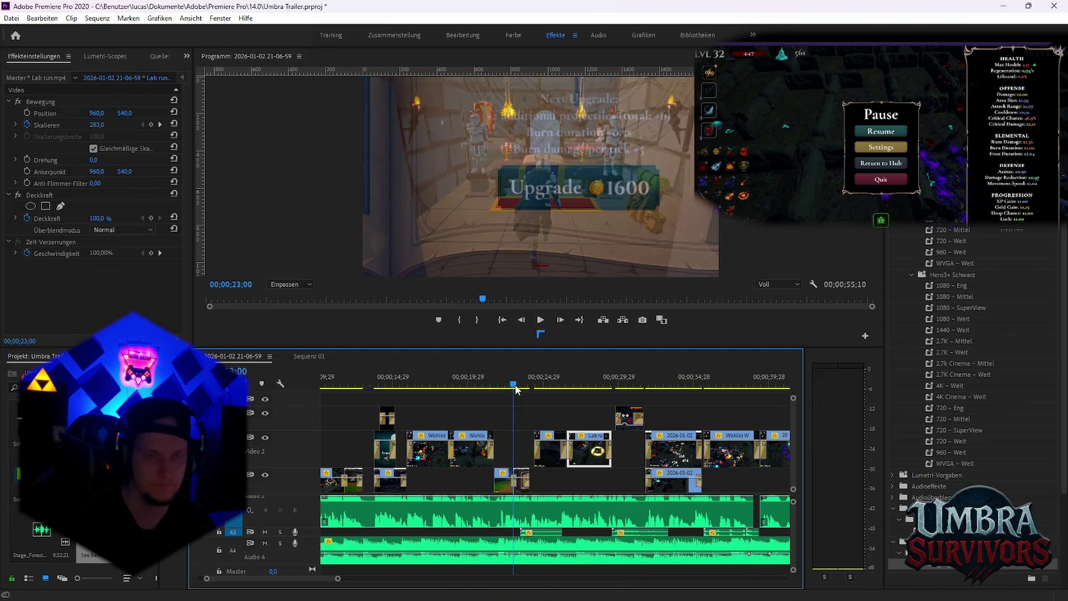
pyautogui.moveTo(500, 386); pyautogui.dragTo(514, 386)
pyautogui.scroll(5, 507, 393)
pyautogui.moveTo(432, 383); pyautogui.dragTo(533, 385)
pyautogui.click(310, 357)
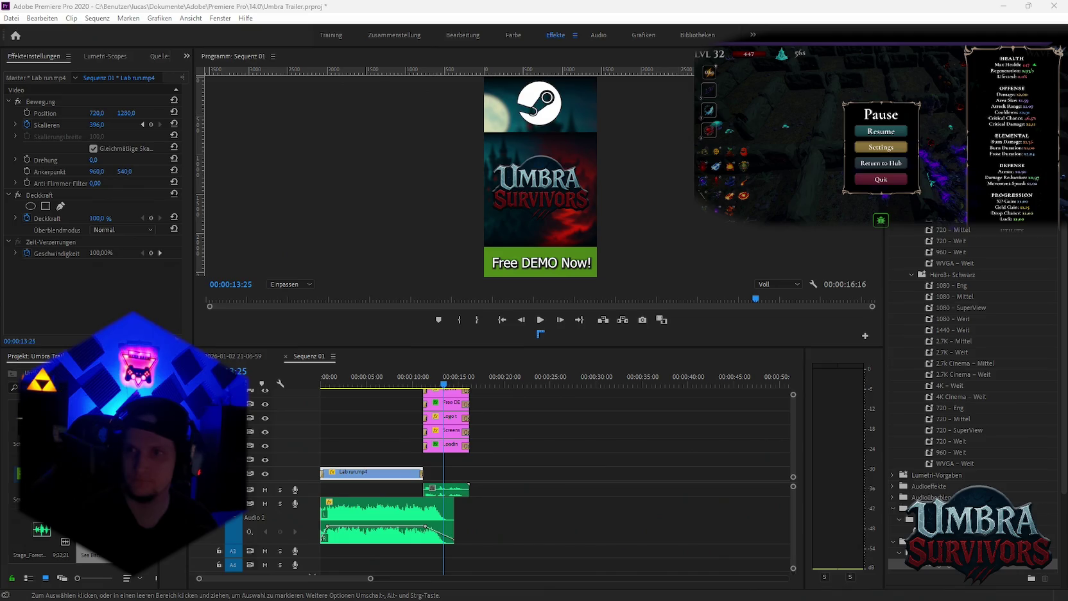
# Drop an audio file onto the short's timeline, then delete it as unwanted
pyautogui.moveTo(866, 485)
pyautogui.mouseDown()
pyautogui.moveTo(400, 500)
pyautogui.moveTo(519, 501)
pyautogui.mouseUp()
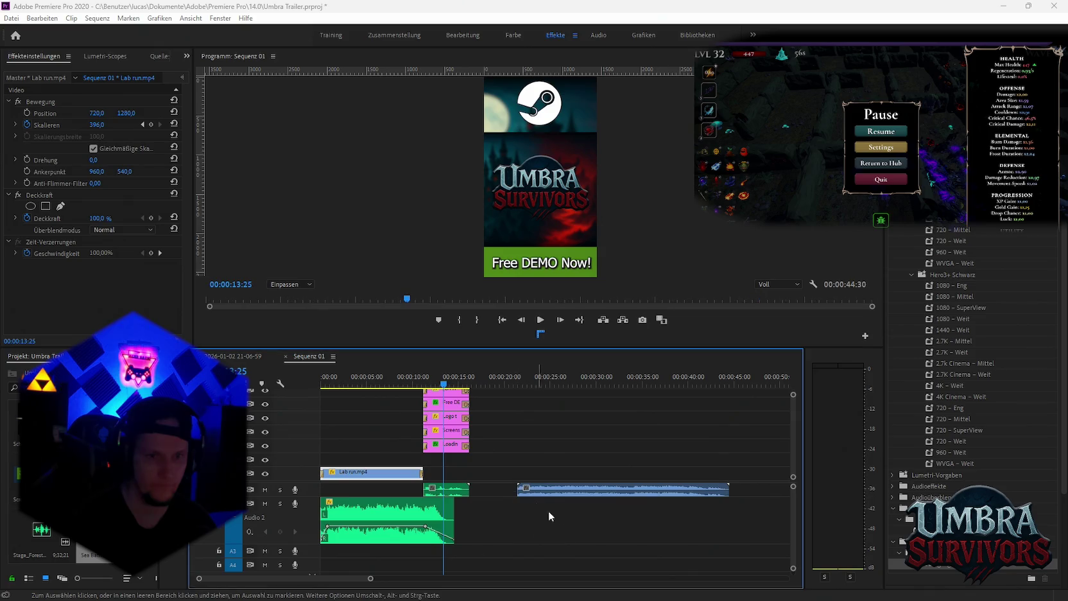
pyautogui.click(584, 492)
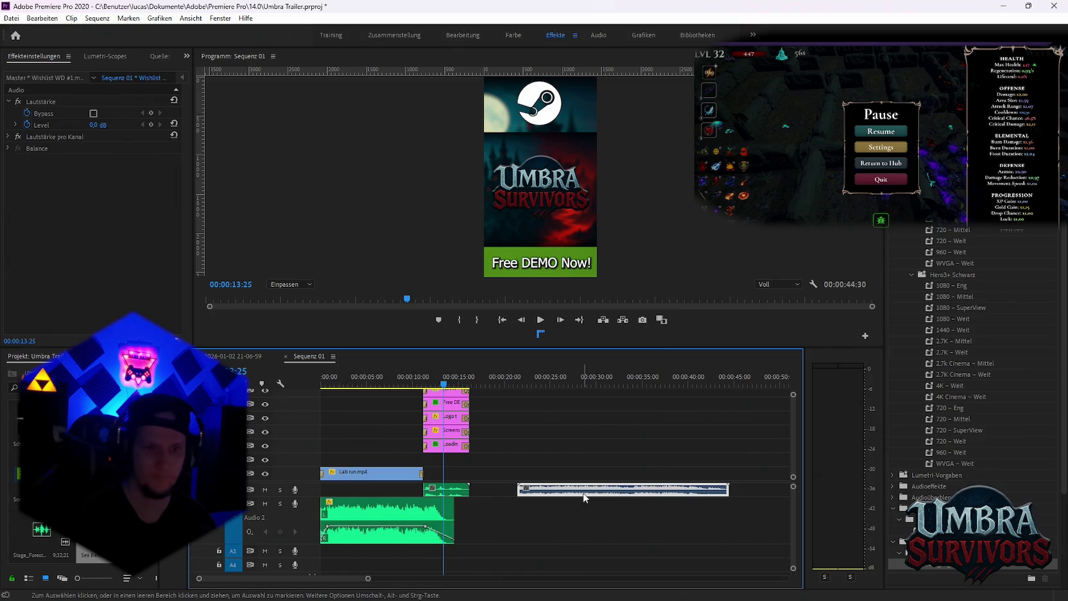
pyautogui.press('Delete')
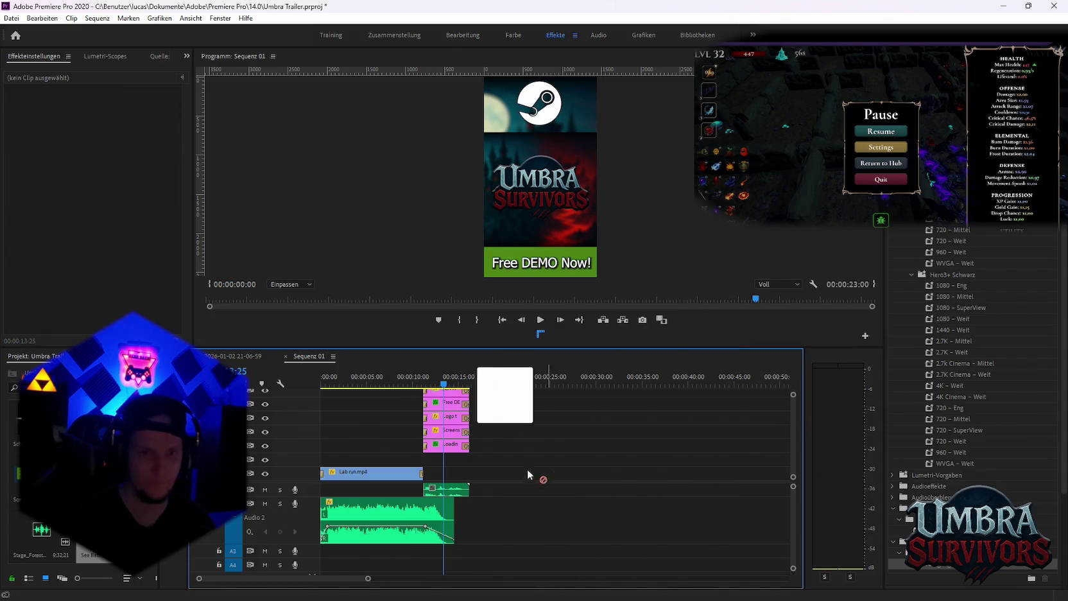
pyautogui.moveTo(528, 470); pyautogui.dragTo(308, 452)
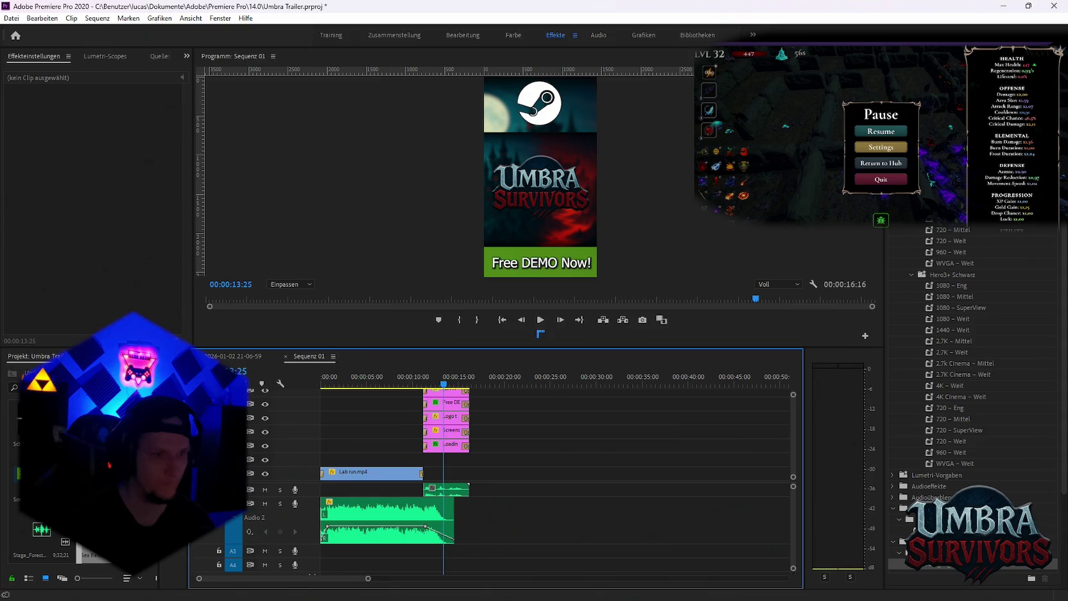
# Try the Wishlist WD #1 clip in the sequence, then delete it
pyautogui.moveTo(96, 553); pyautogui.dragTo(530, 505)
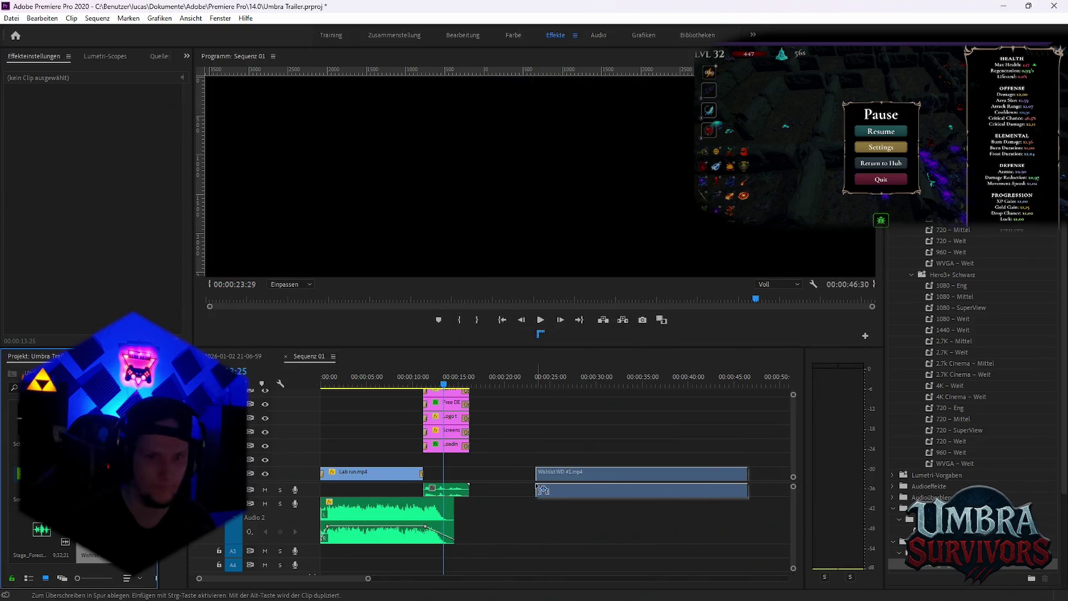
pyautogui.moveTo(515, 373); pyautogui.dragTo(694, 393)
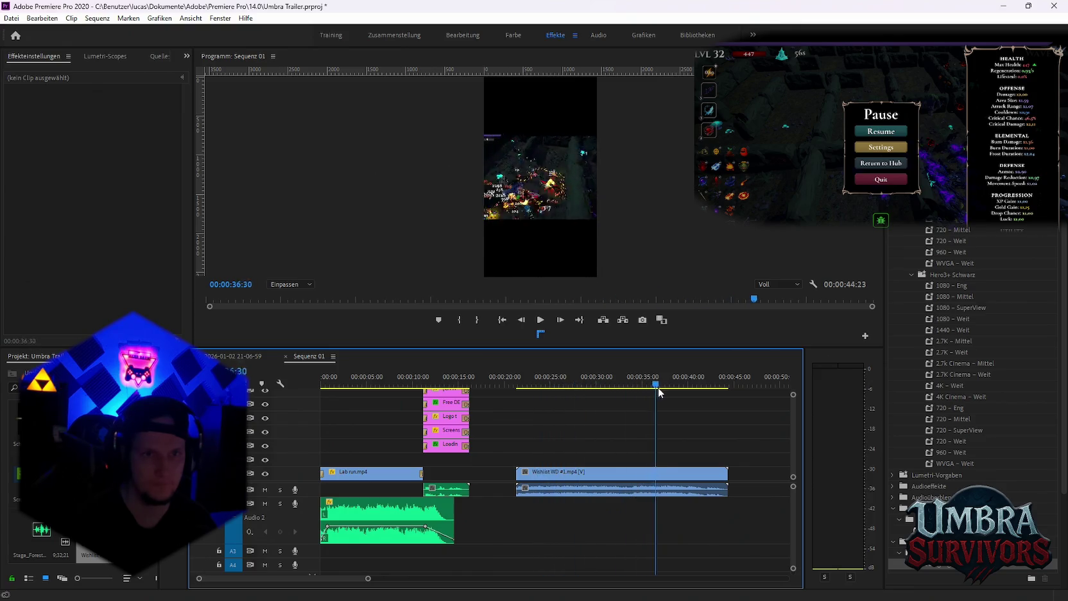
pyautogui.click(649, 473)
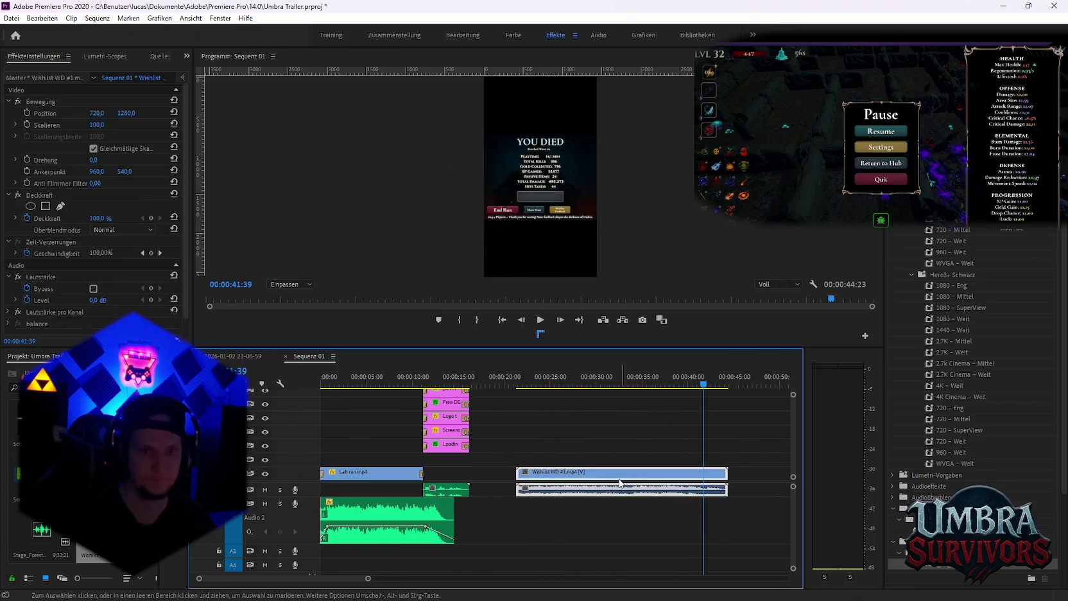
pyautogui.press('Delete')
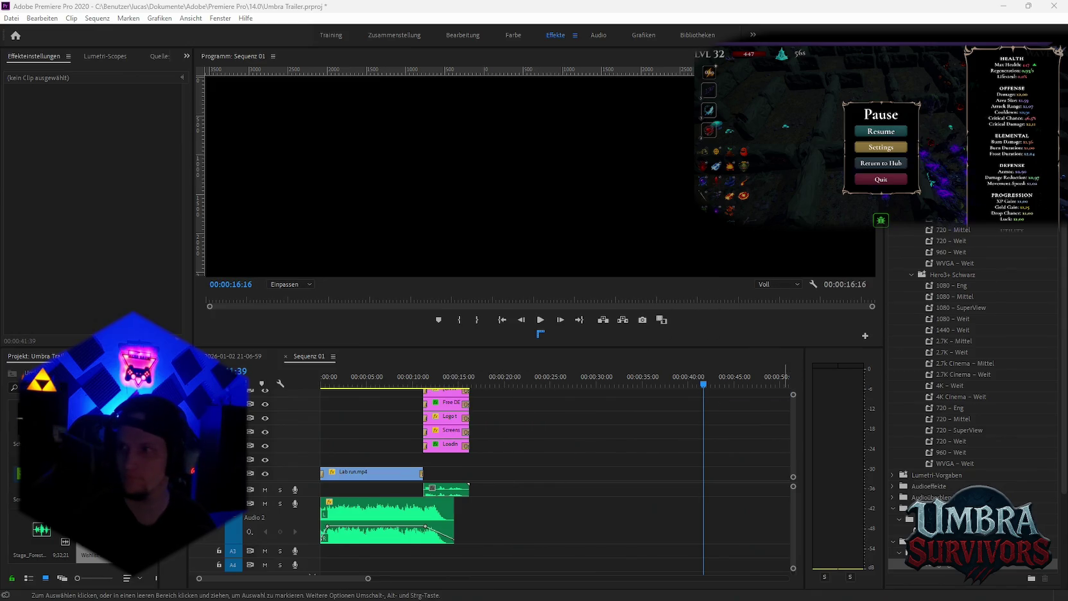
# Add Boss Showcase.mp4 to V1 and razor-cut off its unwanted start
pyautogui.moveTo(96, 533); pyautogui.dragTo(503, 474)
pyautogui.click(576, 384)
pyautogui.moveTo(589, 387); pyautogui.dragTo(677, 393)
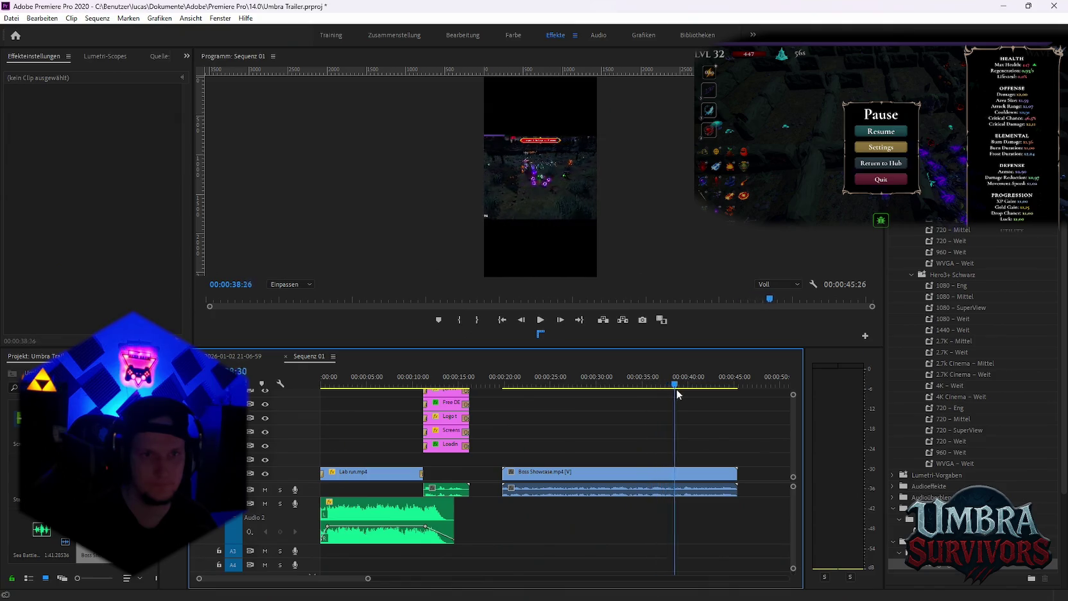
pyautogui.moveTo(676, 387); pyautogui.dragTo(629, 392)
pyautogui.press('c')
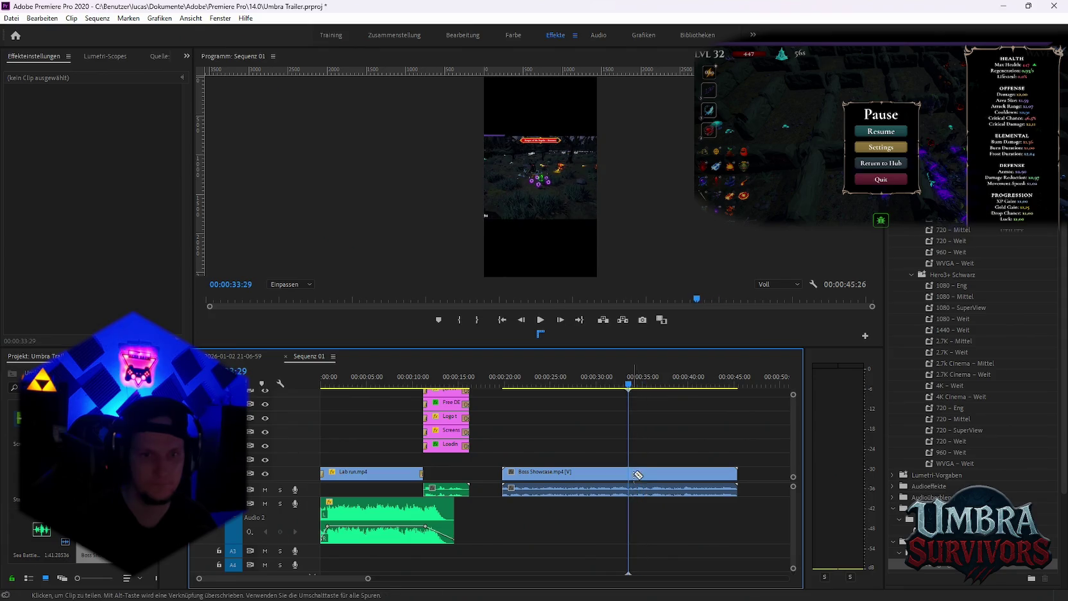
pyautogui.press('v')
# Delete the Lab run clip and move Boss Showcase to the sequence start
pyautogui.click(619, 475)
pyautogui.press('Delete')
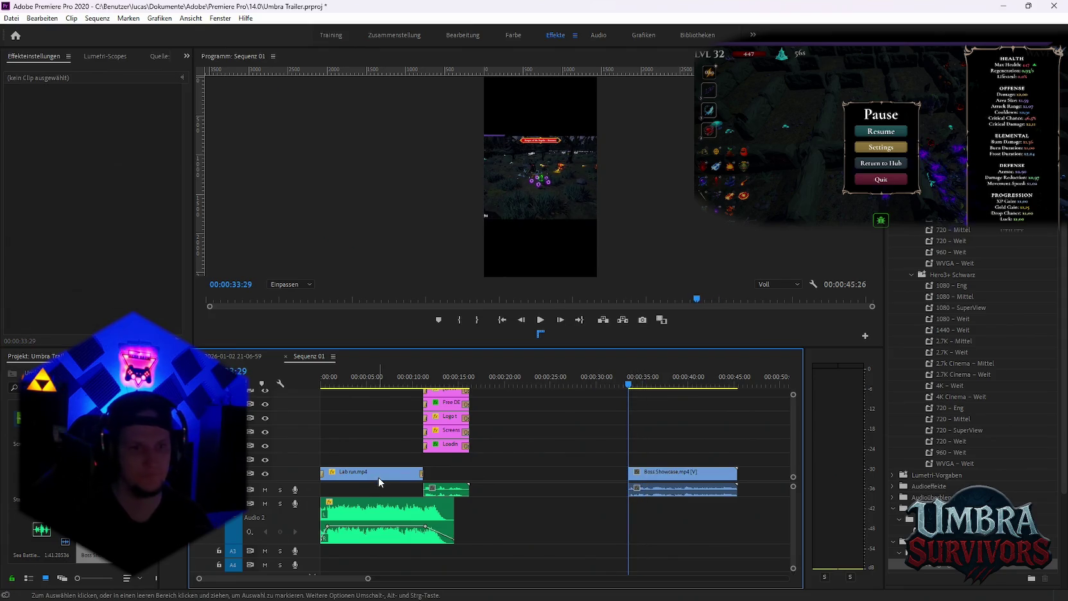
pyautogui.moveTo(688, 486); pyautogui.dragTo(367, 470)
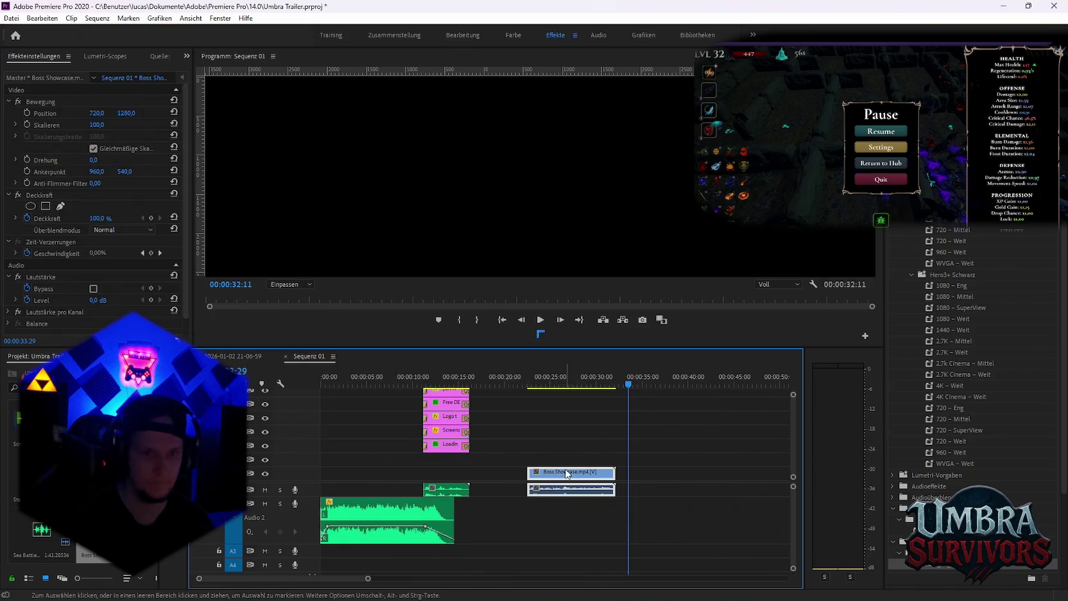
pyautogui.moveTo(367, 471); pyautogui.dragTo(323, 461)
# Extend Boss Showcase up to the end card and add the poly_gore01 sound effect
pyautogui.click(956, 570)
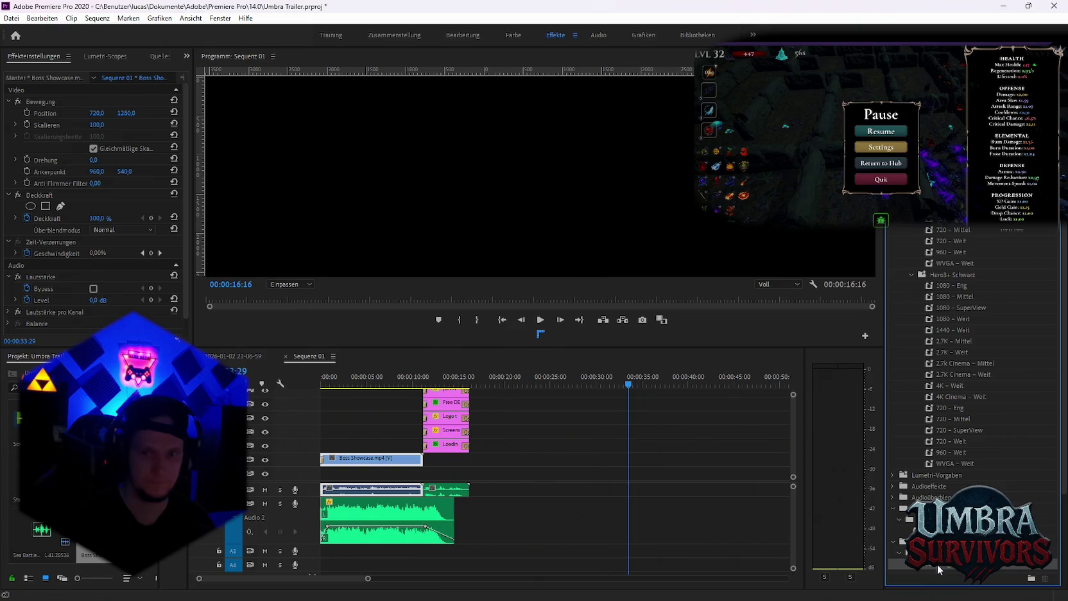
pyautogui.scroll(3, 430, 517)
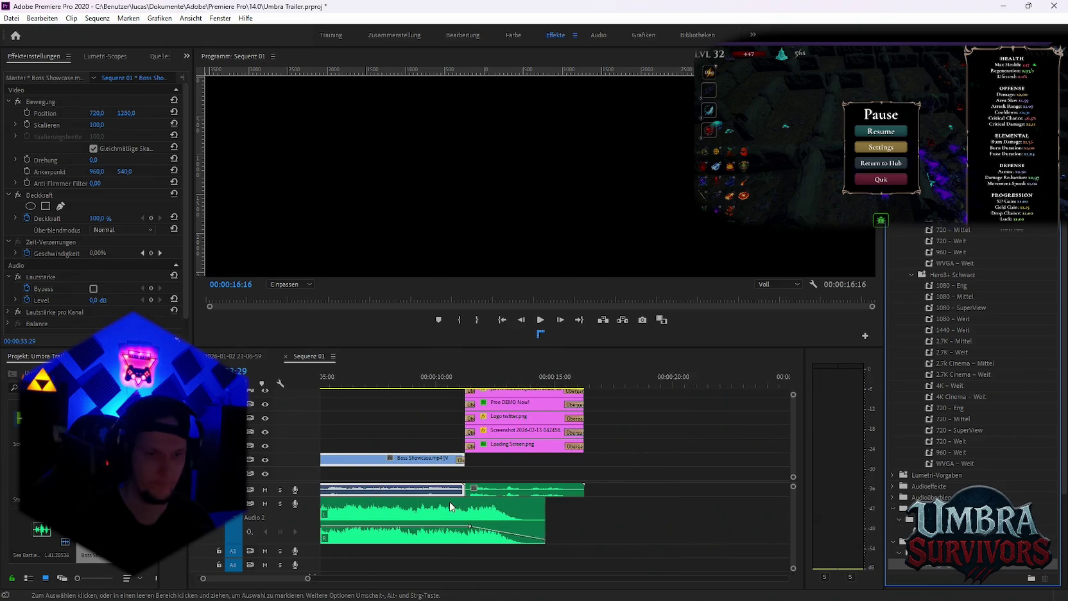
pyautogui.click(230, 357)
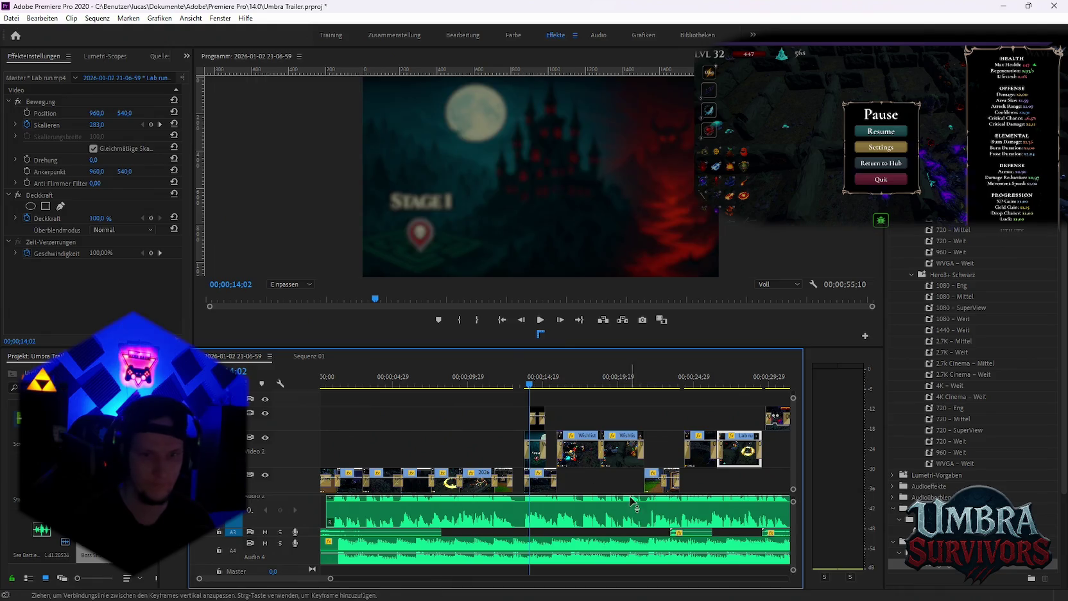
pyautogui.scroll(-2, 751, 535)
pyautogui.scroll(-2, 742, 540)
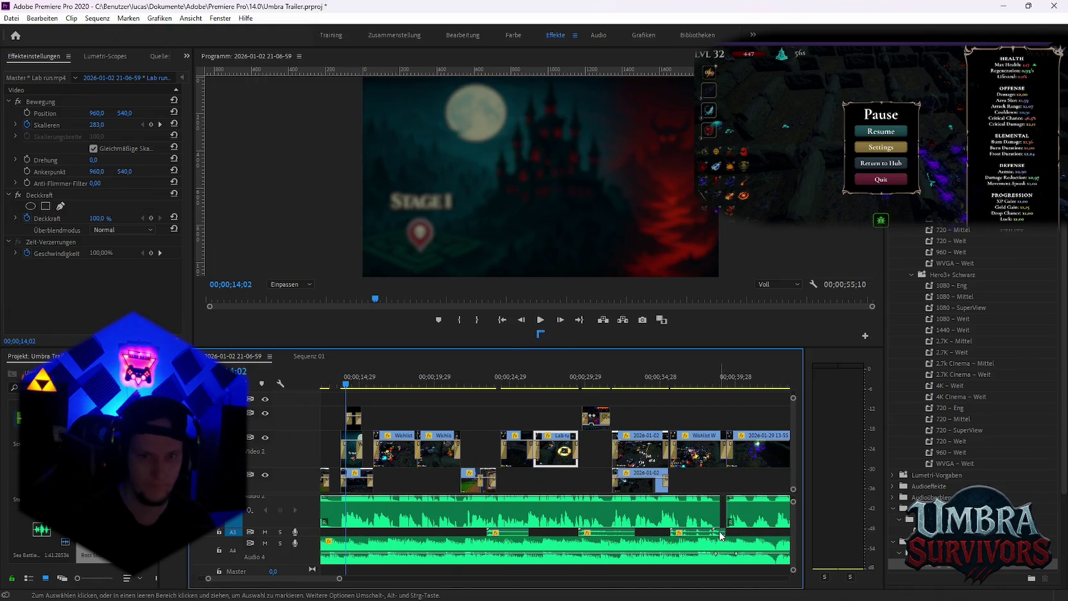
pyautogui.click(309, 356)
pyautogui.moveTo(443, 480); pyautogui.dragTo(439, 474)
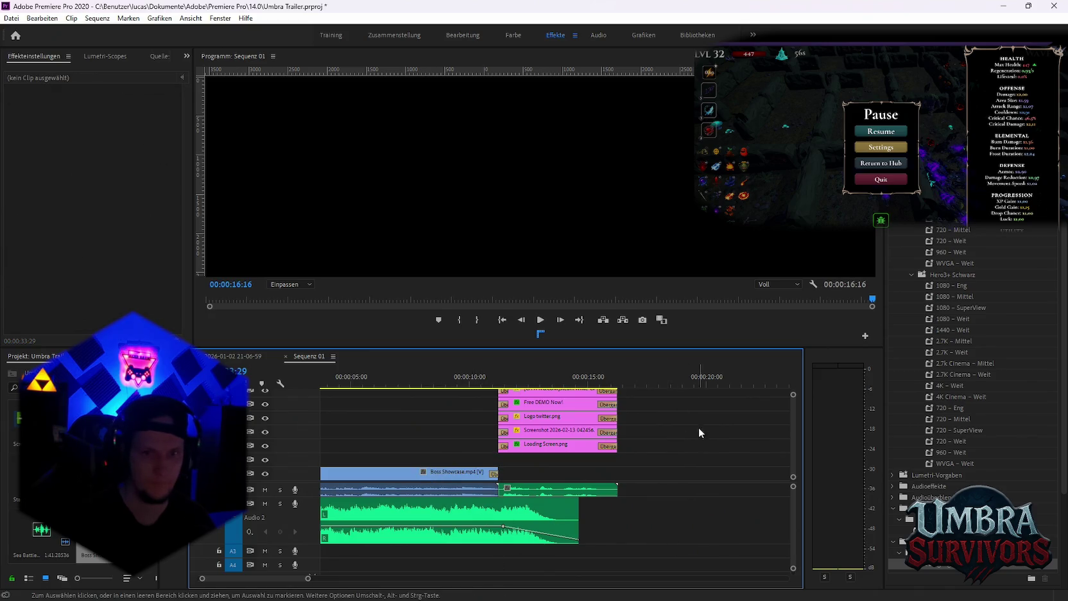
pyautogui.press('.')
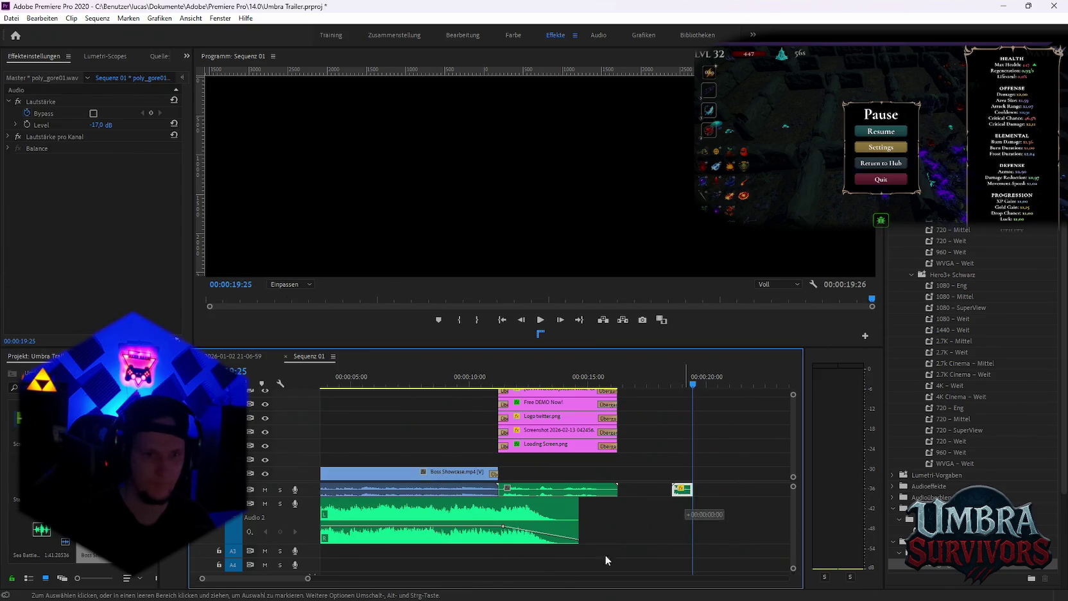
# Move poly_gore01 to A3, split Boss Showcase near 5 seconds, and slide the second part later
pyautogui.moveTo(605, 555); pyautogui.dragTo(487, 551)
pyautogui.click(447, 378)
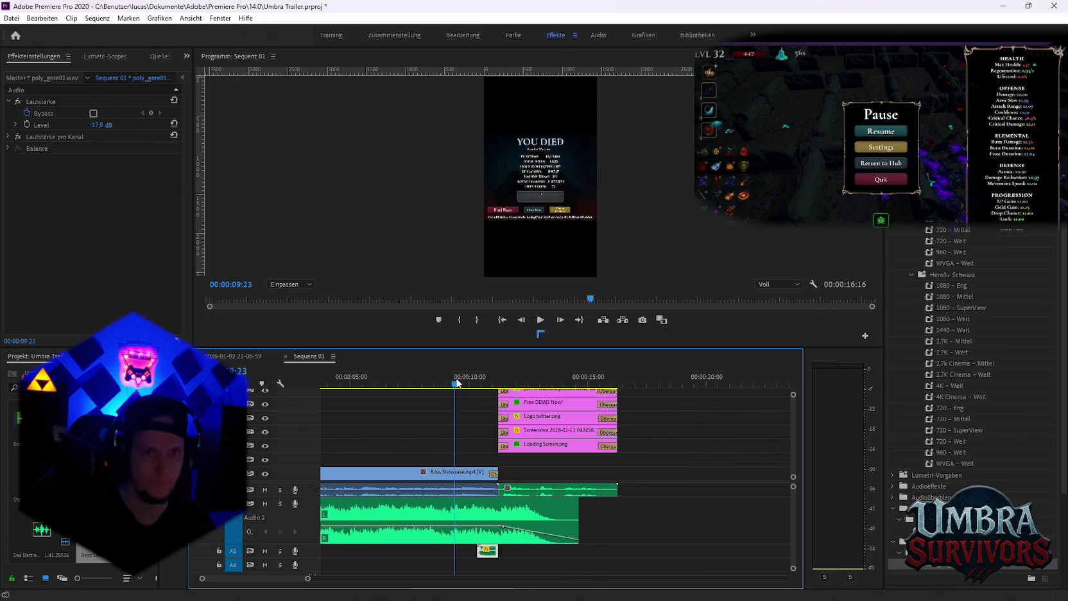
pyautogui.moveTo(429, 385)
pyautogui.mouseDown()
pyautogui.moveTo(339, 385)
pyautogui.moveTo(367, 393)
pyautogui.mouseUp()
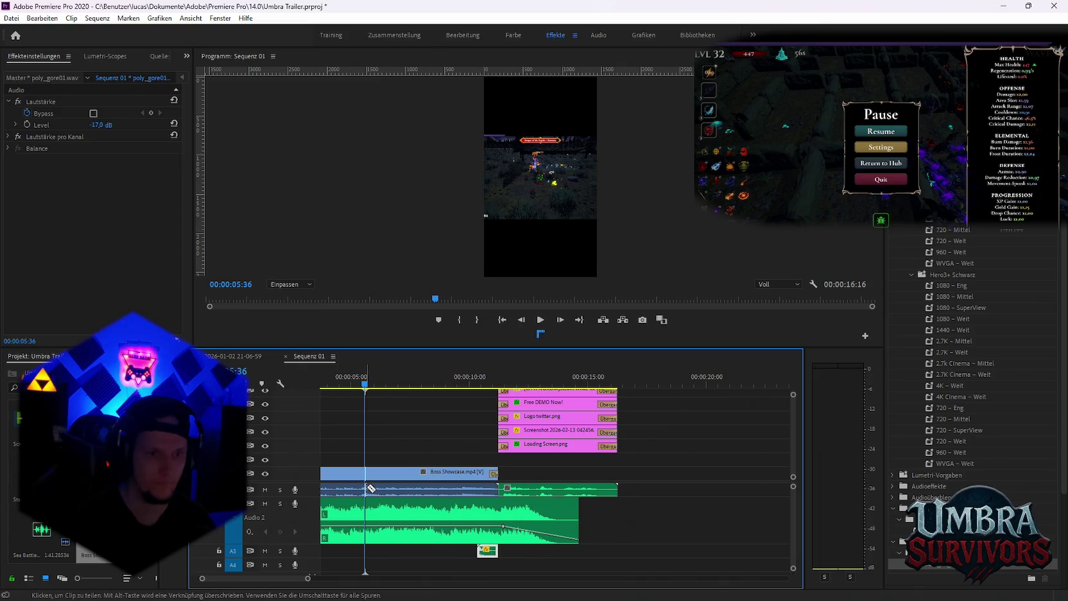
pyautogui.click(429, 487)
pyautogui.press('v')
pyautogui.moveTo(443, 488)
pyautogui.mouseDown()
pyautogui.moveTo(462, 485)
pyautogui.moveTo(425, 482)
pyautogui.mouseUp()
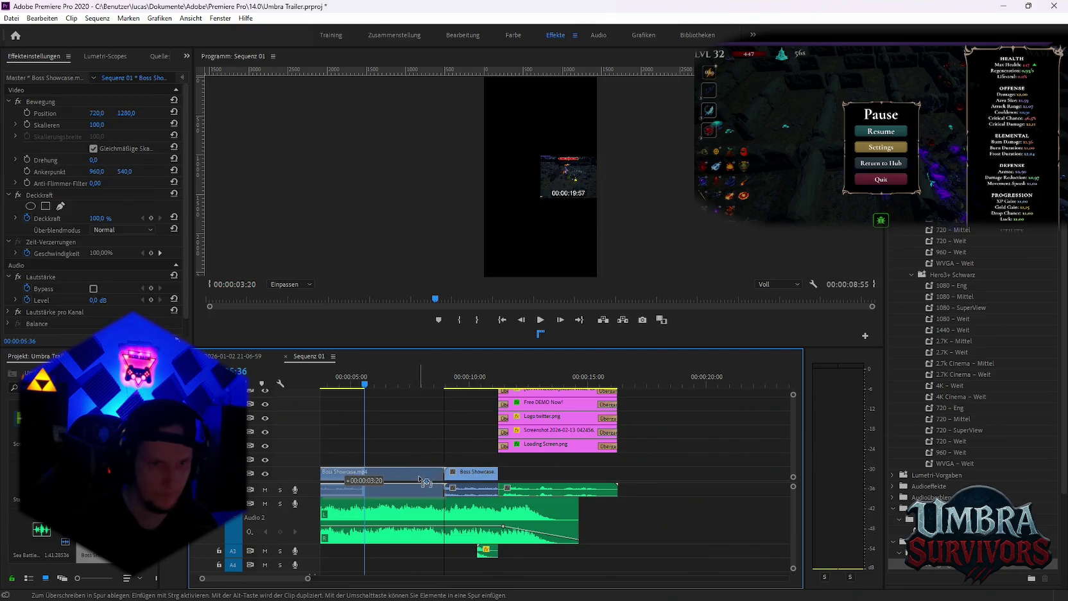
# Nudge the gore sound slightly earlier and play back the edit around 8 seconds
pyautogui.moveTo(488, 551); pyautogui.dragTo(455, 550)
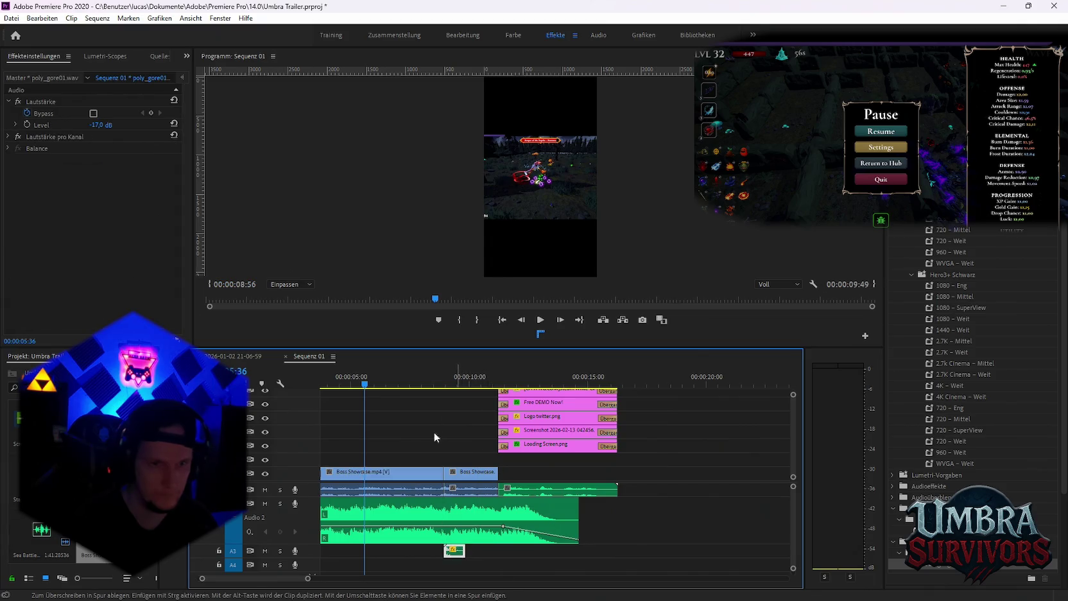
pyautogui.click(430, 381)
pyautogui.press('space')
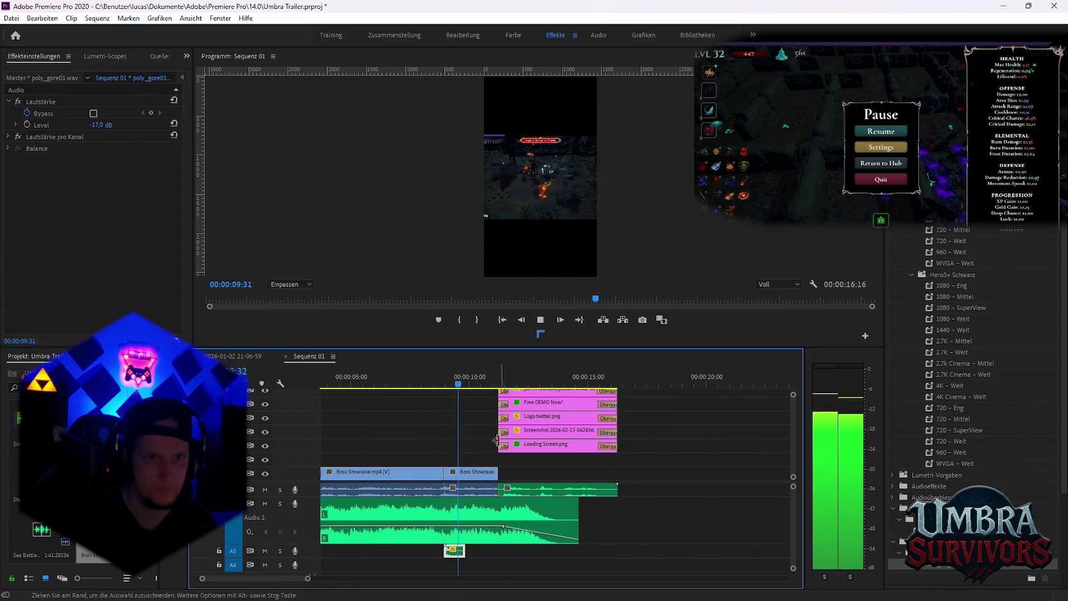
pyautogui.press('space')
pyautogui.scroll(2, 447, 492)
pyautogui.scroll(-3, 447, 491)
pyautogui.scroll(-1, 416, 502)
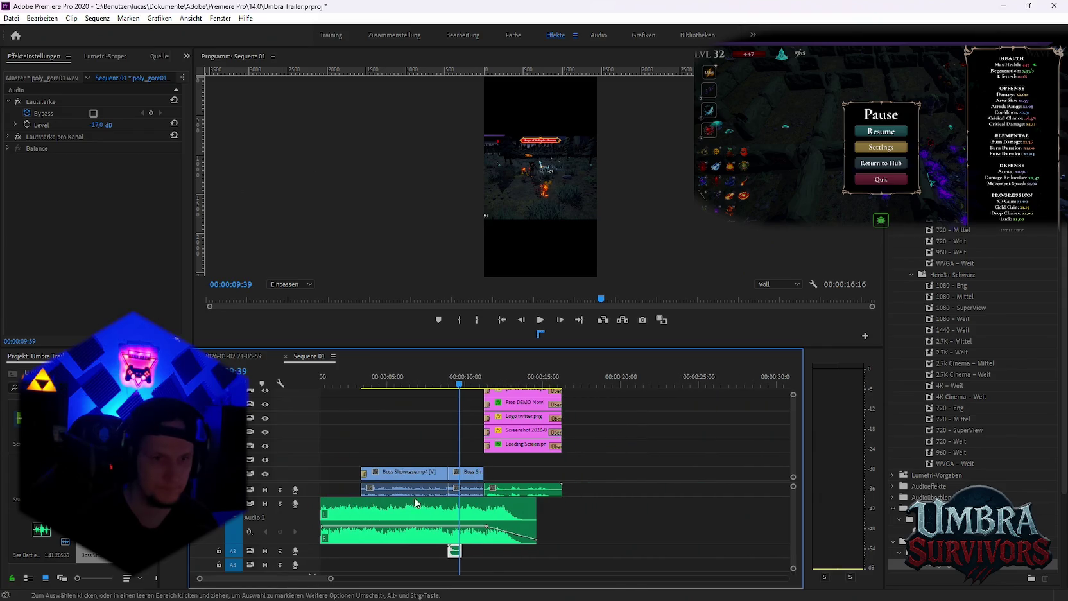
pyautogui.scroll(1, 429, 502)
# Extend the first Boss Showcase clip back to 0 and replay from the sequence start
pyautogui.click(503, 565)
pyautogui.moveTo(375, 475); pyautogui.dragTo(321, 475)
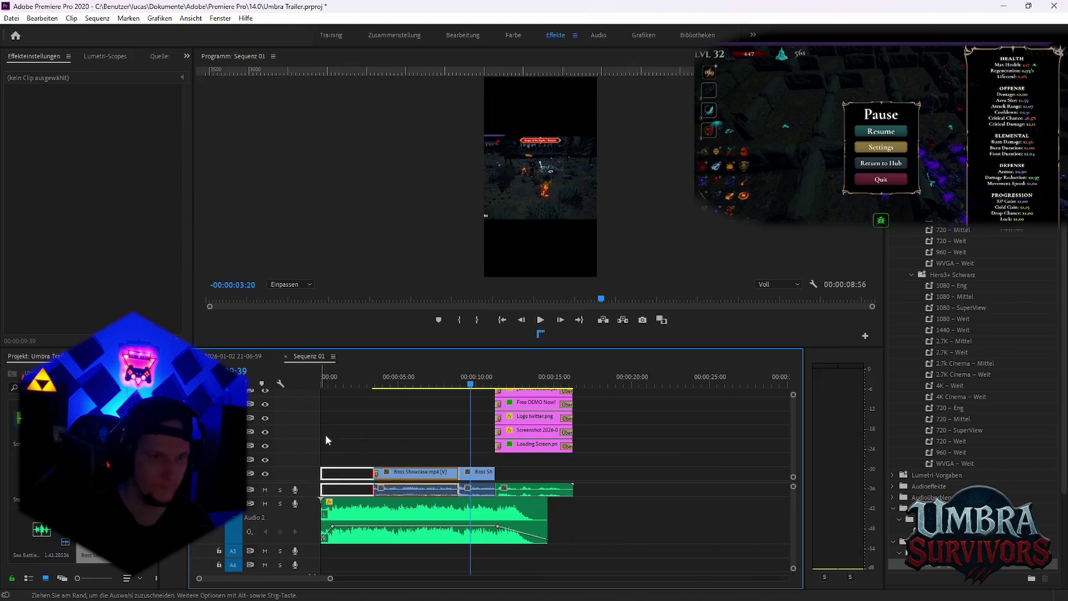
pyautogui.press('Home')
pyautogui.press('space')
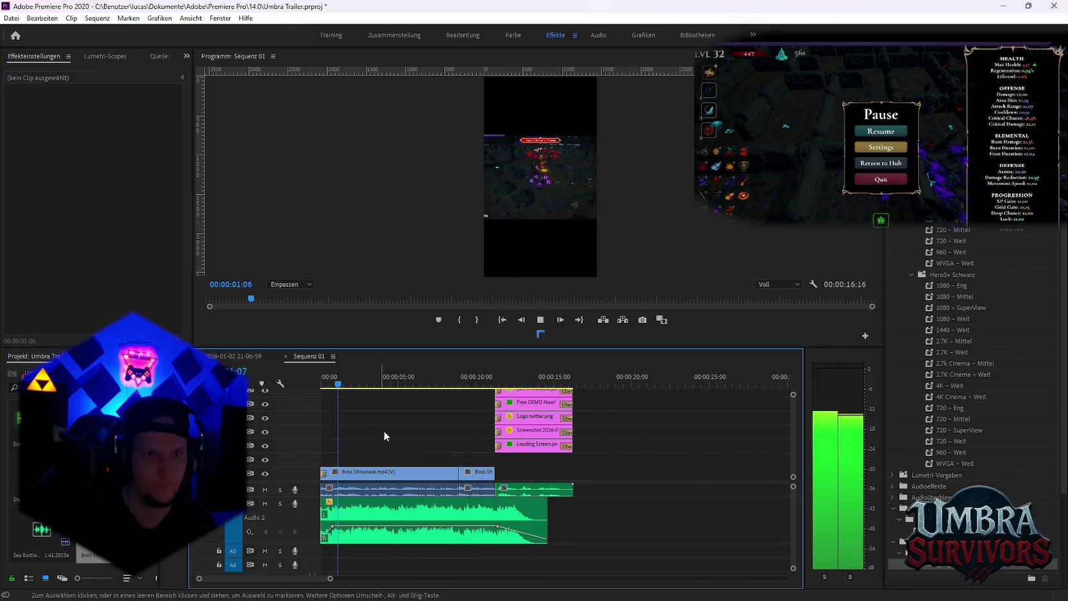
pyautogui.press('space')
pyautogui.moveTo(342, 385); pyautogui.dragTo(298, 400)
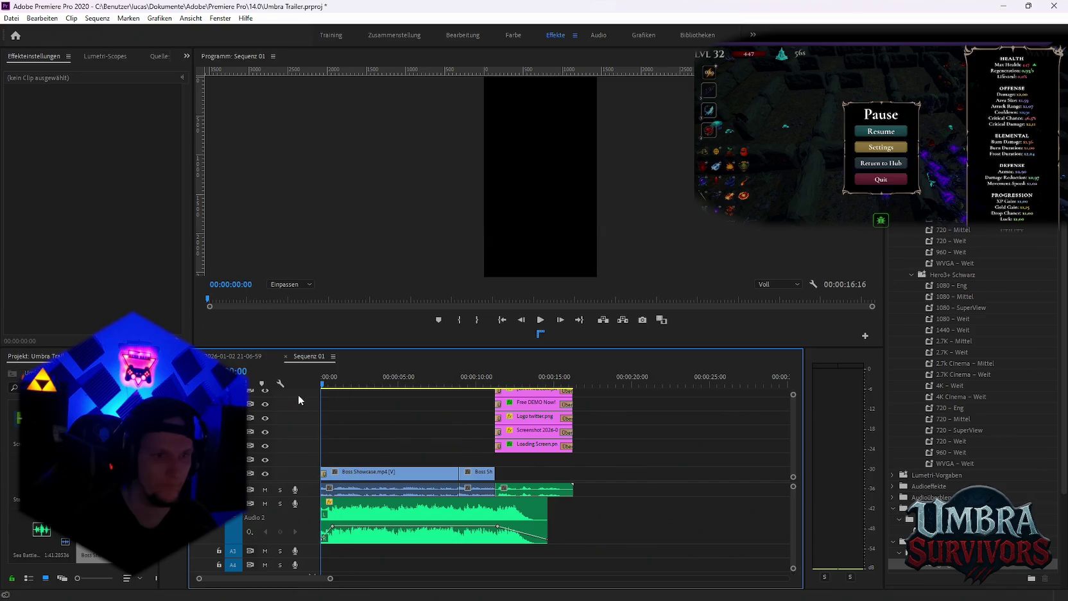
pyautogui.click(351, 473)
pyautogui.click(27, 125)
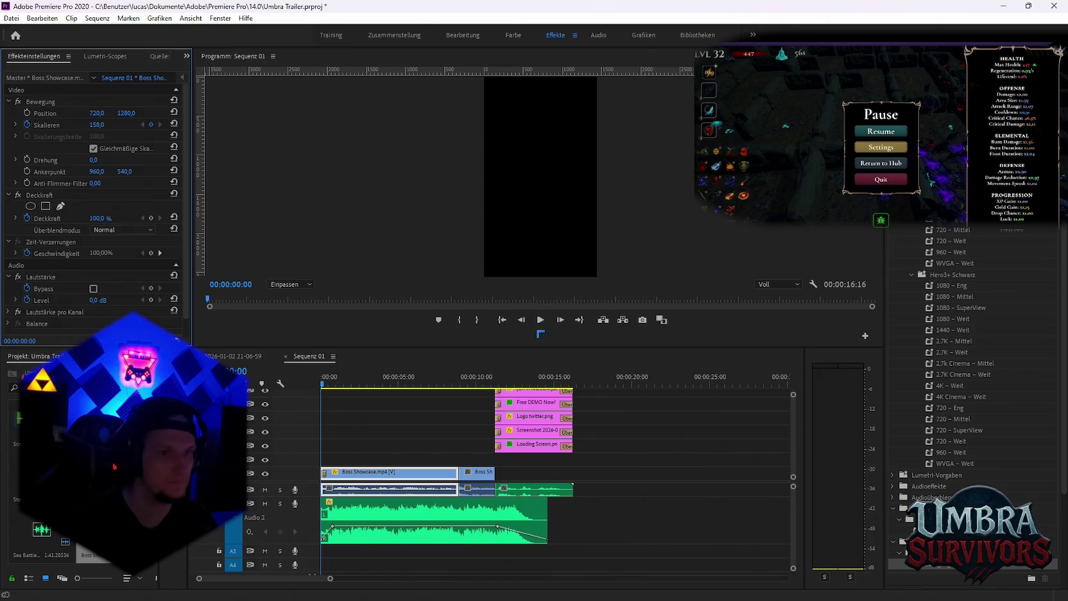
pyautogui.click(457, 384)
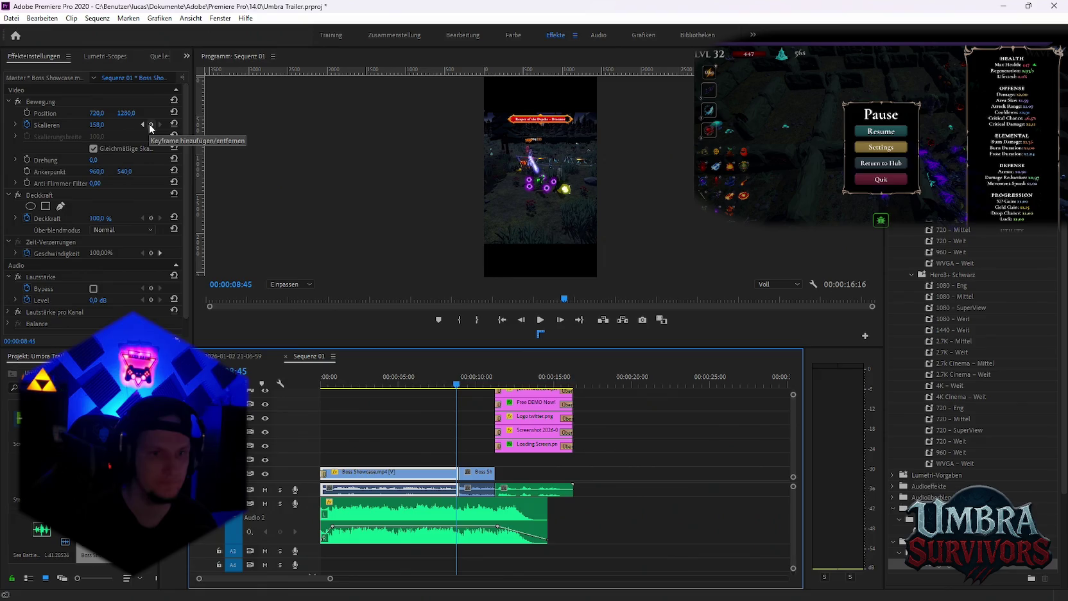
pyautogui.moveTo(454, 387); pyautogui.dragTo(457, 387)
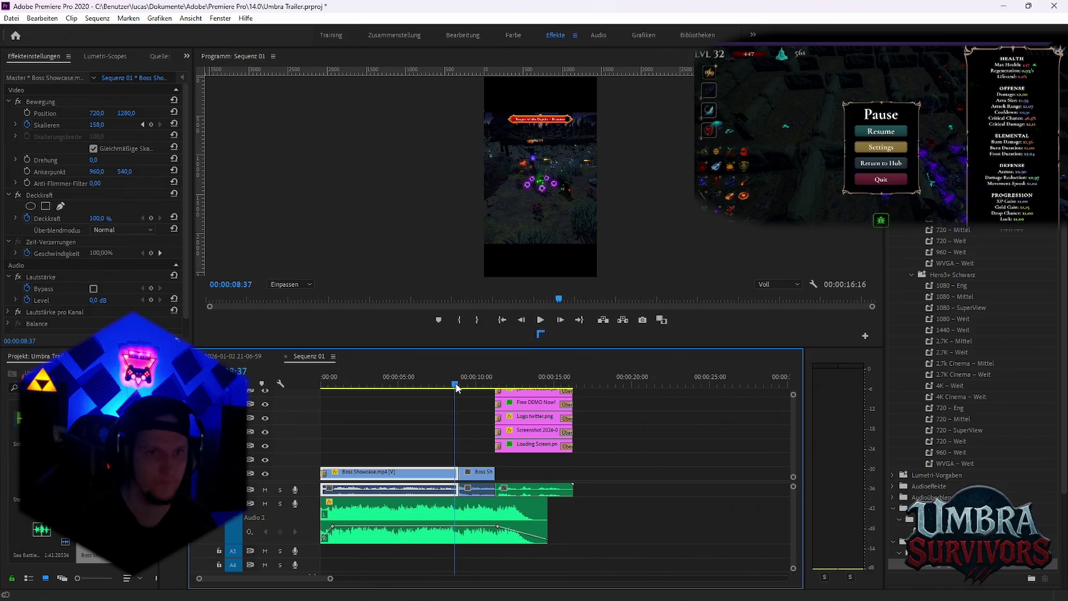
pyautogui.click(148, 125)
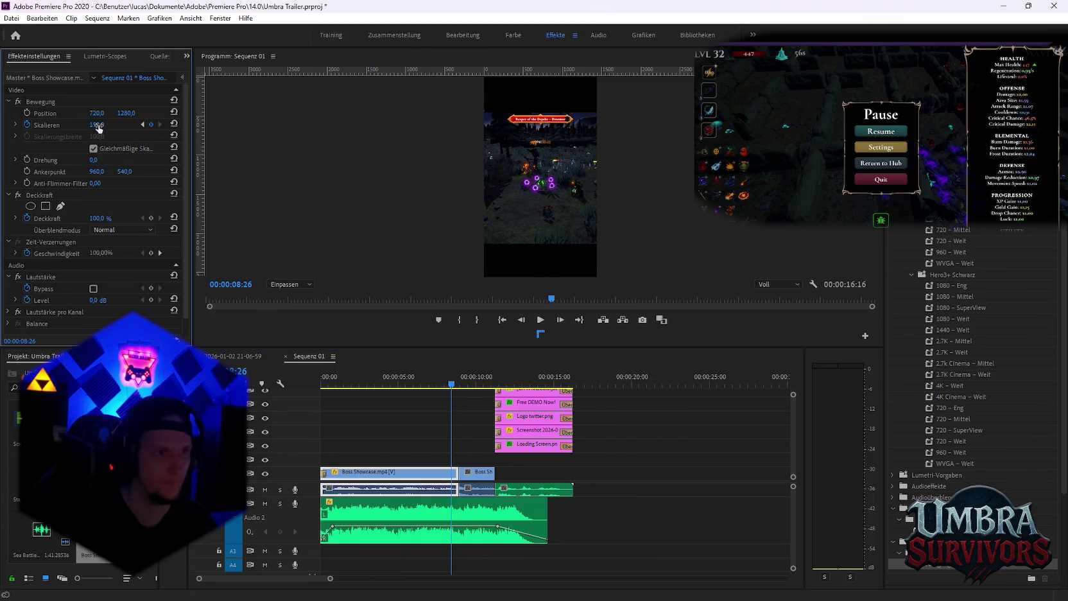
pyautogui.moveTo(96, 125); pyautogui.dragTo(156, 125)
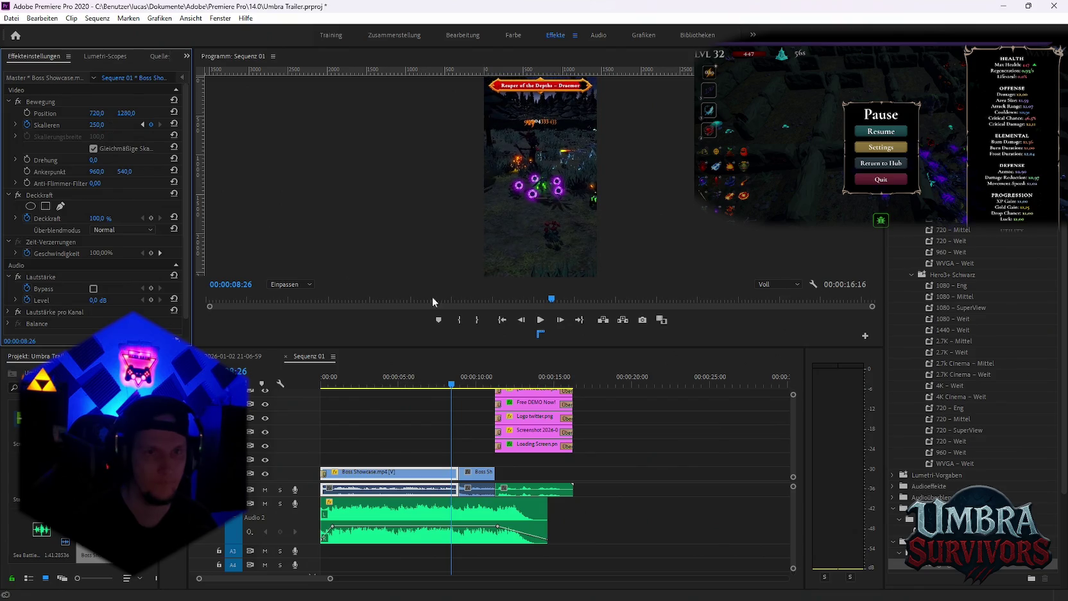
pyautogui.click(338, 419)
pyautogui.press('Home')
pyautogui.press('space')
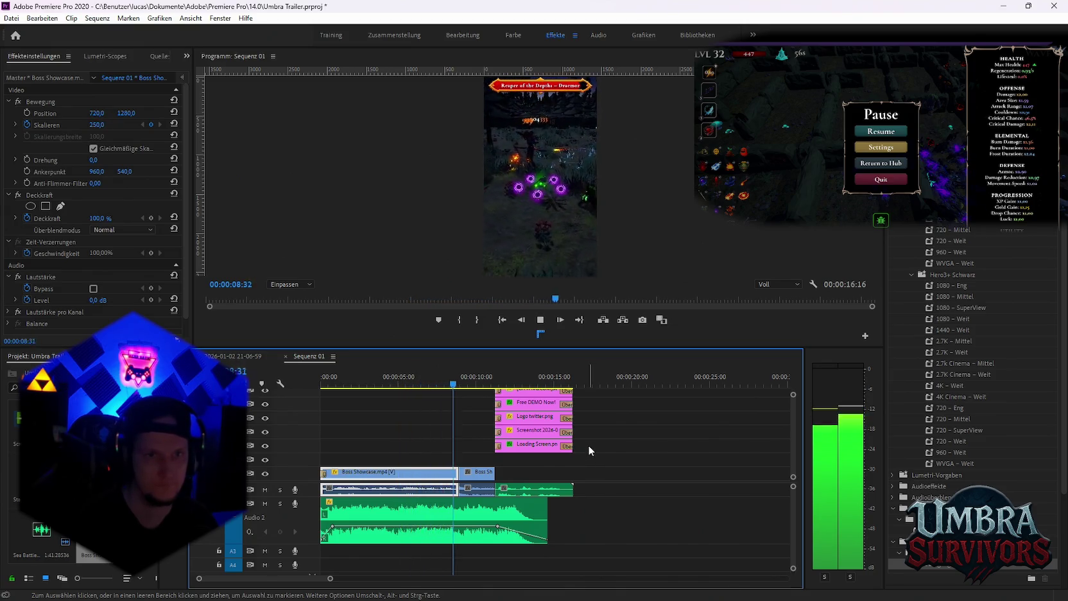
pyautogui.press('space')
pyautogui.press('=')
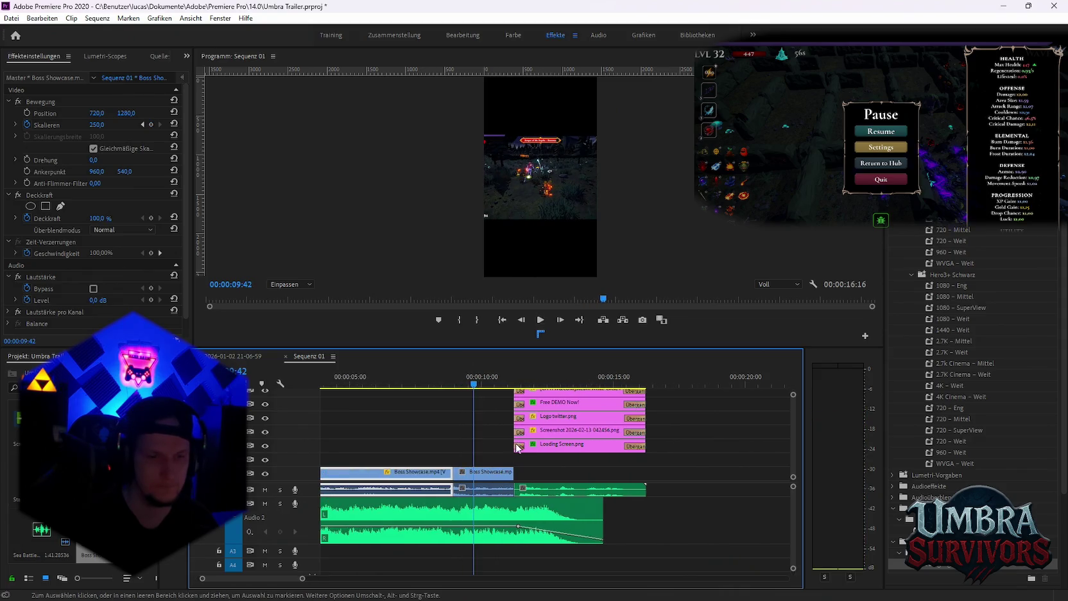
# Delete the second Boss Showcase piece and extend the first clip's end later
pyautogui.click(465, 487)
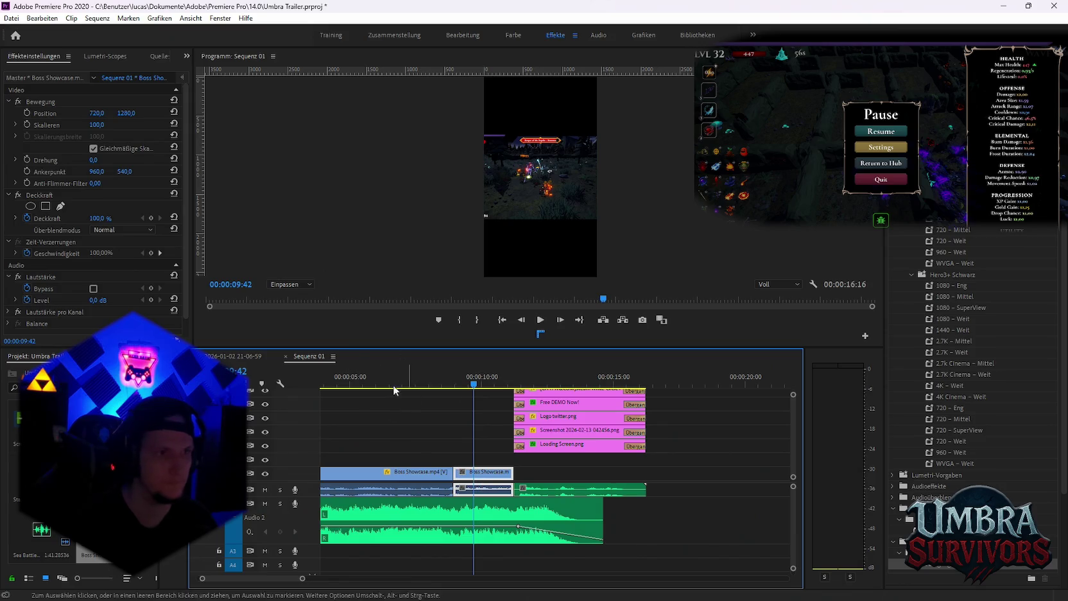
pyautogui.press('Delete')
pyautogui.moveTo(454, 472); pyautogui.dragTo(513, 471)
pyautogui.click(431, 384)
pyautogui.press('space')
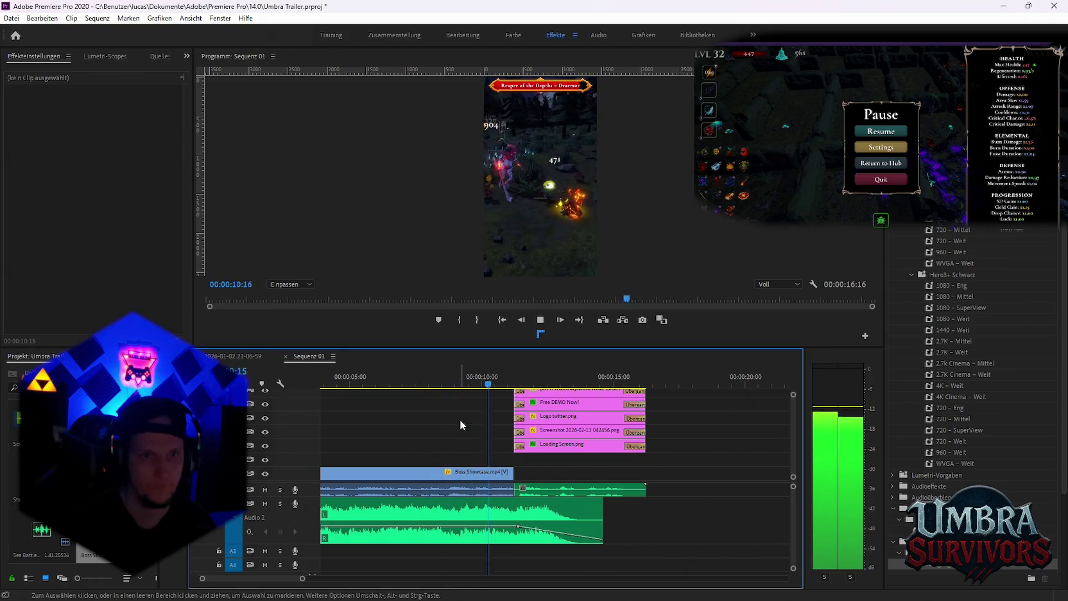
pyautogui.press('space')
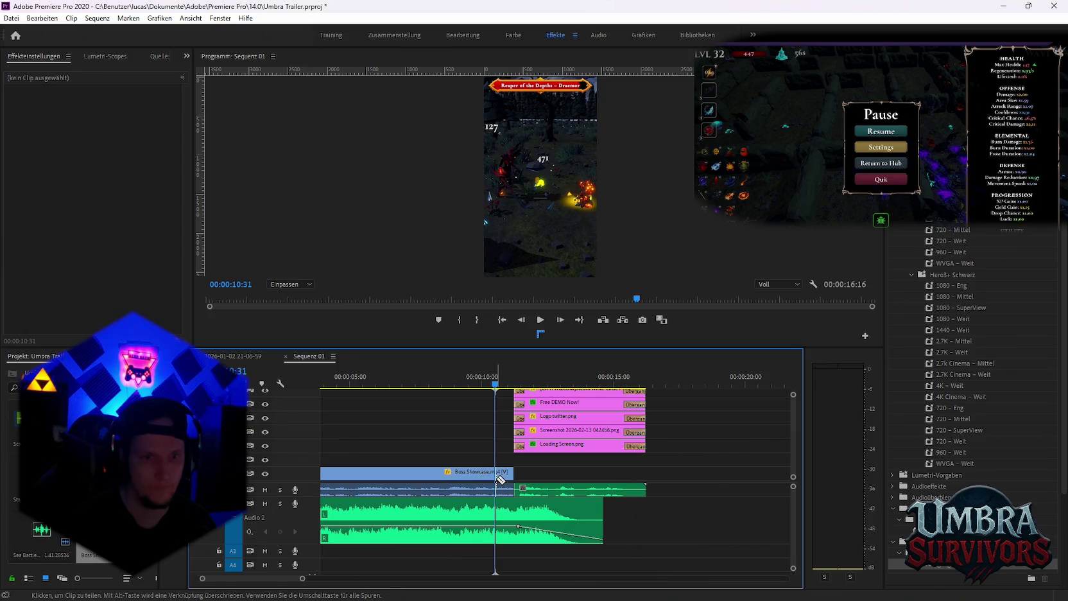
# Razor the Boss Showcase clip at 10:31 and delete the leftover tail
pyautogui.click(507, 480)
pyautogui.press('v')
pyautogui.click(506, 471)
pyautogui.press('Delete')
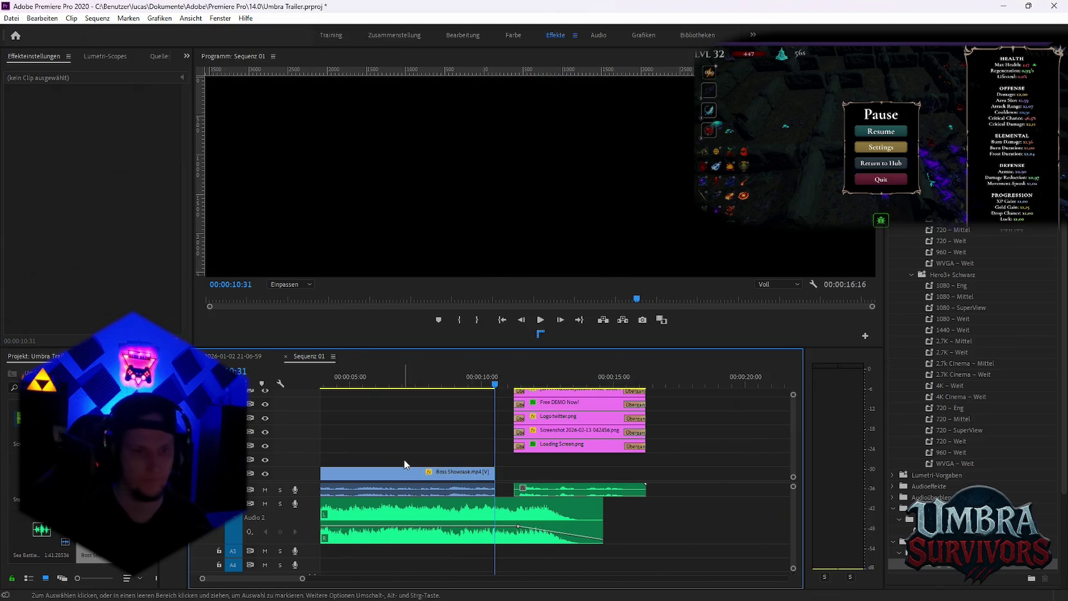
pyautogui.scroll(-3, 400, 489)
pyautogui.moveTo(399, 488); pyautogui.dragTo(369, 477)
pyautogui.scroll(2, 461, 389)
pyautogui.scroll(2, 461, 389)
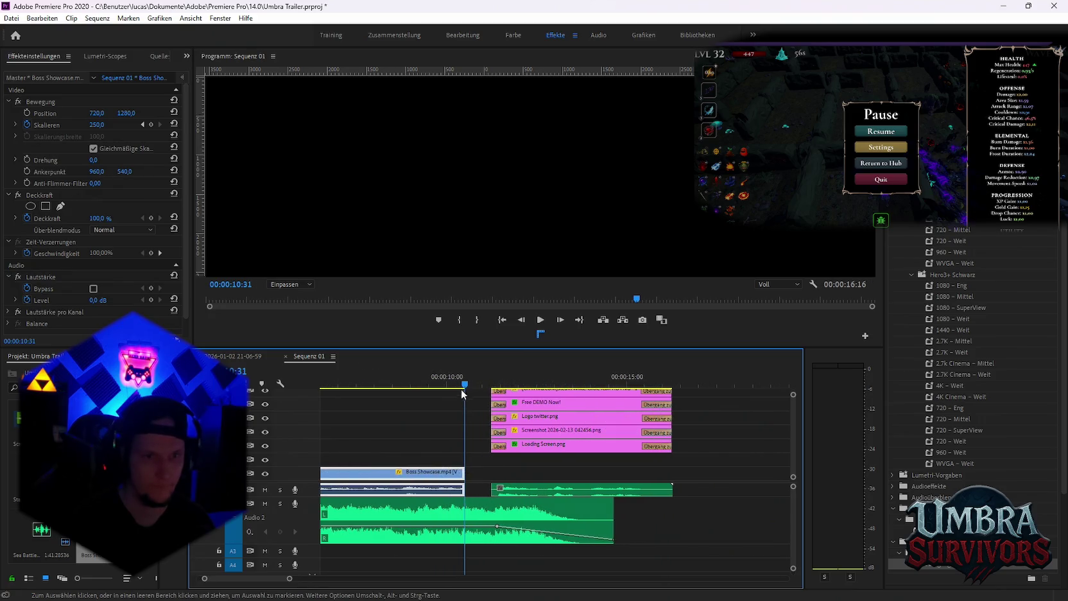
# Move the Boss Showcase clip to 00:00 and play the sequence from the beginning
pyautogui.click(435, 388)
pyautogui.moveTo(435, 388)
pyautogui.mouseDown()
pyautogui.moveTo(402, 387)
pyautogui.moveTo(438, 391)
pyautogui.moveTo(425, 388)
pyautogui.mouseUp()
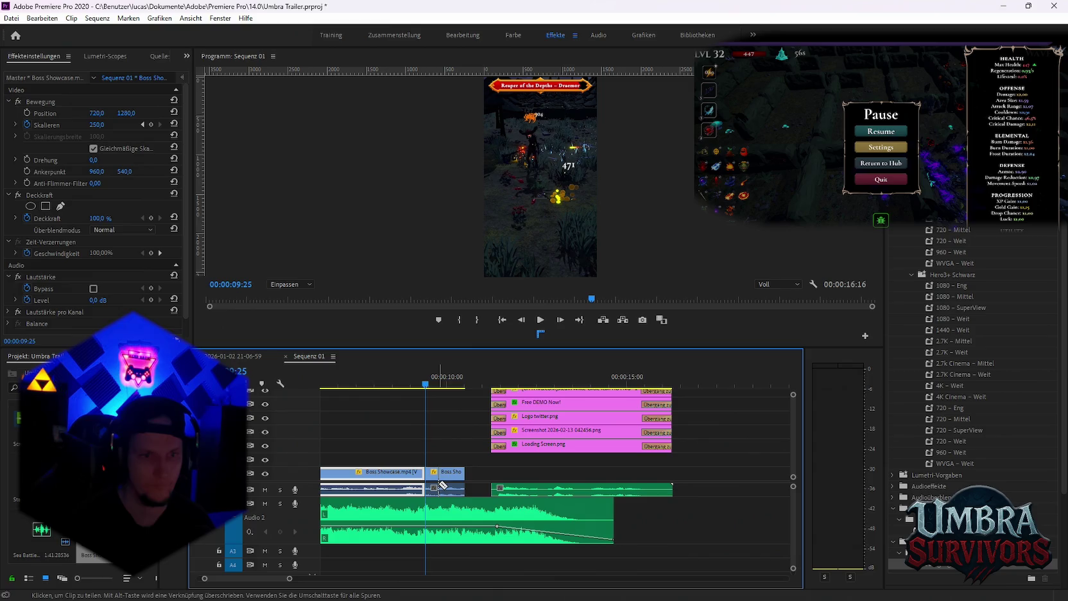
pyautogui.moveTo(383, 476); pyautogui.dragTo(448, 485)
pyautogui.press('-')
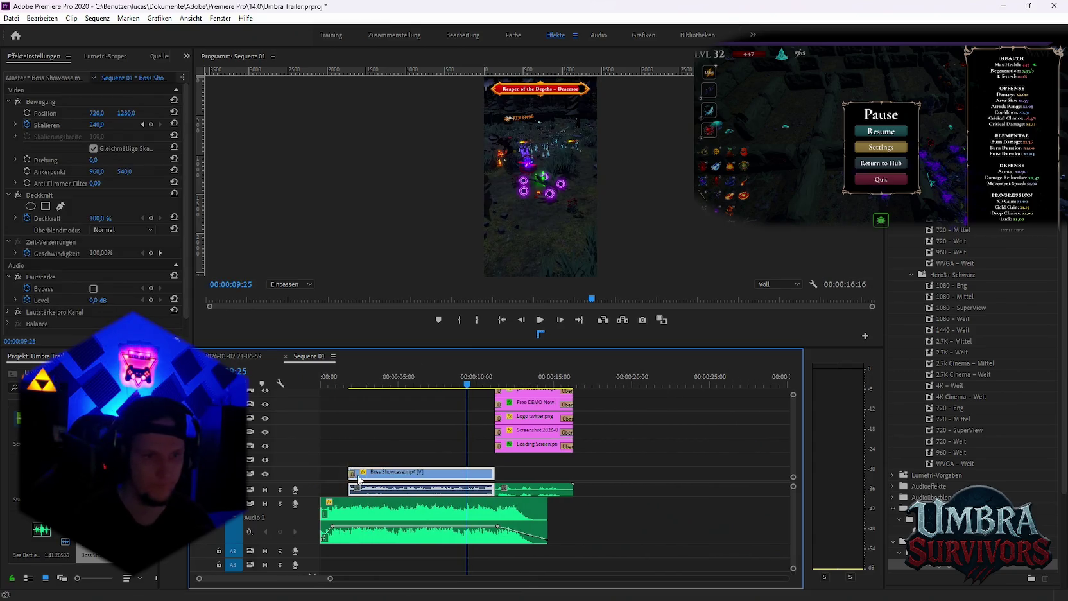
pyautogui.moveTo(350, 472); pyautogui.dragTo(323, 471)
pyautogui.press('Home')
pyautogui.press('space')
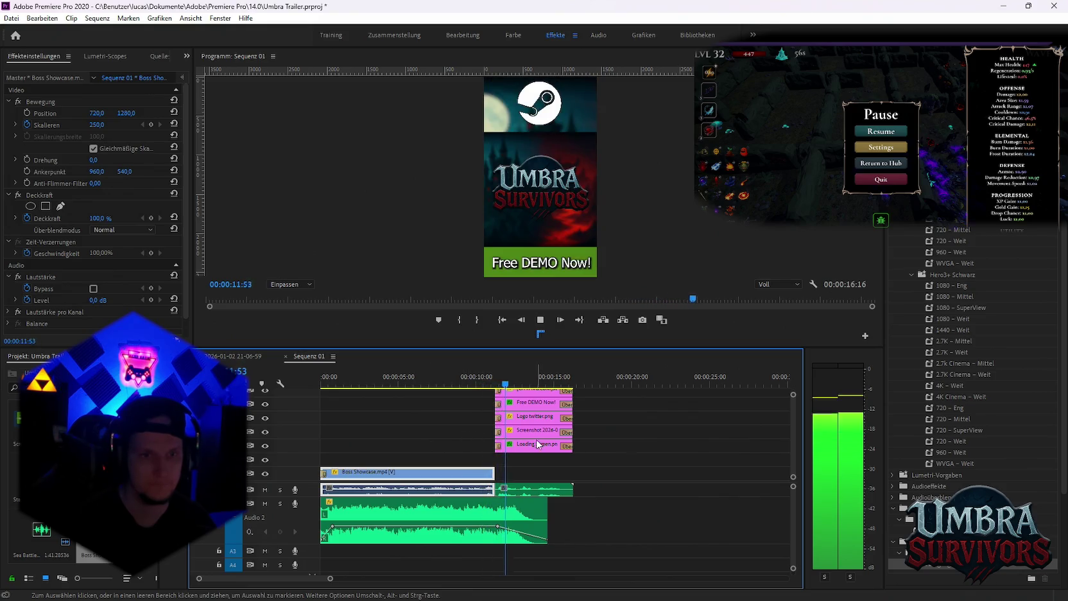
# Apply a transition to the Boss Showcase clip's end and preview it from about 10 seconds
pyautogui.press('space')
pyautogui.moveTo(897, 549); pyautogui.dragTo(494, 475)
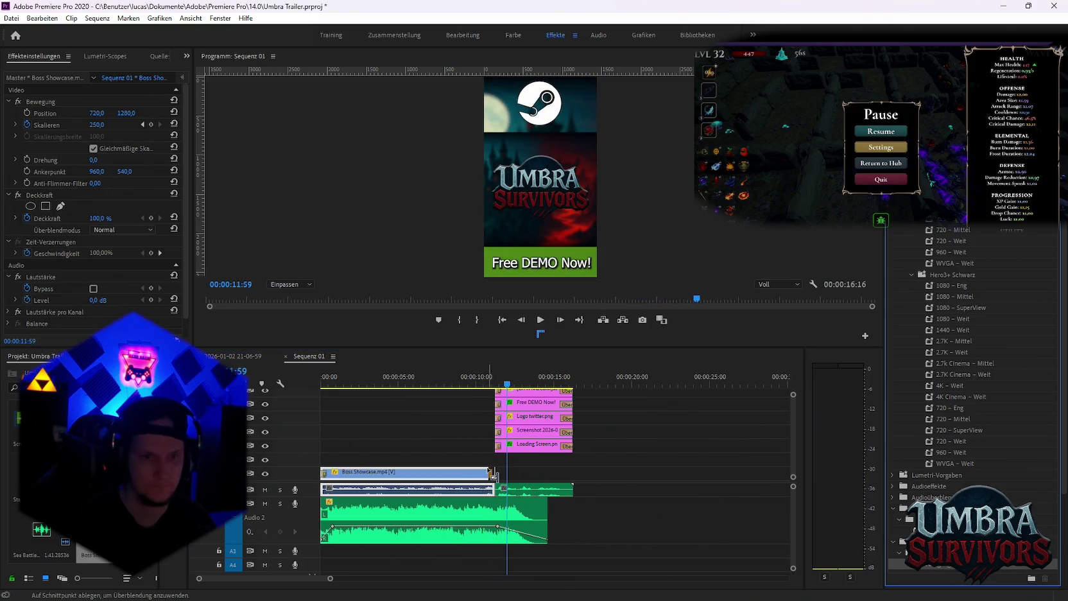
pyautogui.click(460, 384)
pyautogui.press('space')
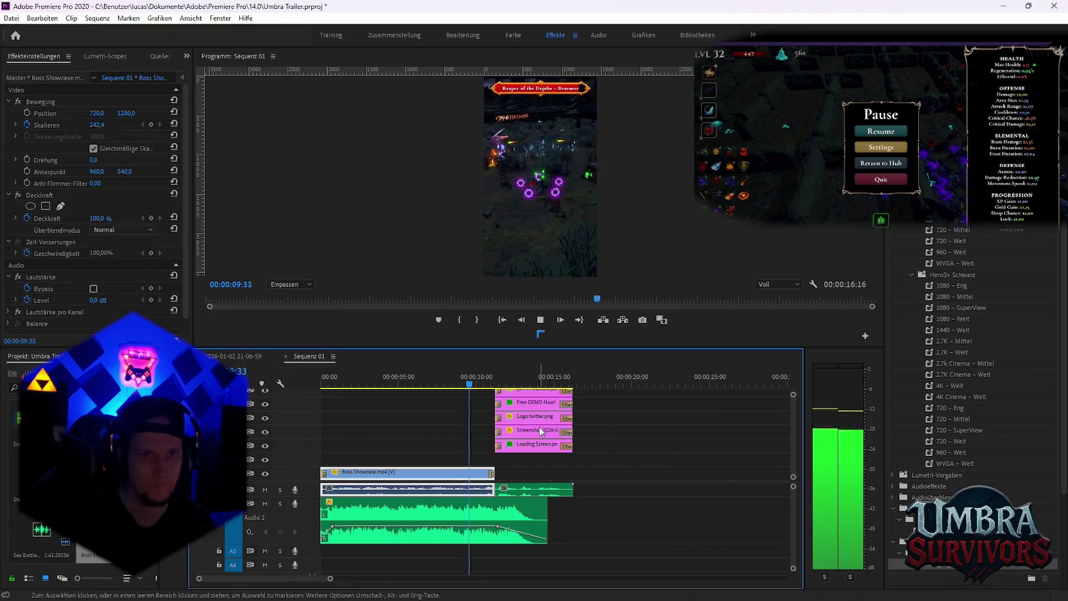
pyautogui.press('space')
# Expand track A1 and add a volume keyframe at the clip's end, then replay the ending
pyautogui.press('=')
pyautogui.press('=')
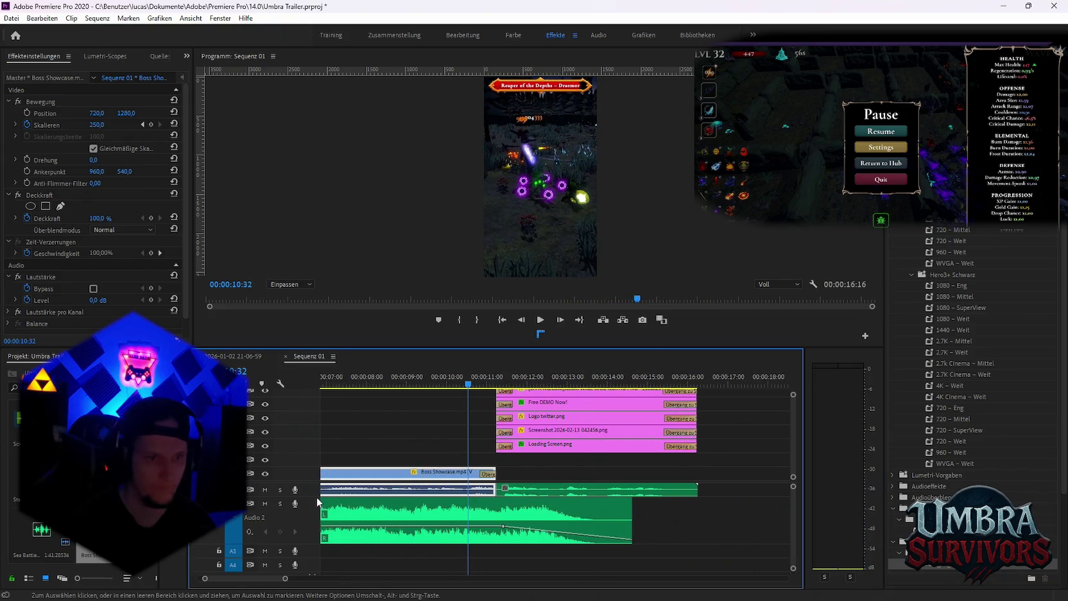
pyautogui.moveTo(317, 497); pyautogui.dragTo(311, 509)
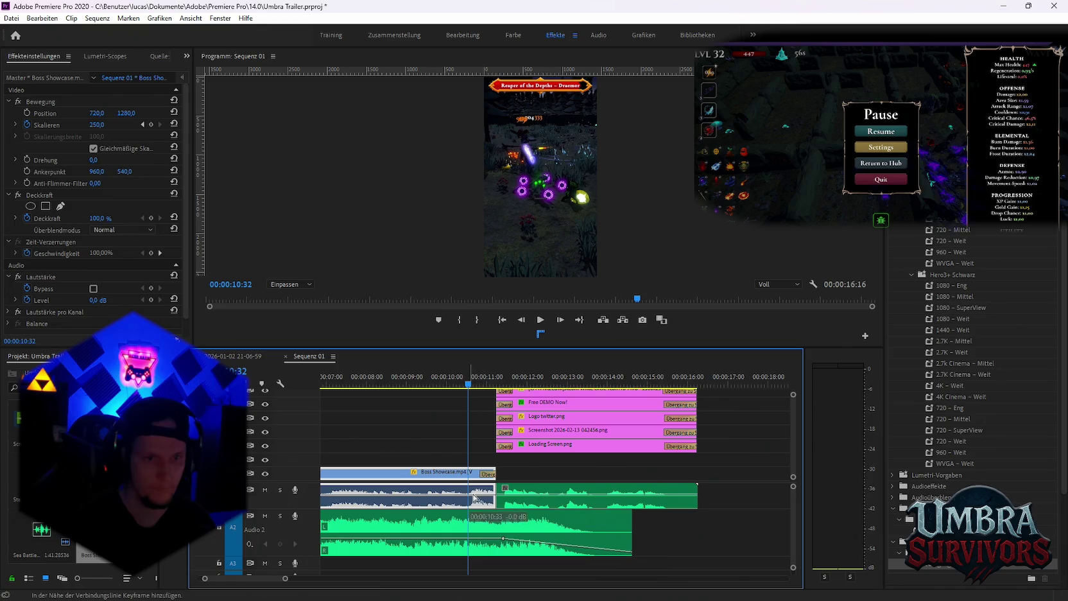
pyautogui.click(494, 499)
pyautogui.click(374, 379)
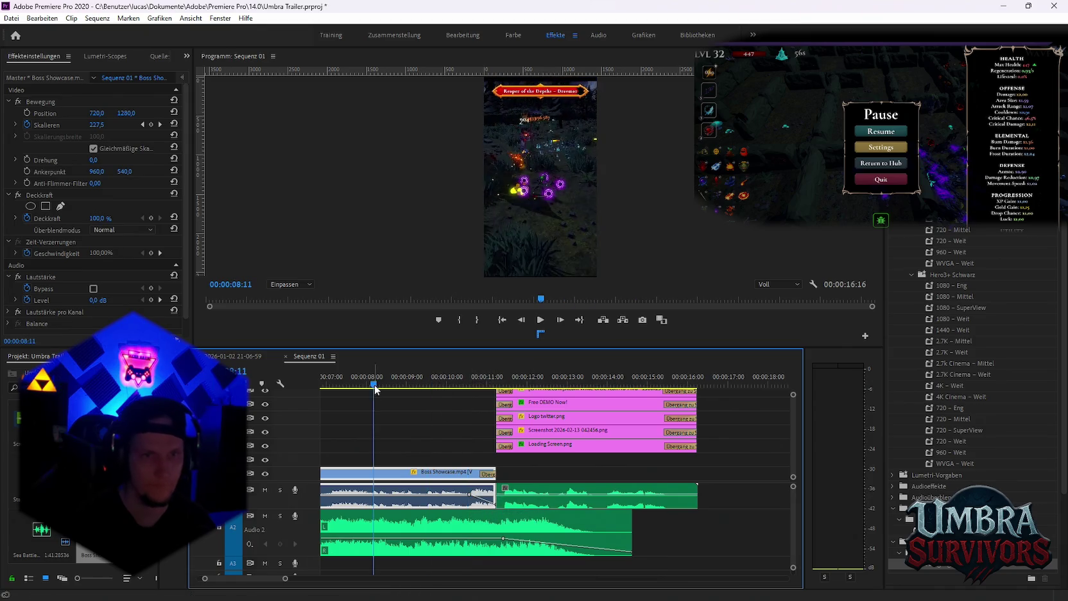
pyautogui.press('space')
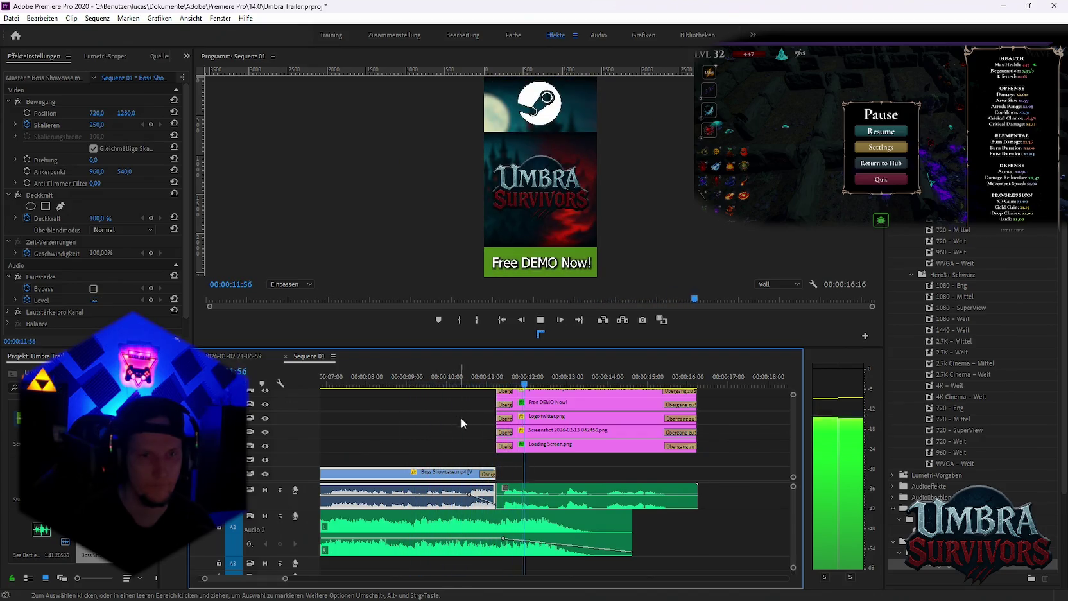
pyautogui.press('-')
pyautogui.press('space')
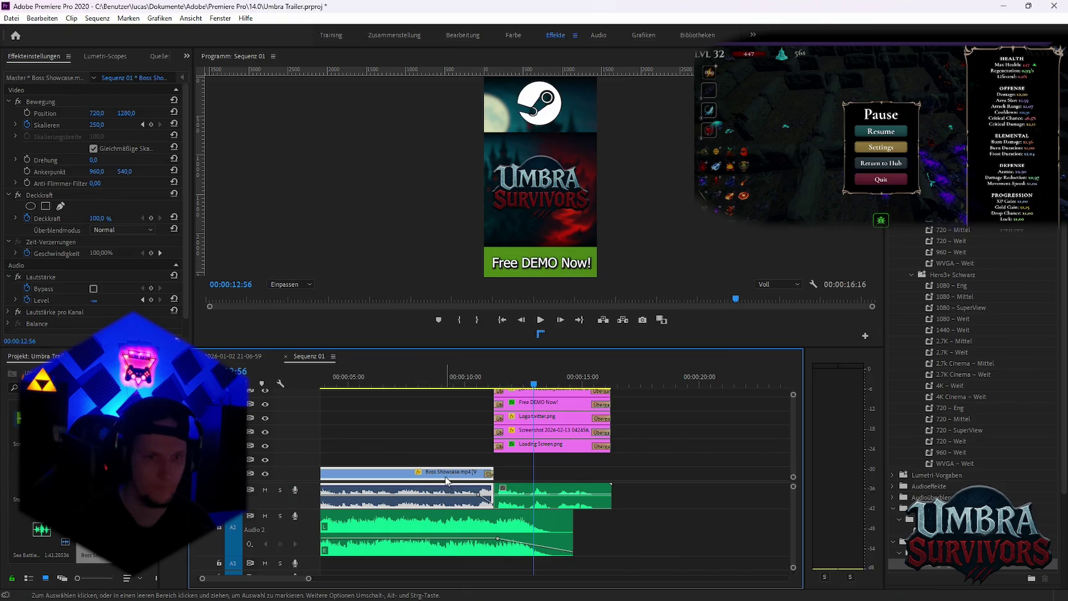
pyautogui.press('-')
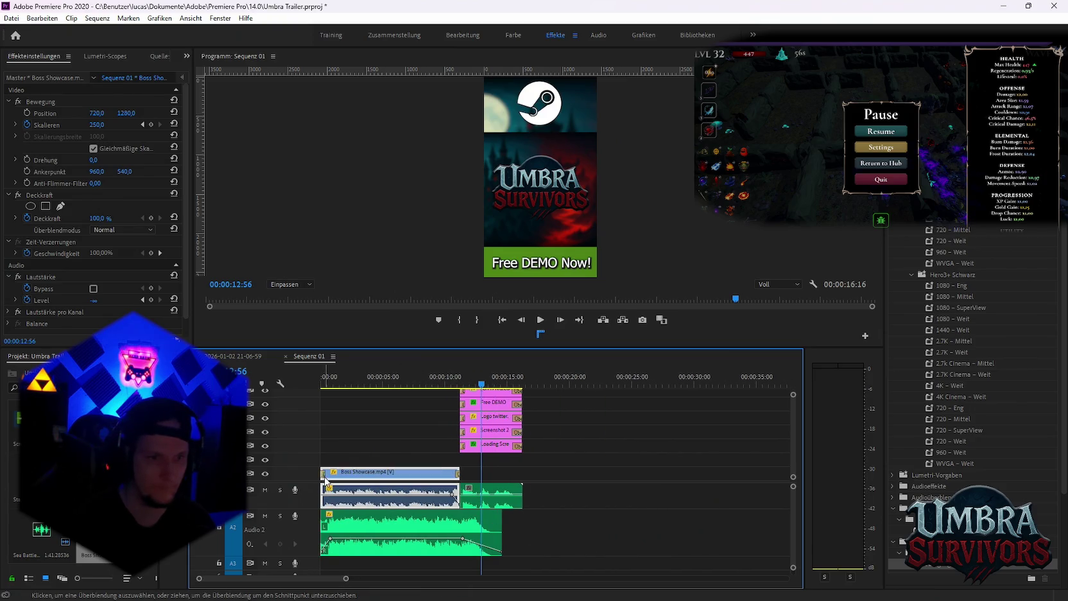
# Trim the Boss Showcase clip shorter, lengthen its end slightly and nudge it right
pyautogui.click(340, 461)
pyautogui.click(325, 473)
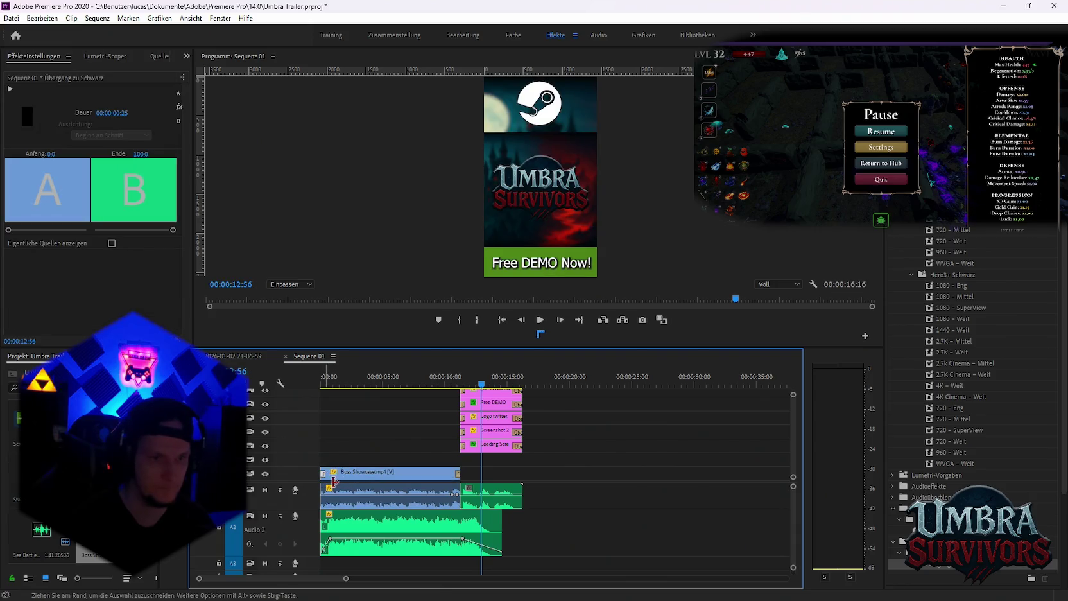
pyautogui.moveTo(324, 469); pyautogui.dragTo(343, 469)
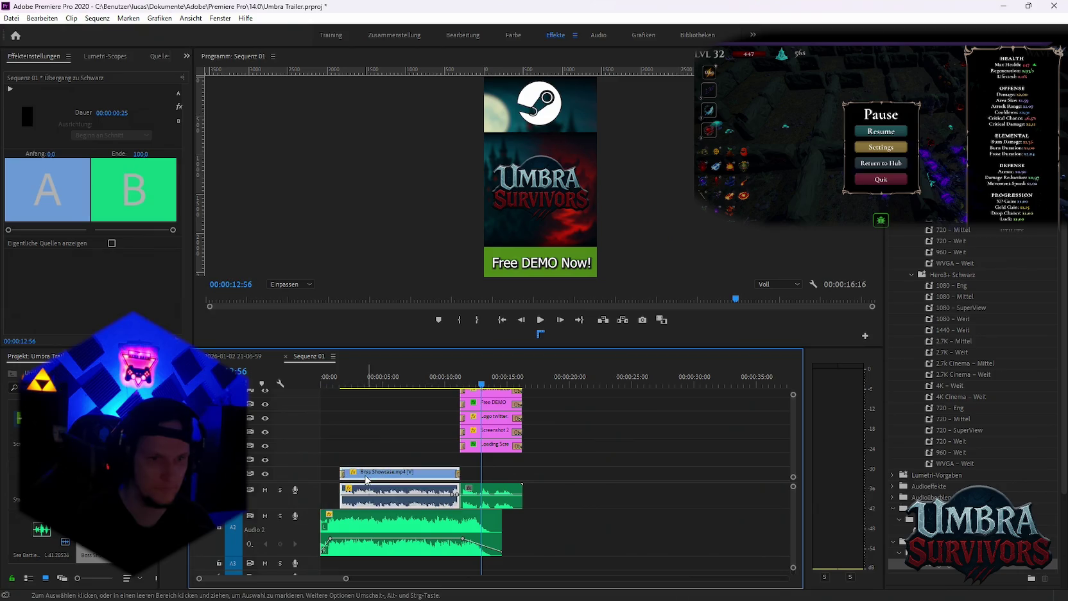
pyautogui.moveTo(442, 471); pyautogui.dragTo(446, 472)
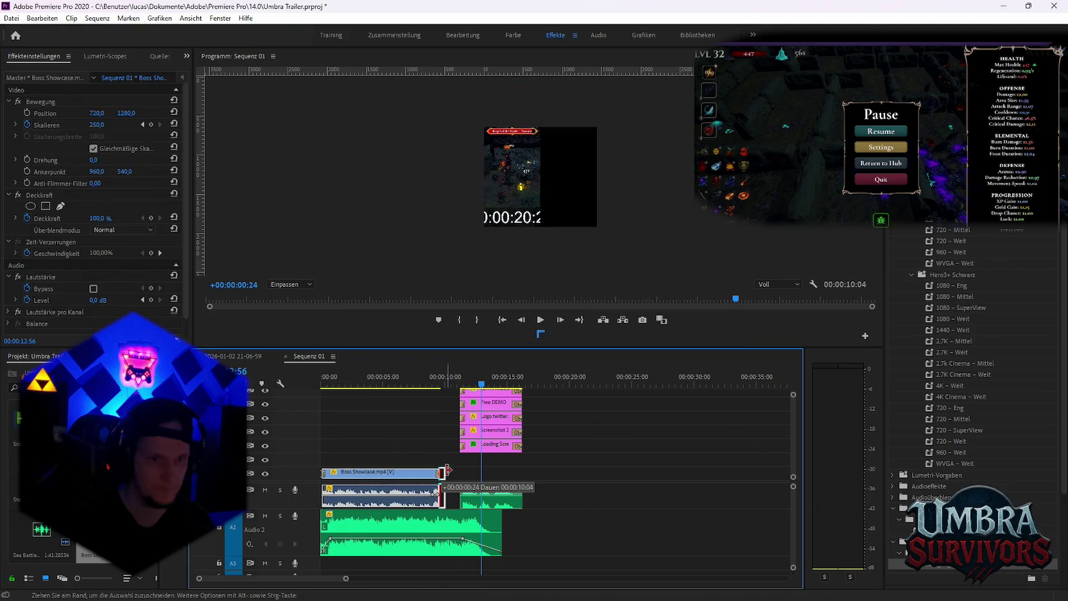
pyautogui.moveTo(363, 477); pyautogui.dragTo(378, 478)
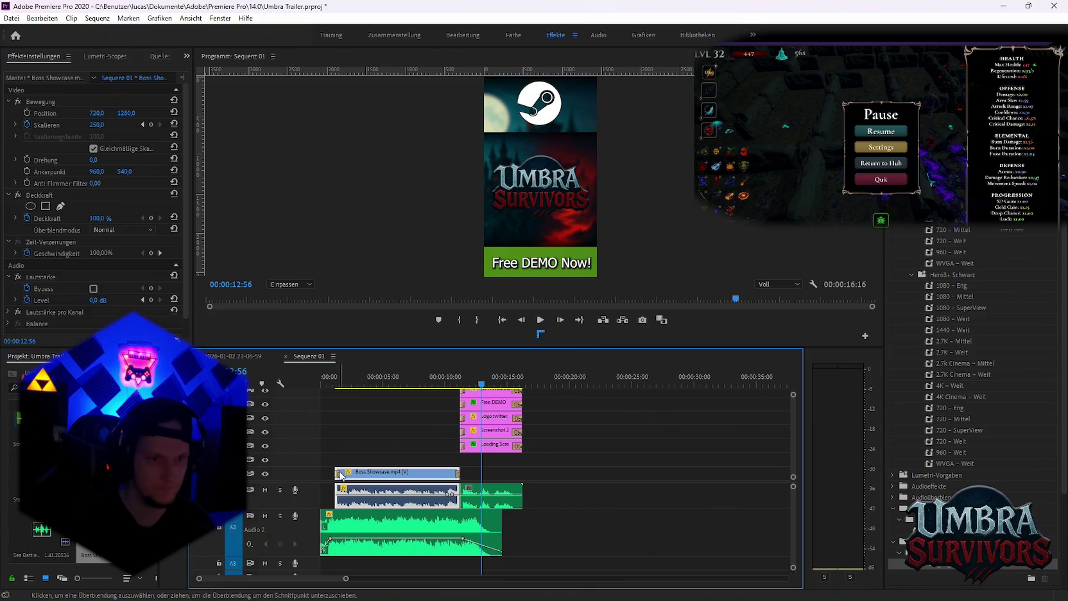
# Move the volume keyframe later, down to -0.8 dB, and play back the audio change
pyautogui.click(413, 373)
pyautogui.press('space')
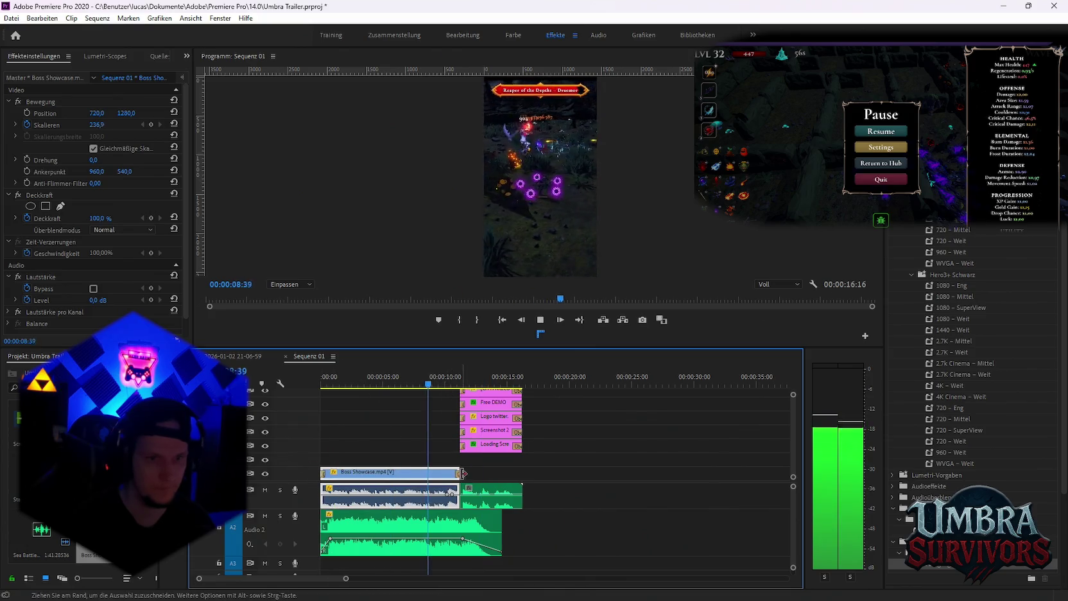
pyautogui.press('=')
pyautogui.press('space')
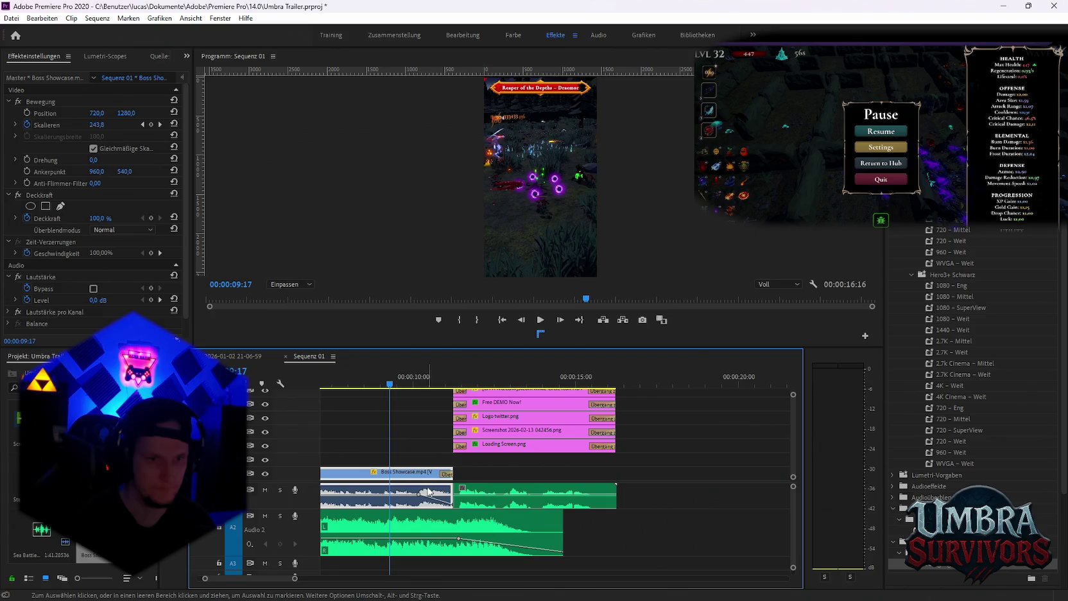
pyautogui.moveTo(422, 497); pyautogui.dragTo(430, 493)
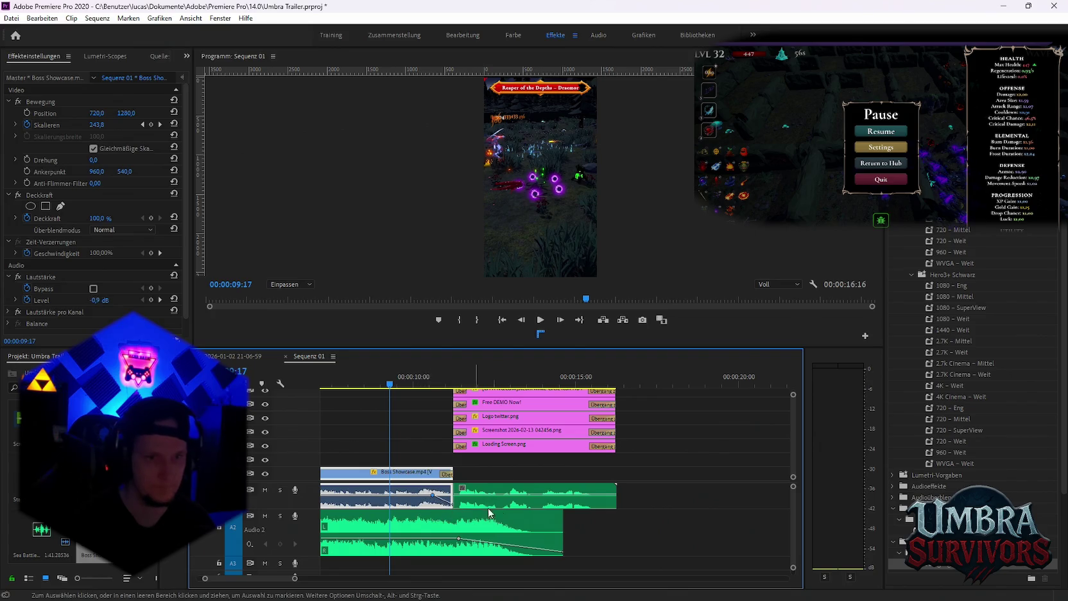
pyautogui.press('space')
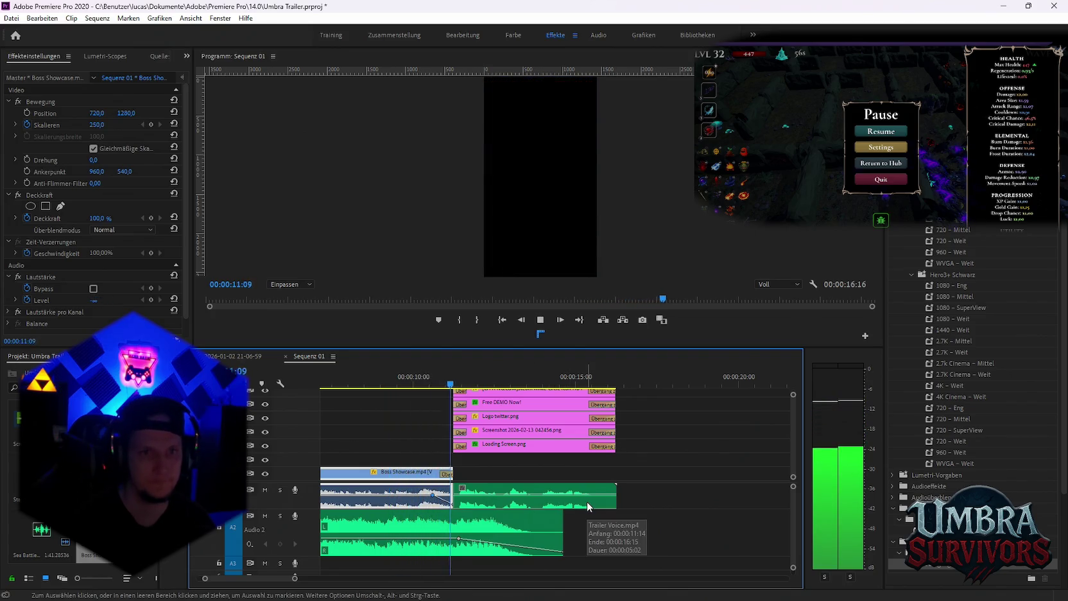
pyautogui.press('-')
pyautogui.press('-')
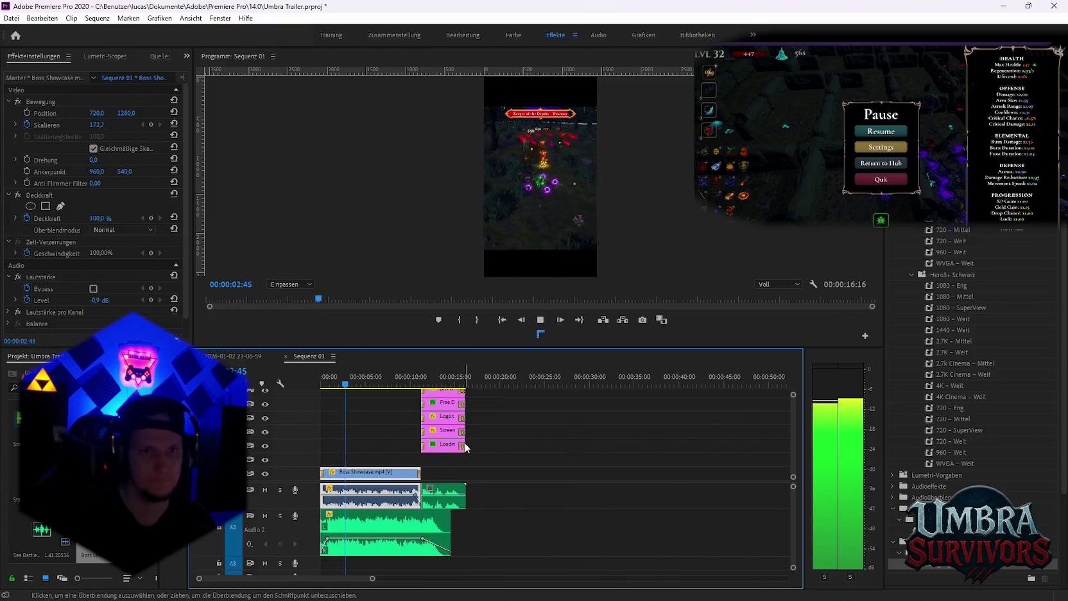
# Raise the Boss Showcase clip's scale from 168 to 211 at the 01:25 keyframe and preview
pyautogui.press('space')
pyautogui.scroll(1, 333, 425)
pyautogui.scroll(2, 333, 425)
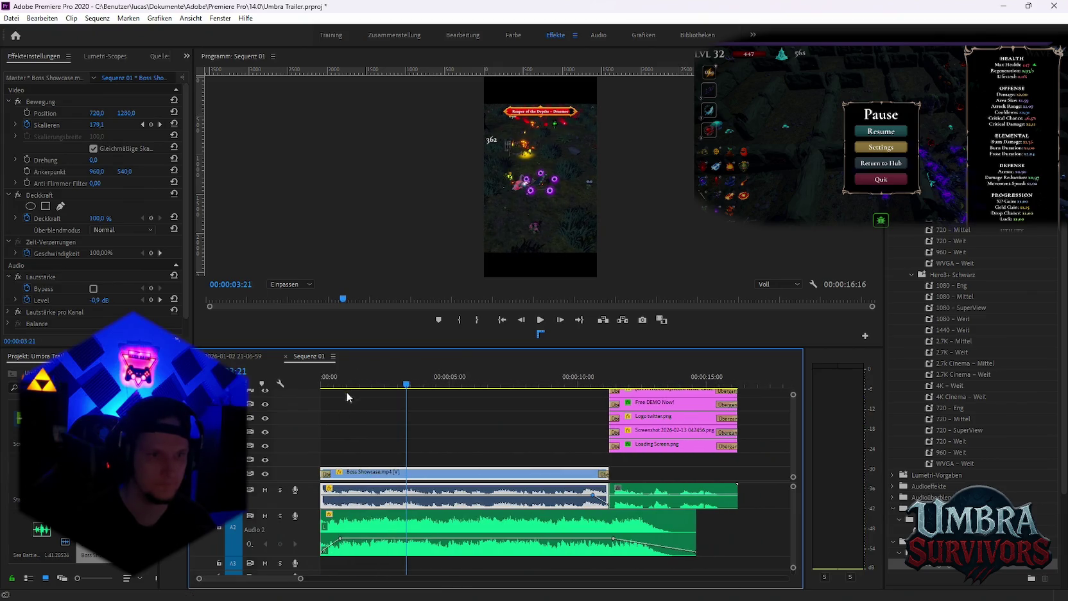
pyautogui.press('Home')
pyautogui.click(160, 125)
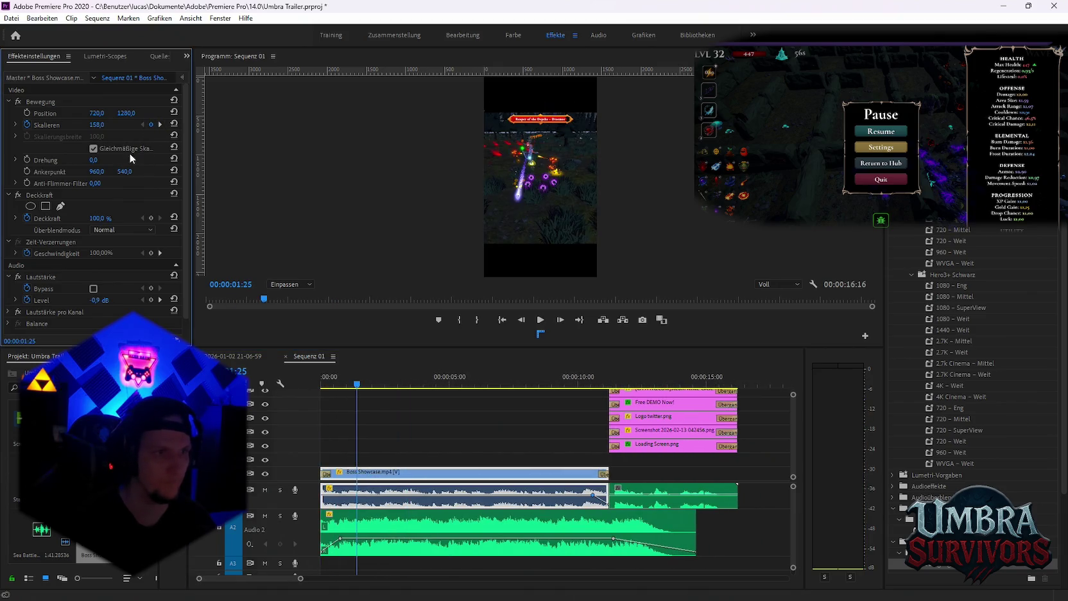
pyautogui.moveTo(96, 124); pyautogui.dragTo(124, 125)
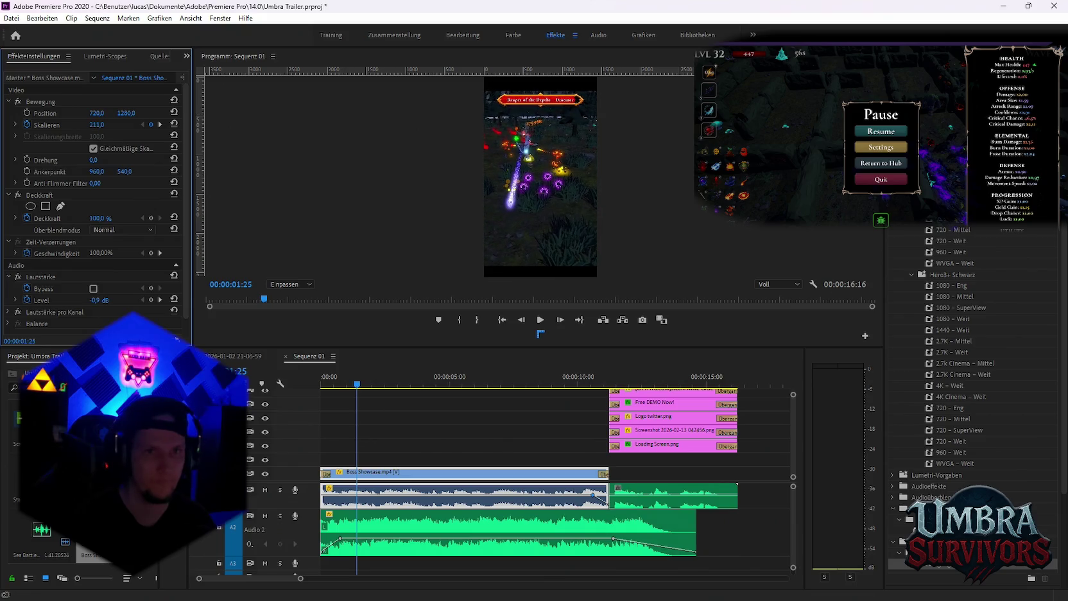
pyautogui.click(354, 365)
pyautogui.press('Home')
pyautogui.press('space')
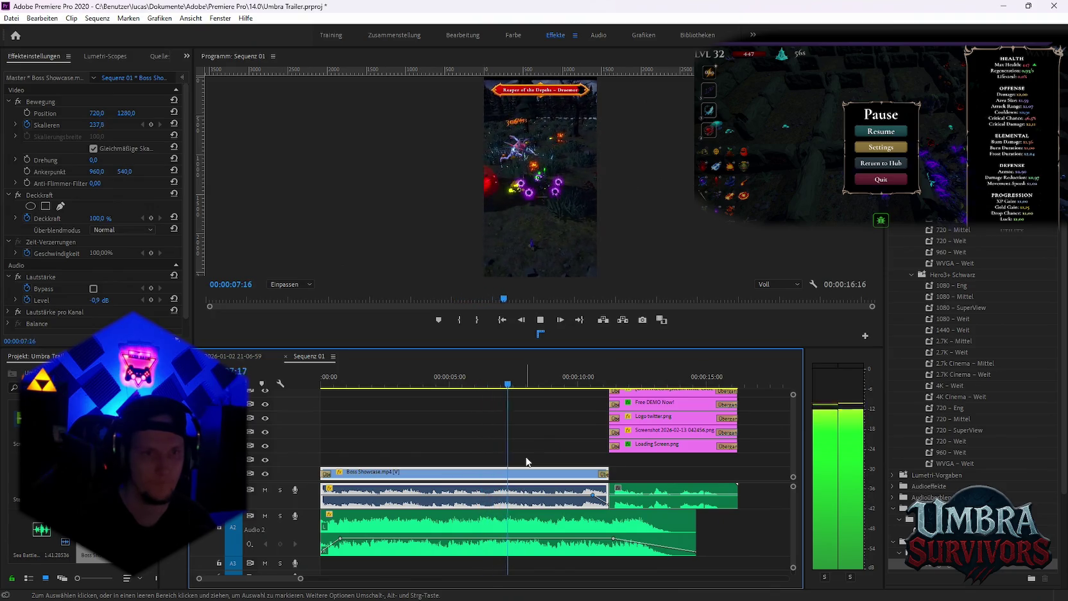
pyautogui.press('space')
# Undo the two clip nudges, extend the clip to 00:00:00, and play through the end card
pyautogui.hotkey('ctrl', 'z')
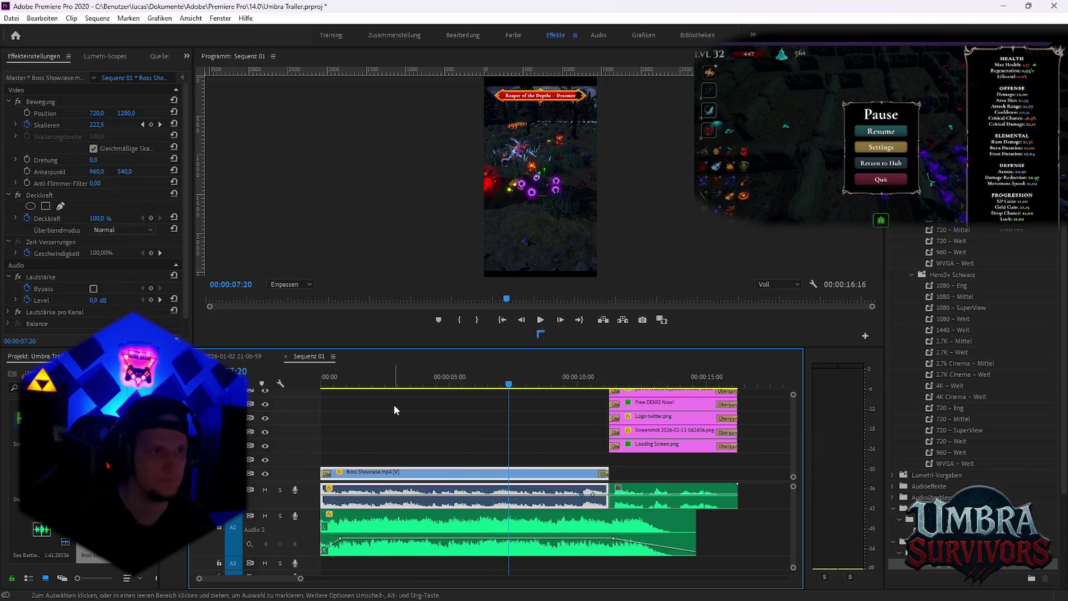
pyautogui.hotkey('ctrl', 'z')
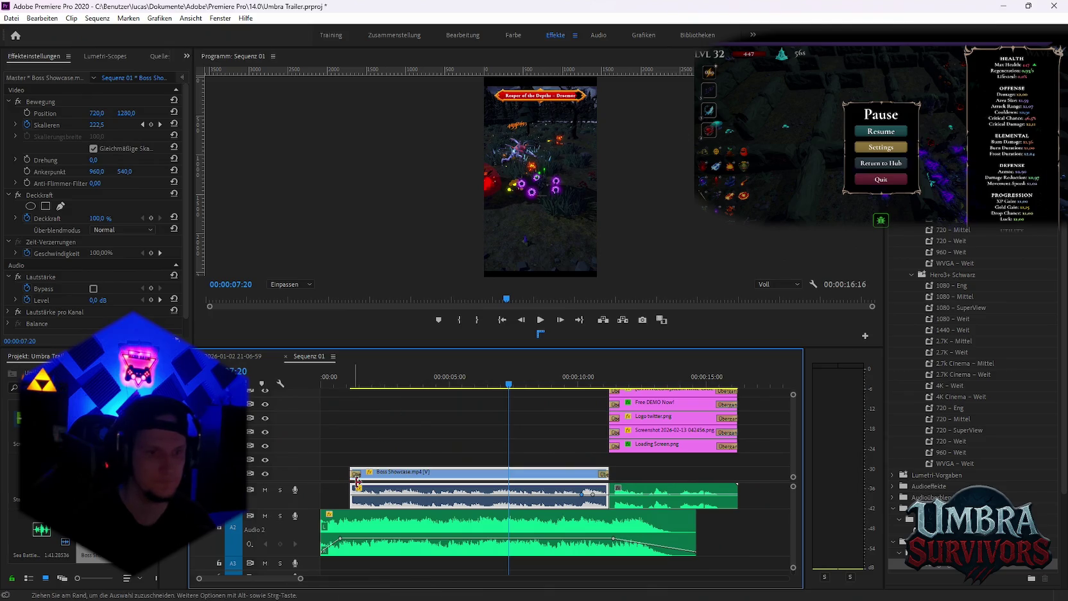
pyautogui.click(346, 380)
pyautogui.moveTo(346, 380); pyautogui.dragTo(362, 393)
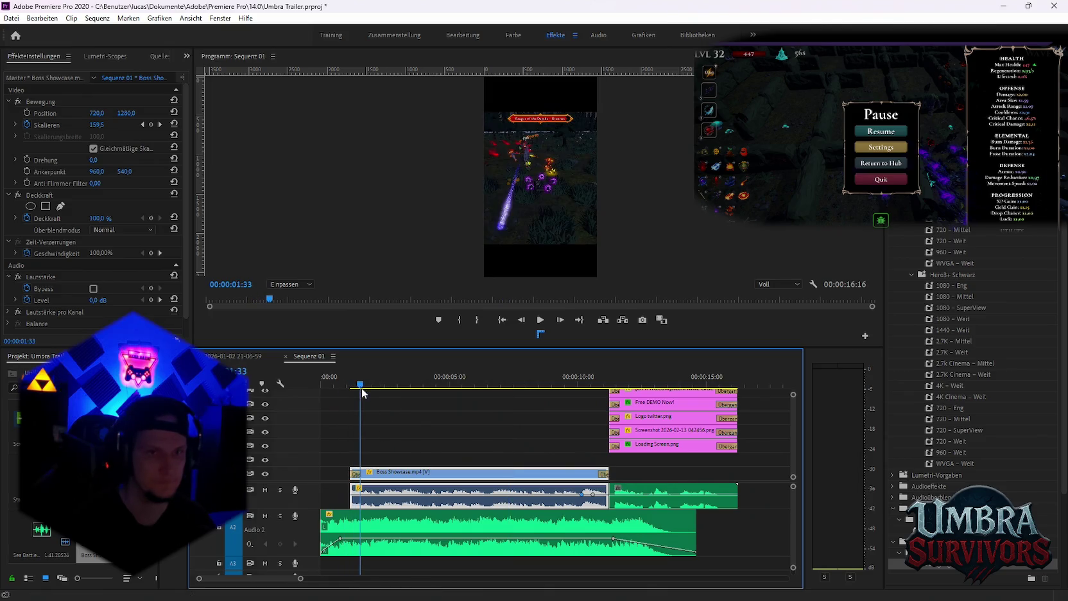
pyautogui.scroll(-1, 301, 473)
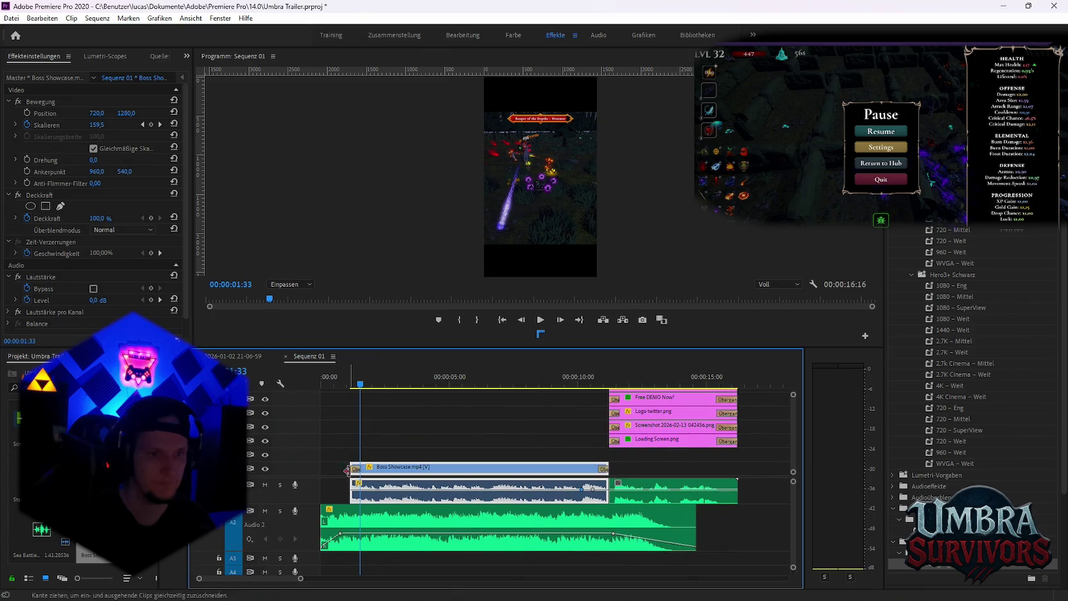
pyautogui.moveTo(315, 467); pyautogui.dragTo(321, 468)
pyautogui.press('Home')
pyautogui.press('space')
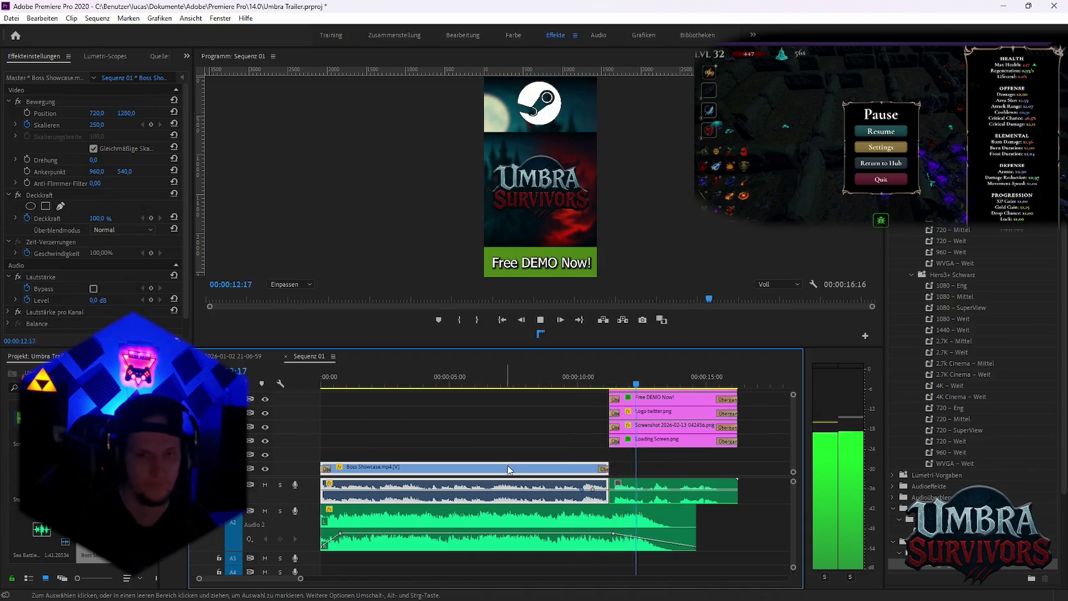
pyautogui.press('-')
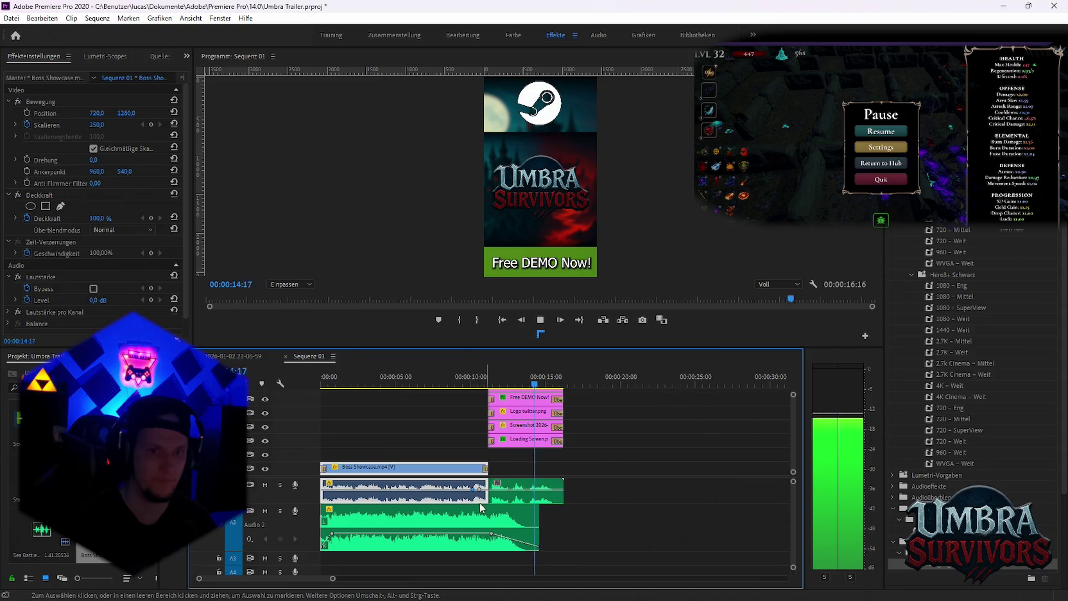
pyautogui.press('space')
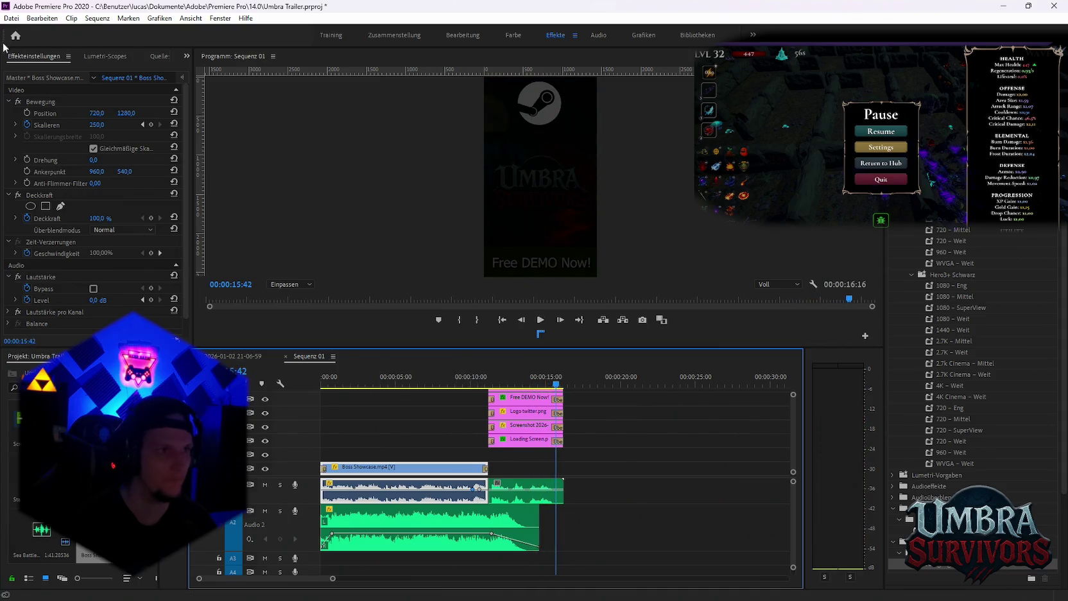
pyautogui.click(10, 18)
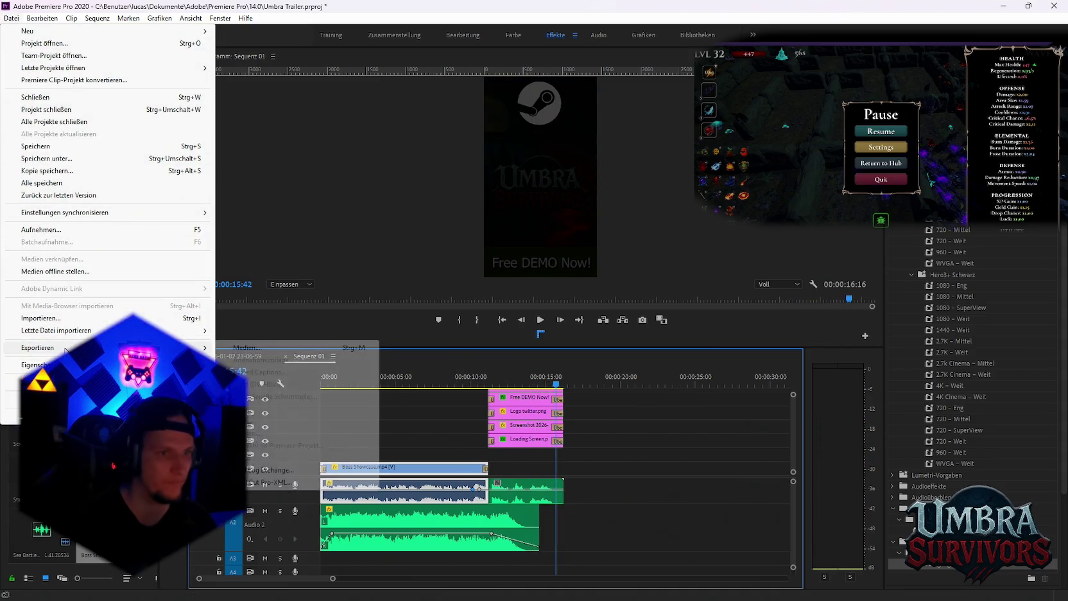
# Point the export's output location to Umbra Survivor > Marketing > Shorts > Neuer Ordner
pyautogui.click(295, 362)
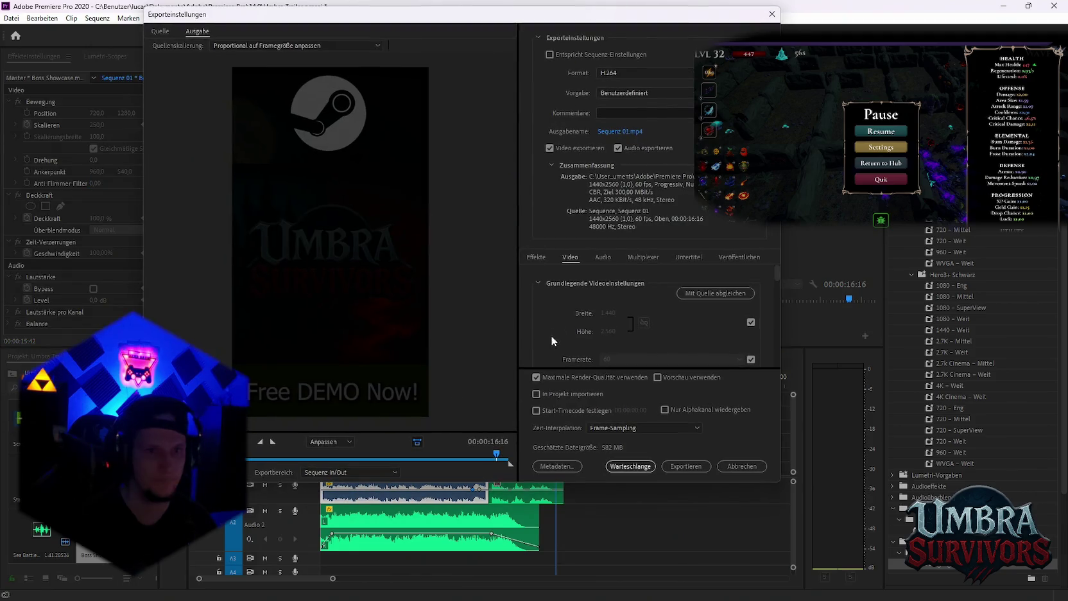
pyautogui.click(612, 132)
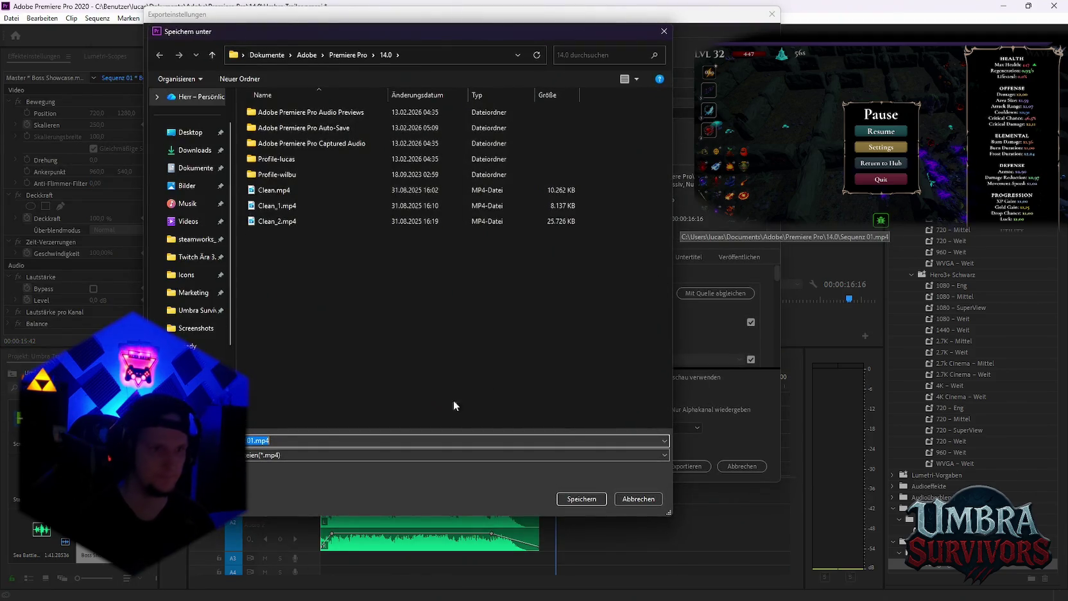
pyautogui.click(664, 31)
pyautogui.click(620, 131)
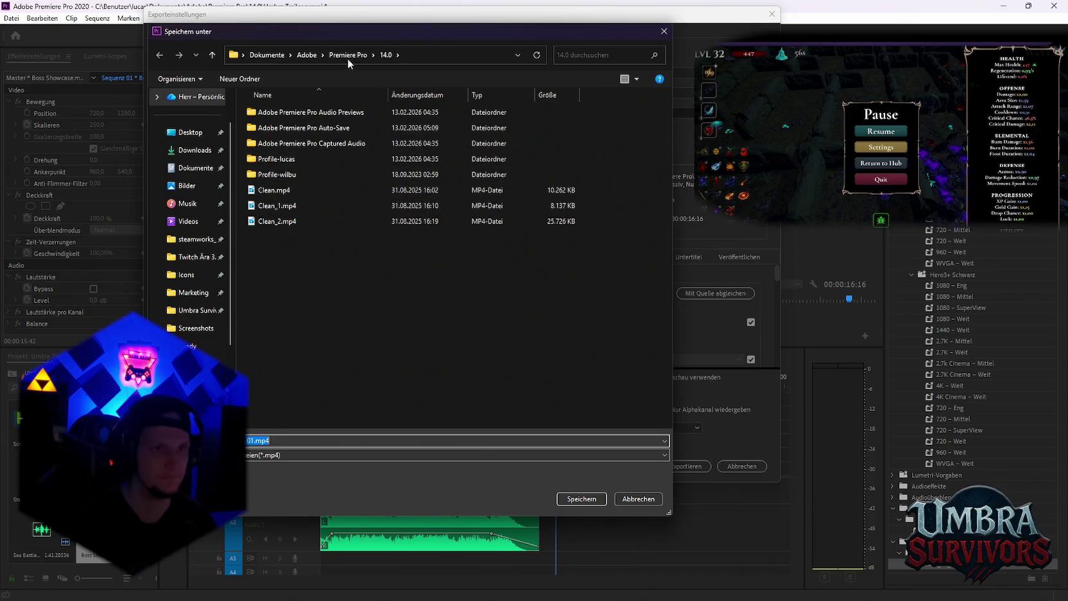
pyautogui.scroll(-2, 193, 289)
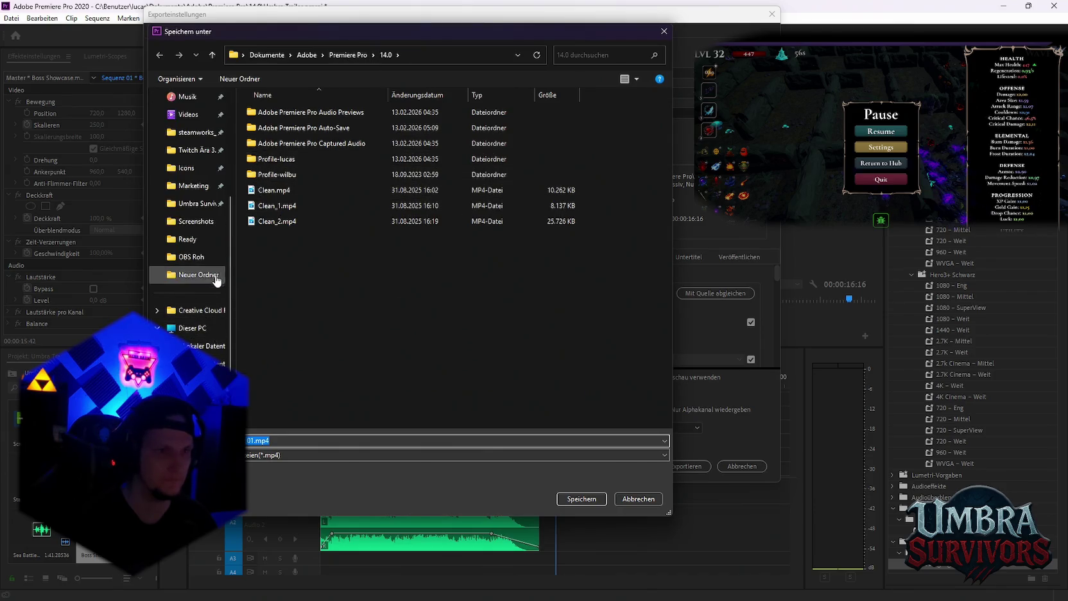
pyautogui.click(197, 207)
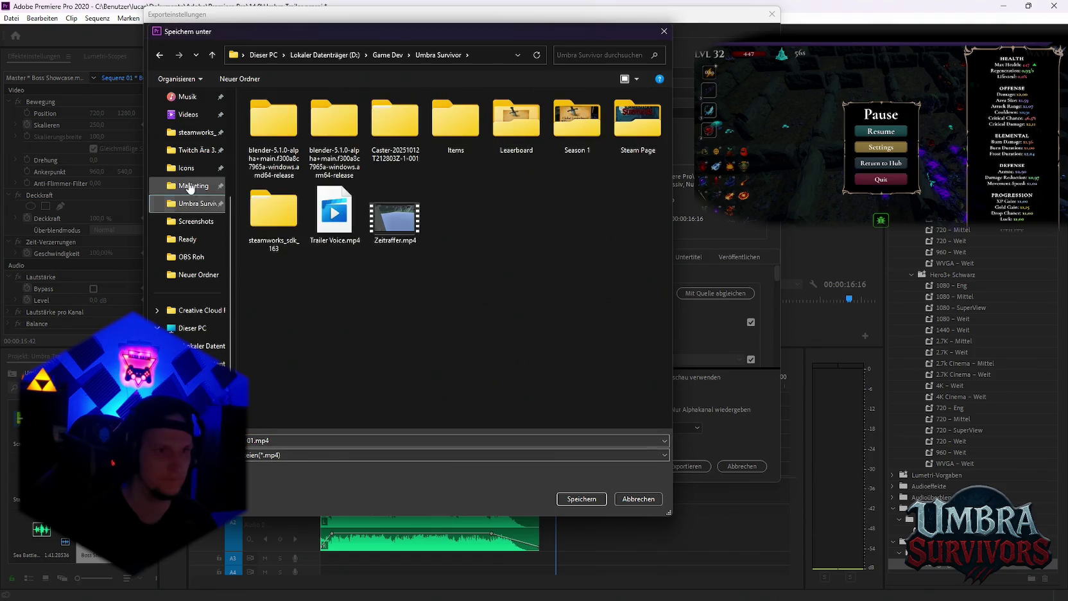
pyautogui.click(172, 185)
pyautogui.doubleClick(455, 122)
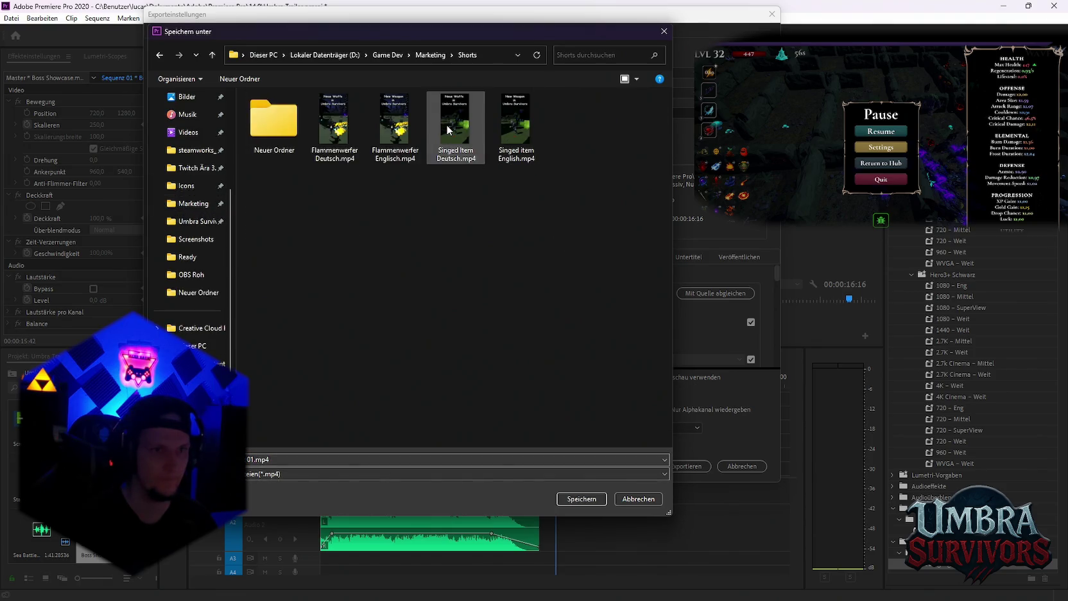
pyautogui.doubleClick(287, 133)
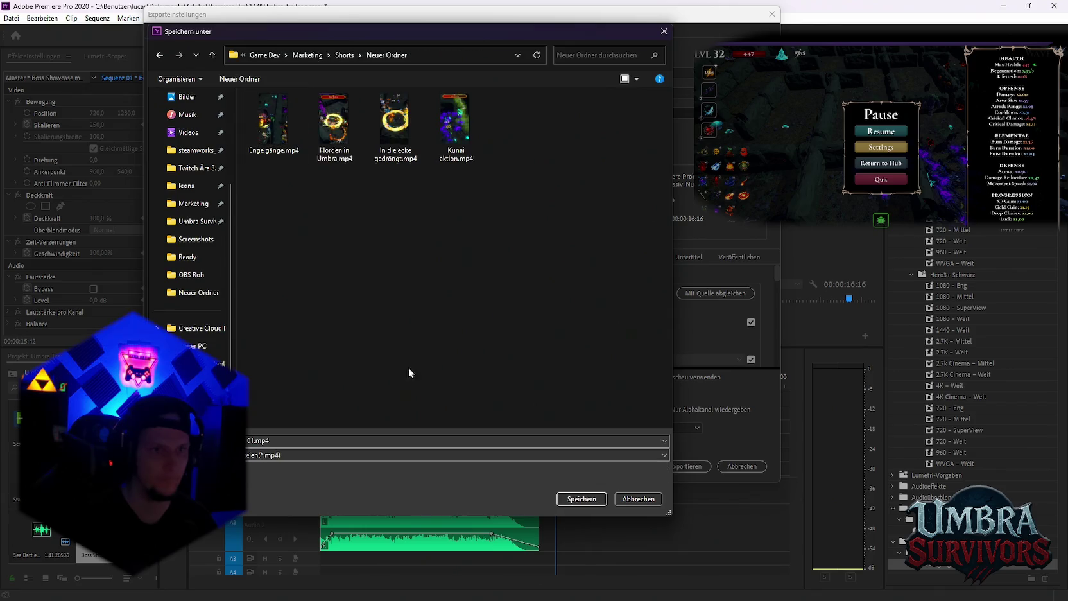
# Name the output file 'Boss show case' and send the export to the queue
pyautogui.tripleClick(287, 439)
pyautogui.press('BackSpace')
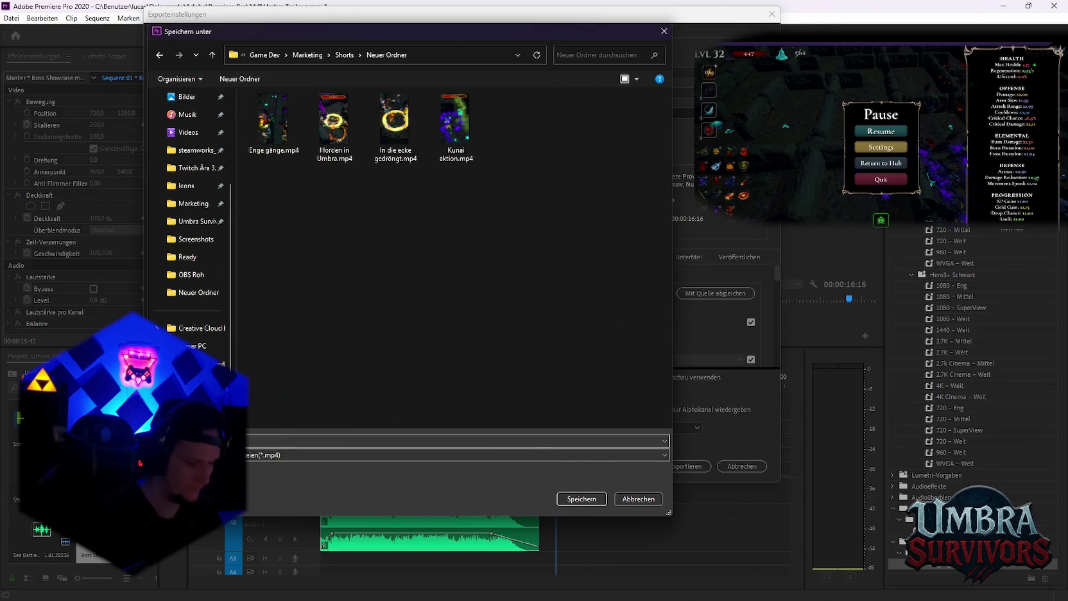
pyautogui.write('Boss show case')
pyautogui.press('Return')
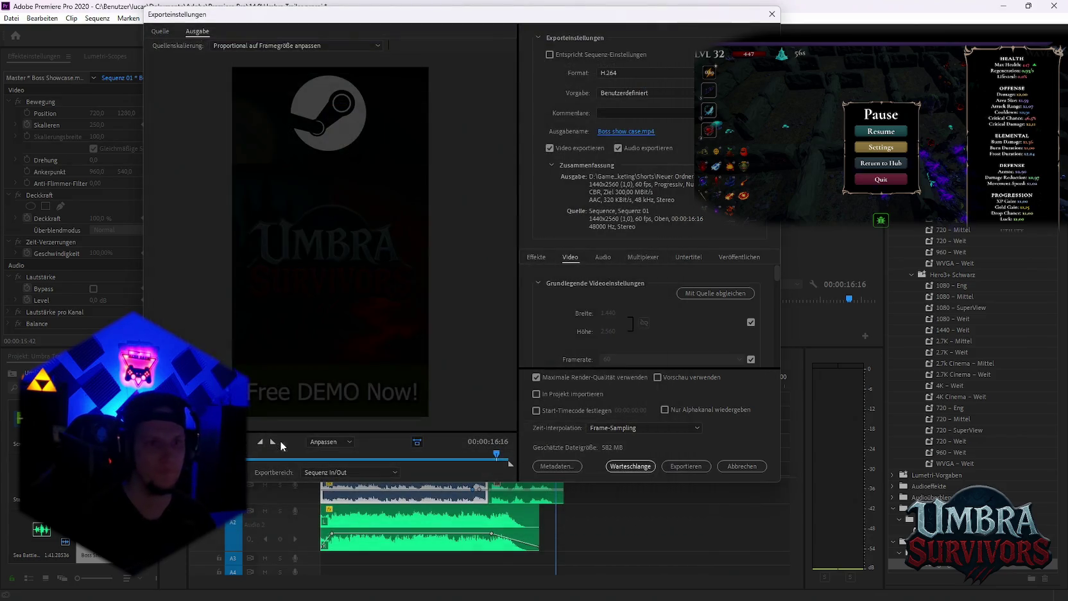
pyautogui.click(630, 466)
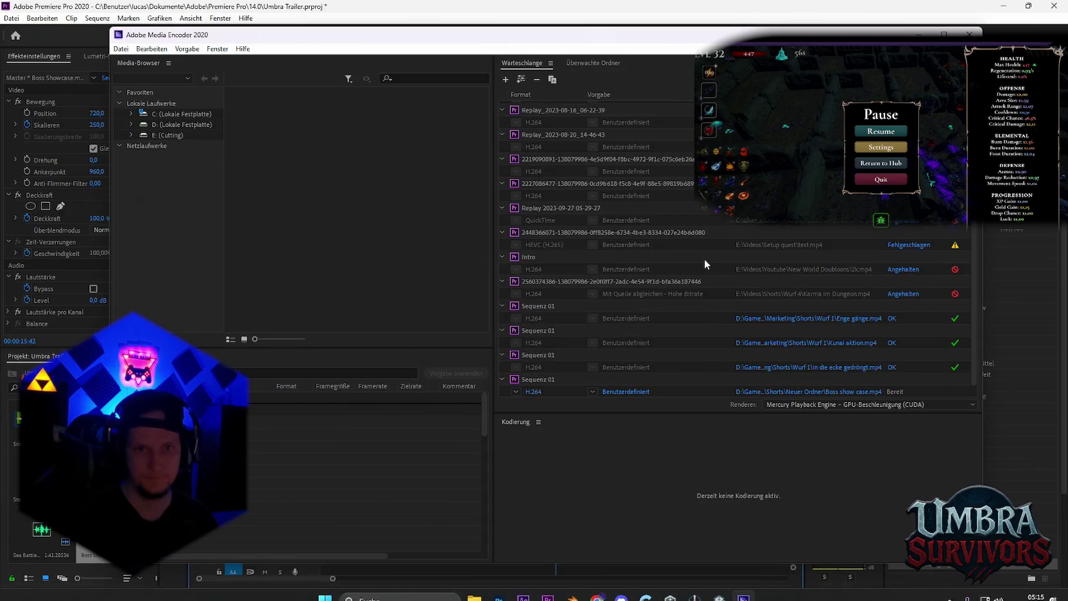
# Start the Media Encoder queue, wait for Boss show case.mp4 to finish, then return to Premiere Pro
pyautogui.press('Return')
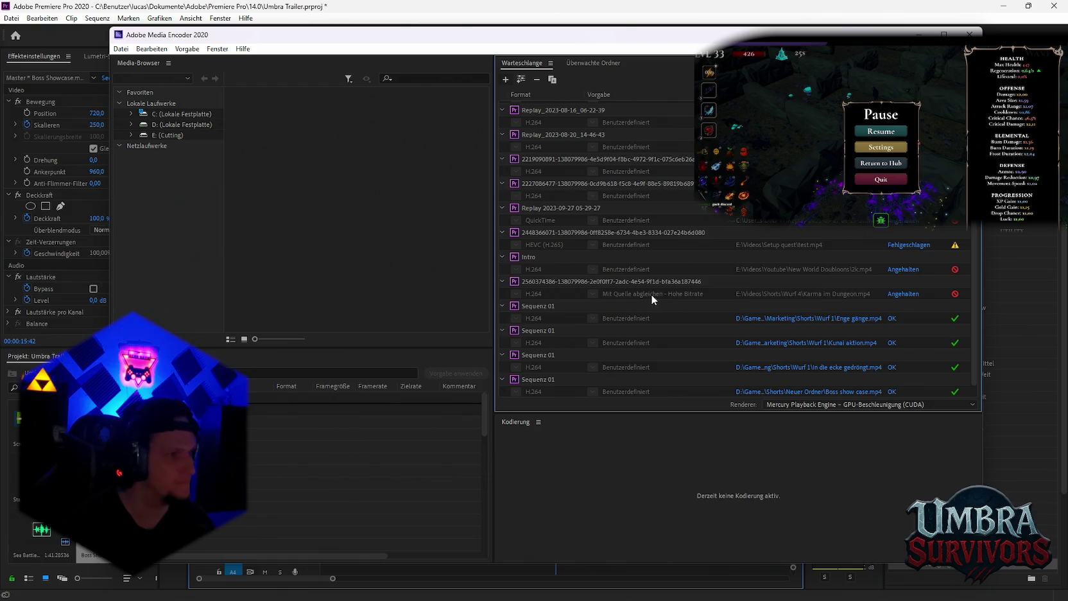
pyautogui.scroll(-1, 807, 290)
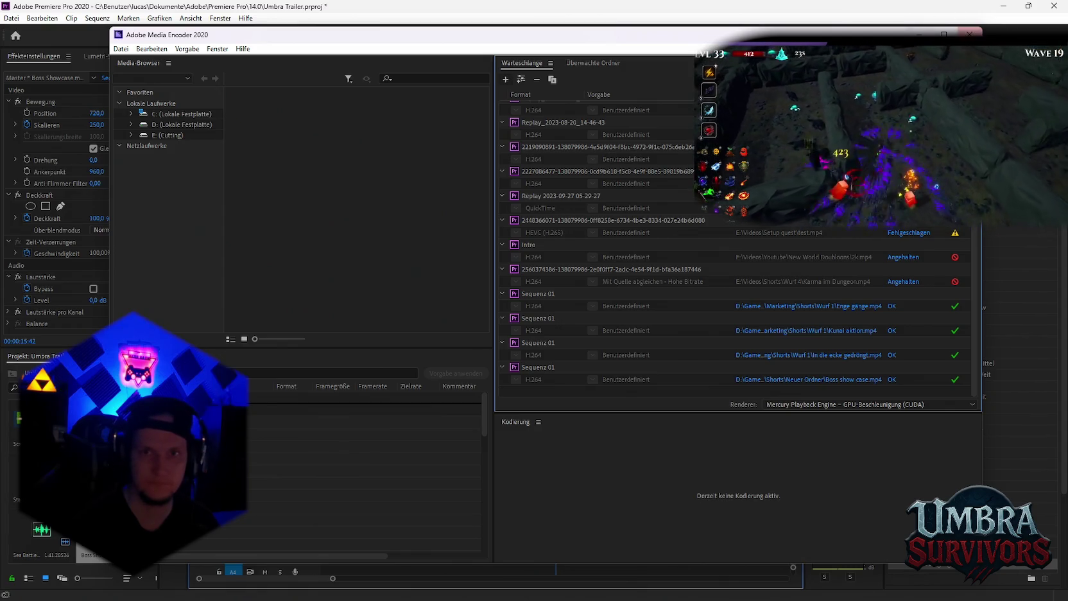
pyautogui.hotkey('alt', 'Tab')
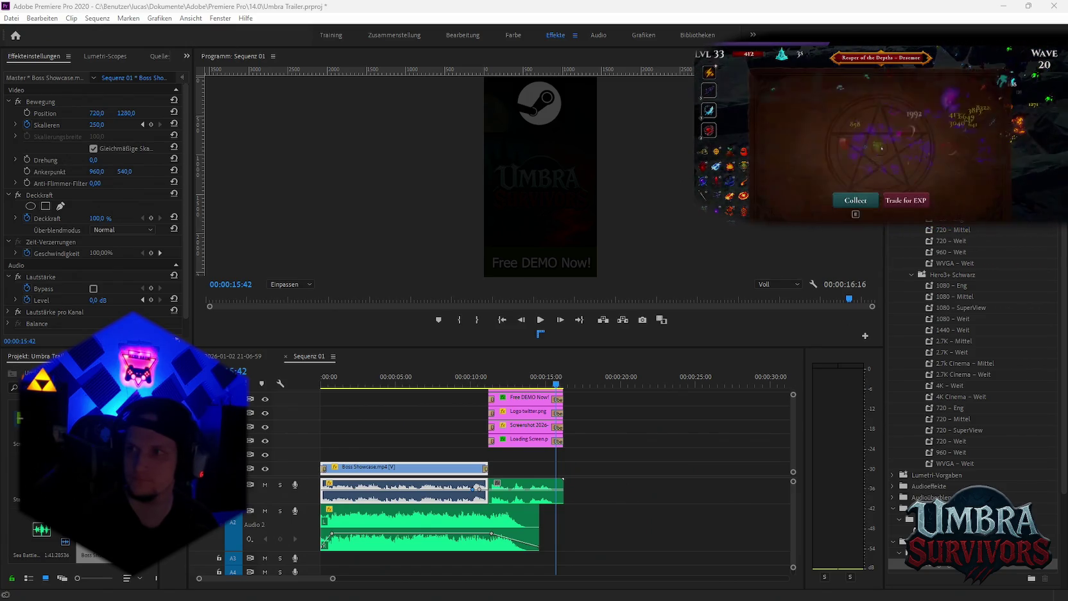
pyautogui.moveTo(1012, 306); pyautogui.dragTo(660, 500)
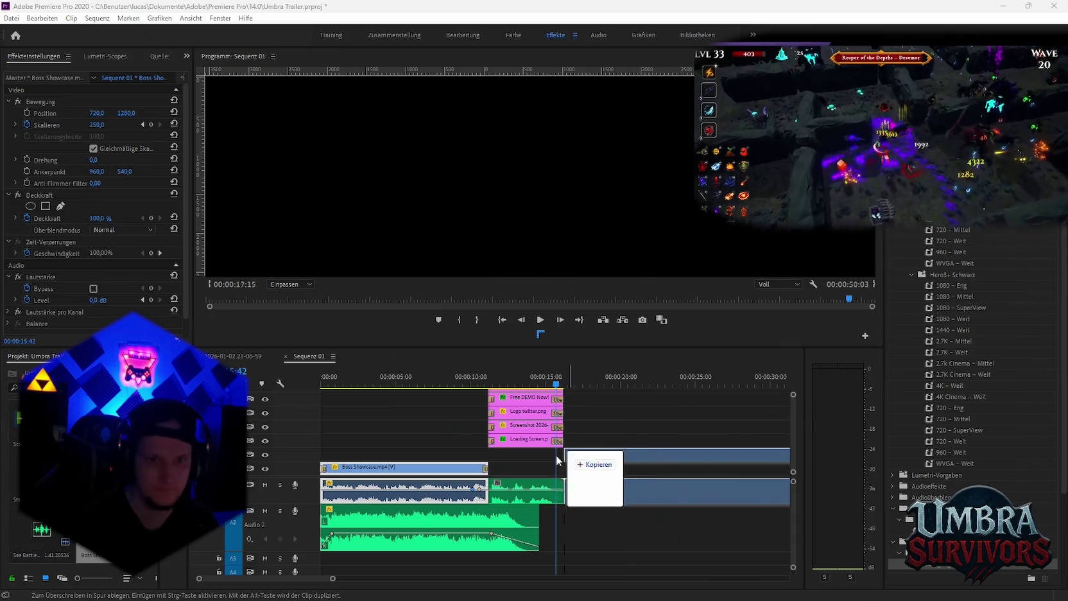
pyautogui.press('-')
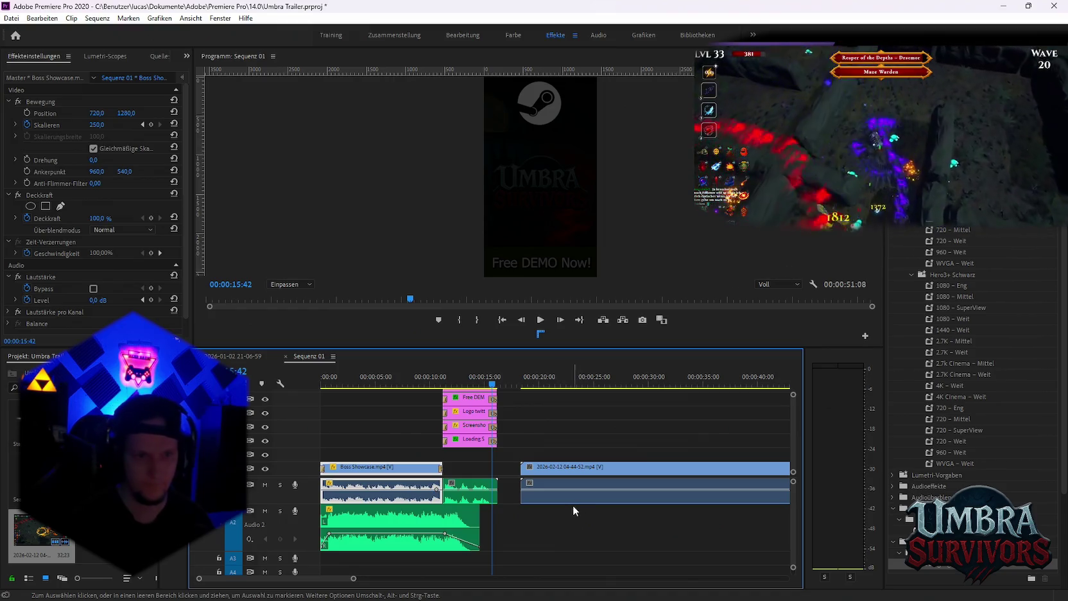
pyautogui.press('Delete')
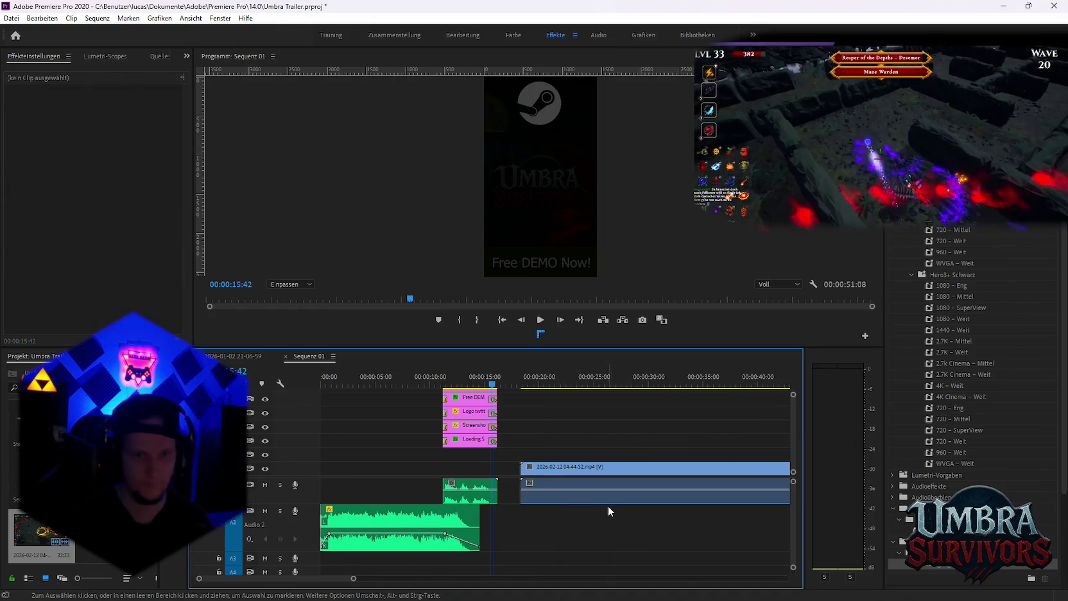
pyautogui.press('-')
# Razor-cut the new clip at a chosen point and delete its unwanted opening and tail pieces
pyautogui.click(496, 385)
pyautogui.moveTo(497, 386)
pyautogui.mouseDown()
pyautogui.moveTo(610, 397)
pyautogui.moveTo(575, 403)
pyautogui.mouseUp()
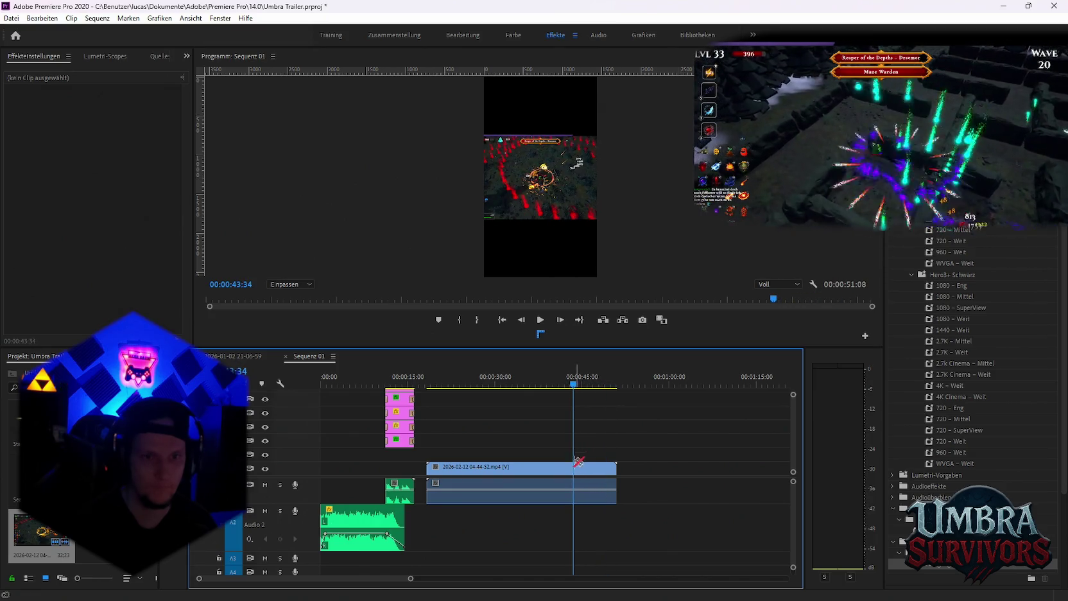
pyautogui.press('c')
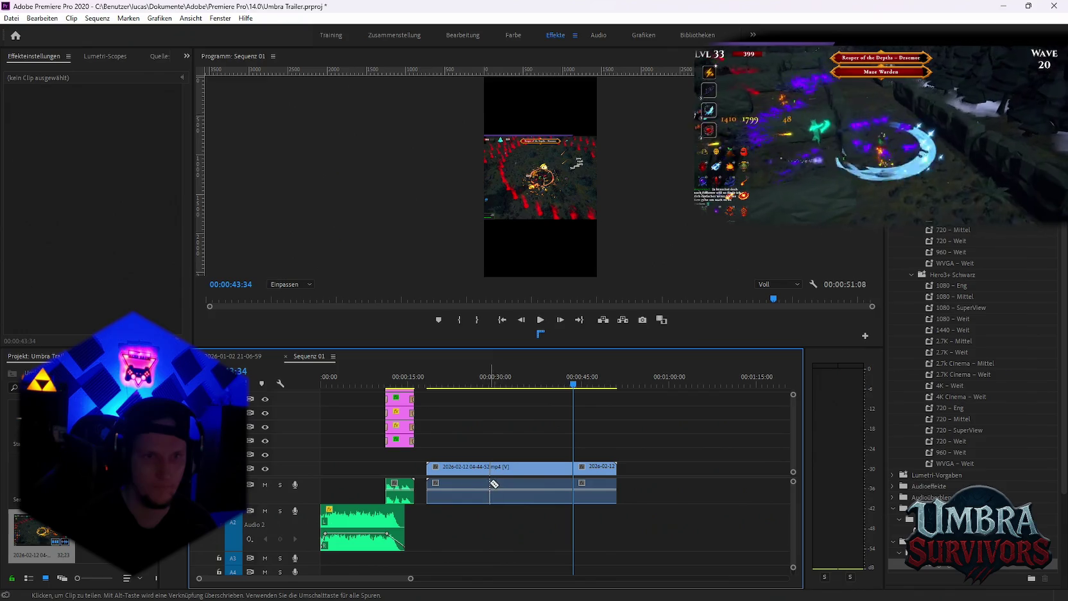
pyautogui.press('v')
pyautogui.click(457, 471)
pyautogui.press('Delete')
pyautogui.click(590, 469)
pyautogui.press('Delete')
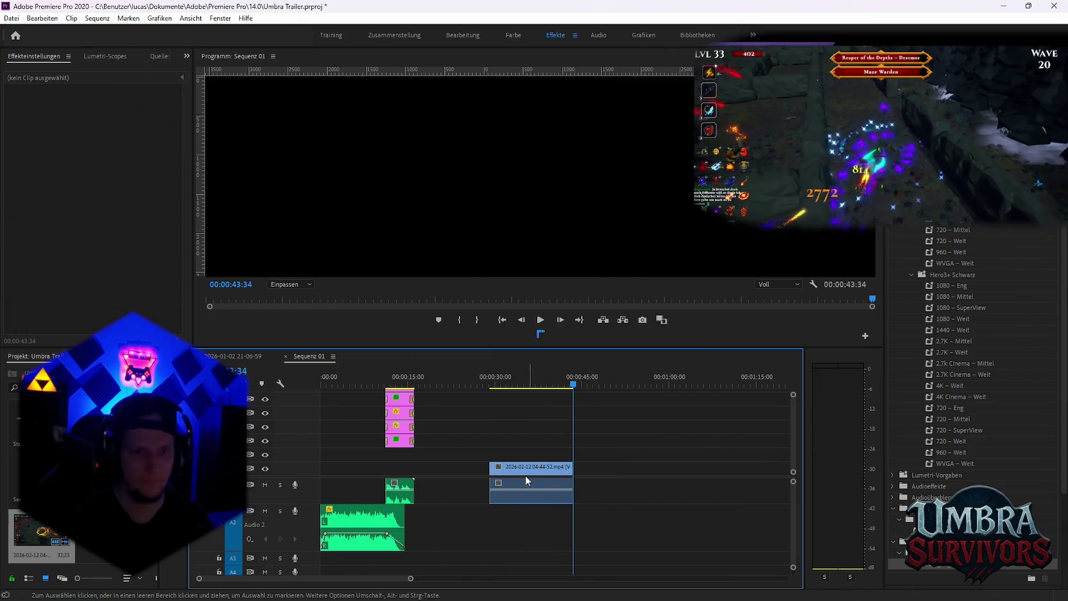
pyautogui.moveTo(571, 470); pyautogui.dragTo(353, 469)
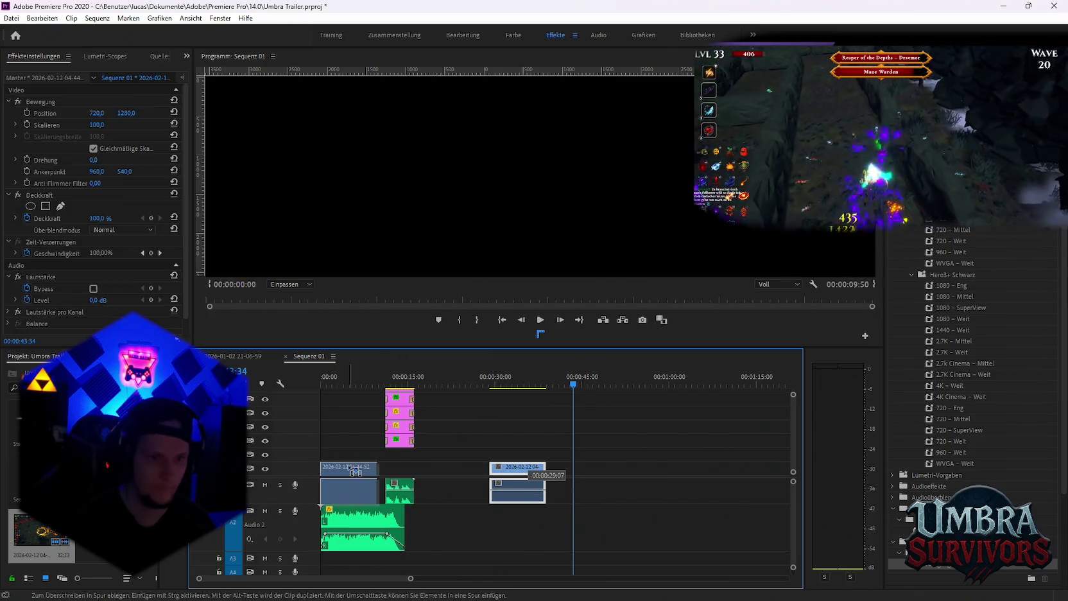
pyautogui.scroll(2, 398, 494)
pyautogui.scroll(3, 448, 513)
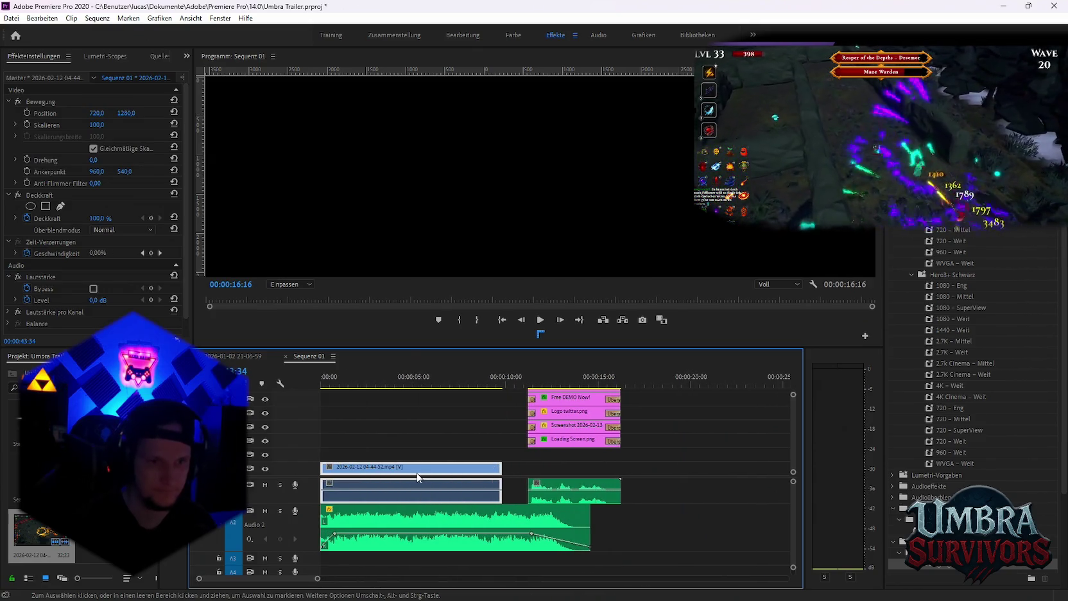
pyautogui.moveTo(501, 470); pyautogui.dragTo(528, 469)
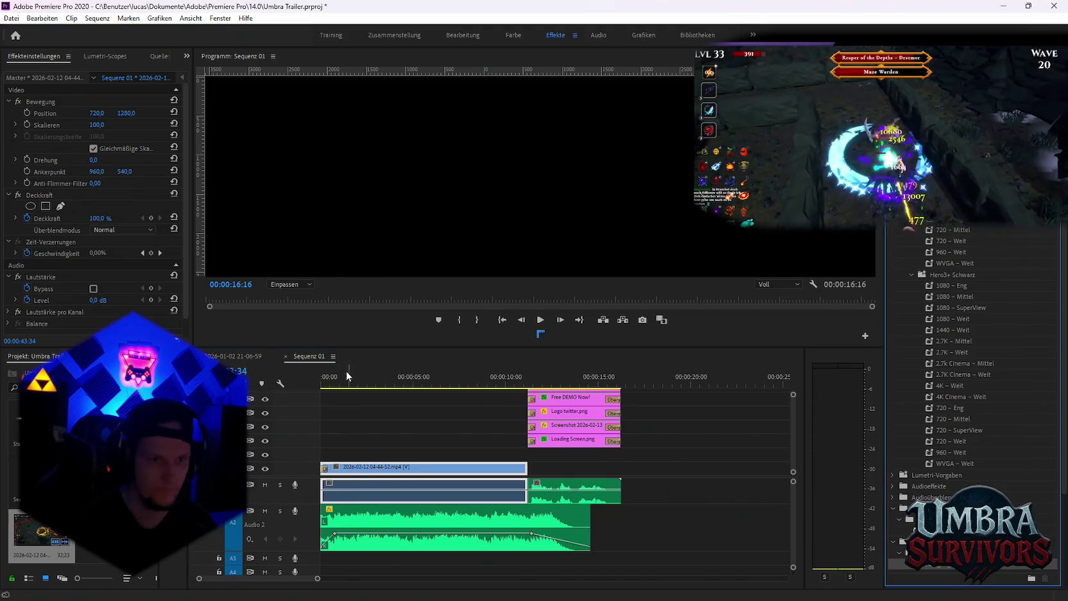
pyautogui.click(321, 377)
pyautogui.press('space')
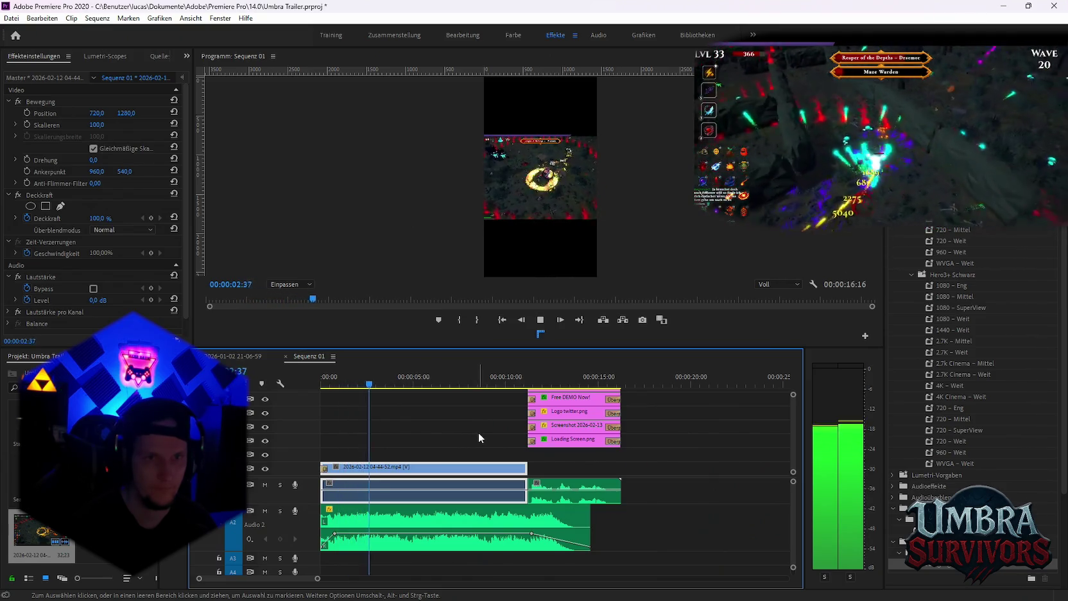
pyautogui.press('space')
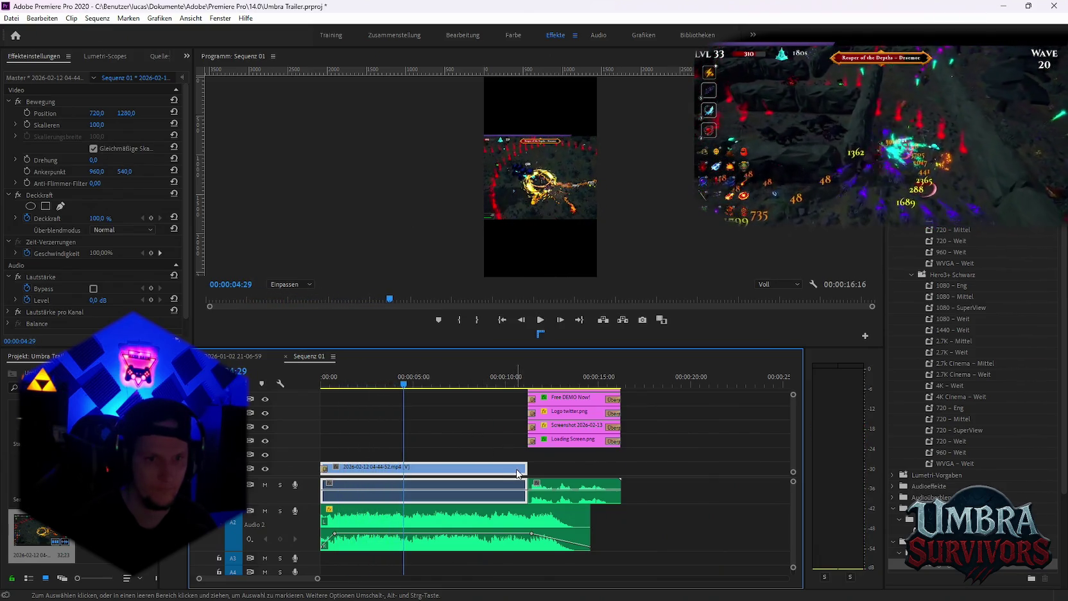
pyautogui.moveTo(517, 474); pyautogui.dragTo(461, 474)
pyautogui.moveTo(323, 469)
pyautogui.mouseDown()
pyautogui.moveTo(358, 469)
pyautogui.moveTo(321, 469)
pyautogui.mouseUp()
pyautogui.press('Home')
pyautogui.press('space')
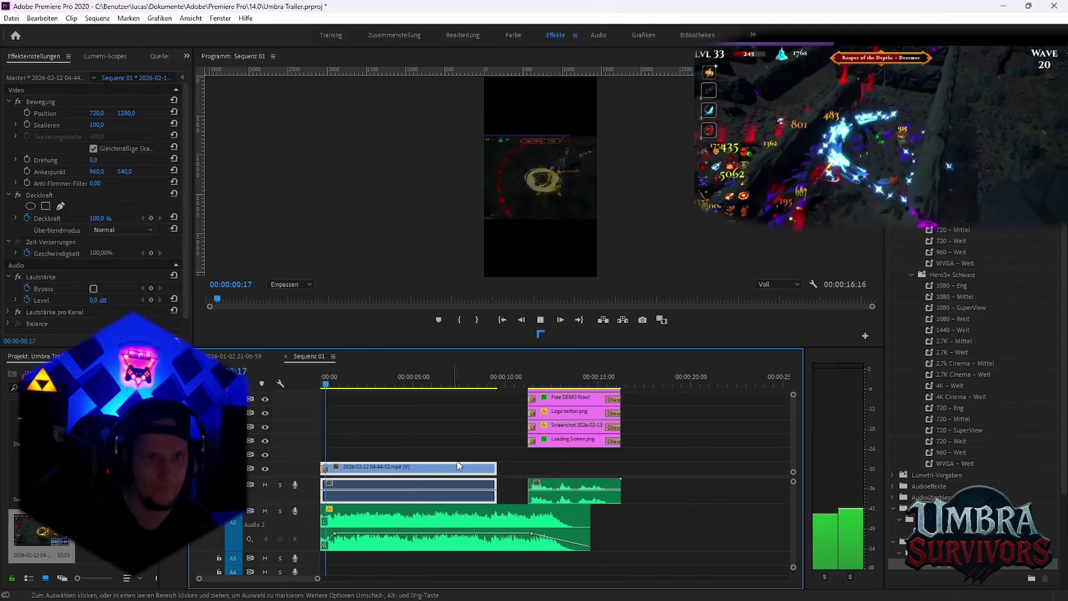
pyautogui.press('space')
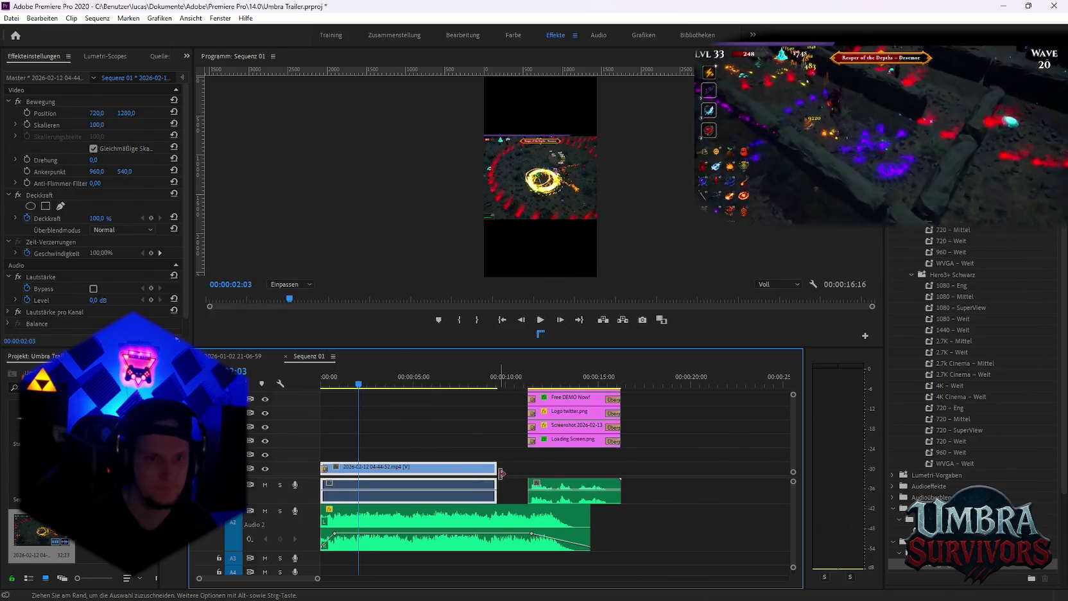
pyautogui.moveTo(501, 474); pyautogui.dragTo(527, 474)
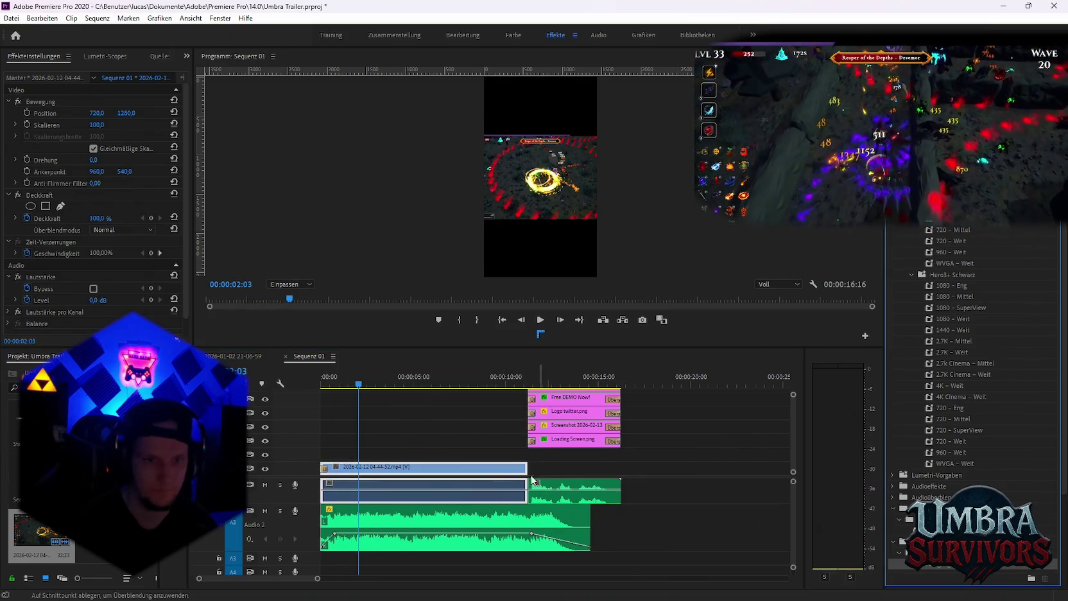
# Play the short from the start and scrub back to about two seconds to check framing
pyautogui.click(343, 434)
pyautogui.press('Home')
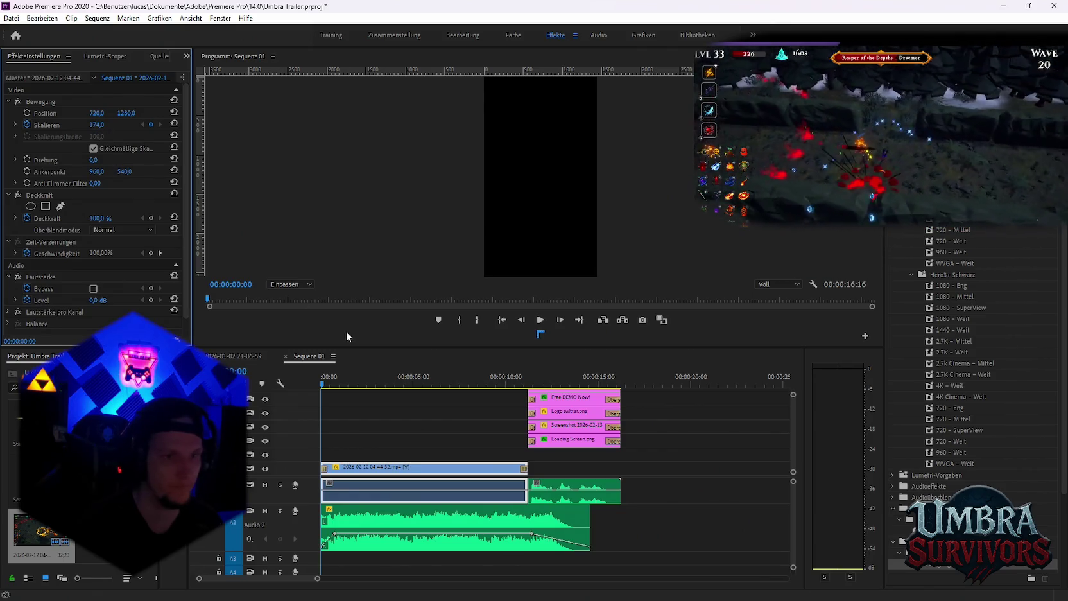
pyautogui.press('space')
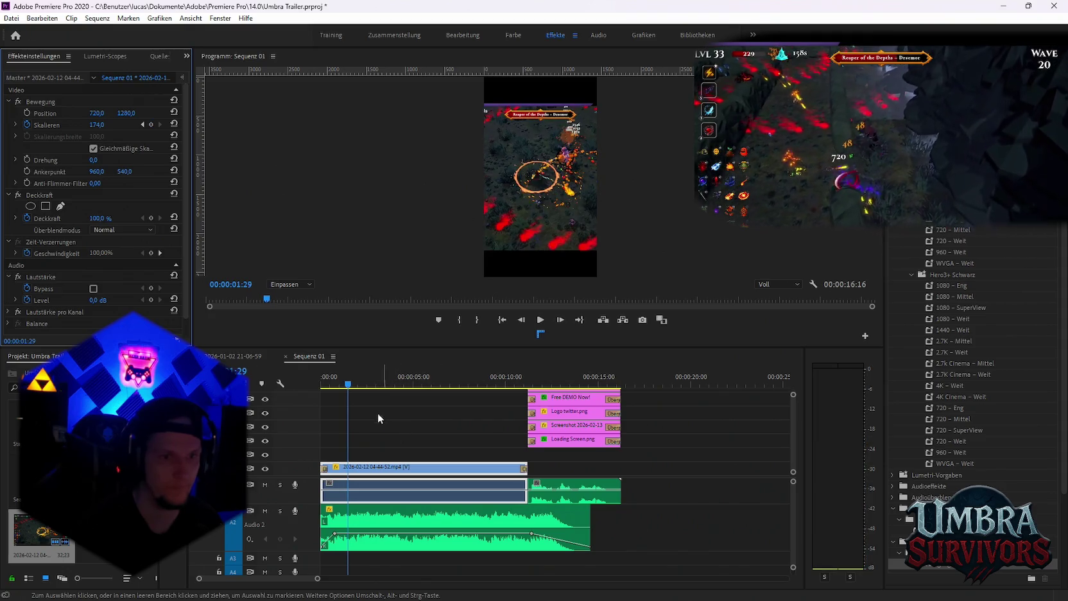
pyautogui.click(377, 384)
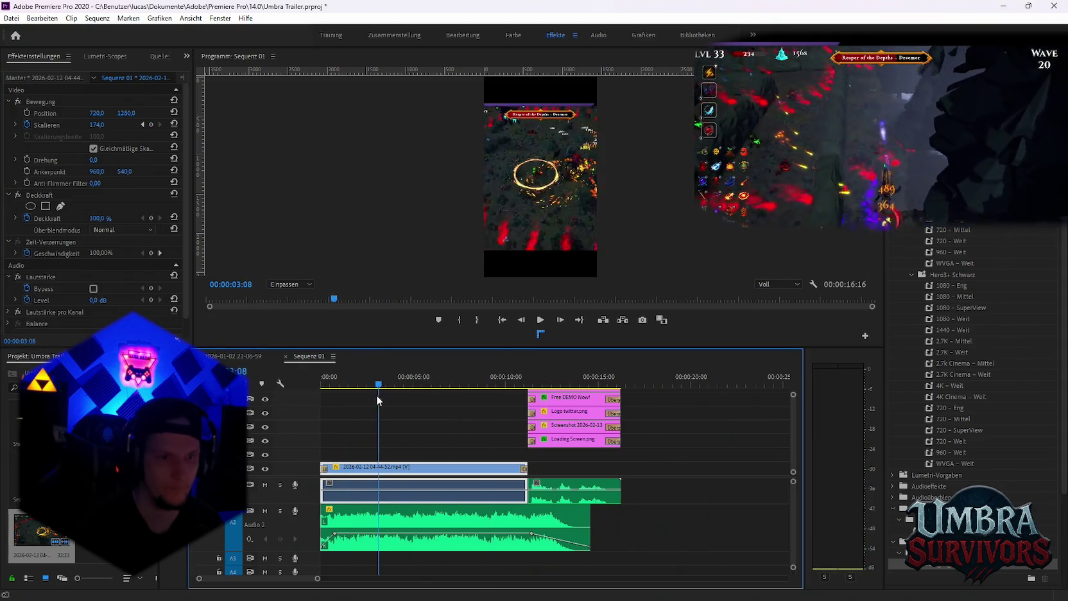
pyautogui.moveTo(376, 395); pyautogui.dragTo(361, 403)
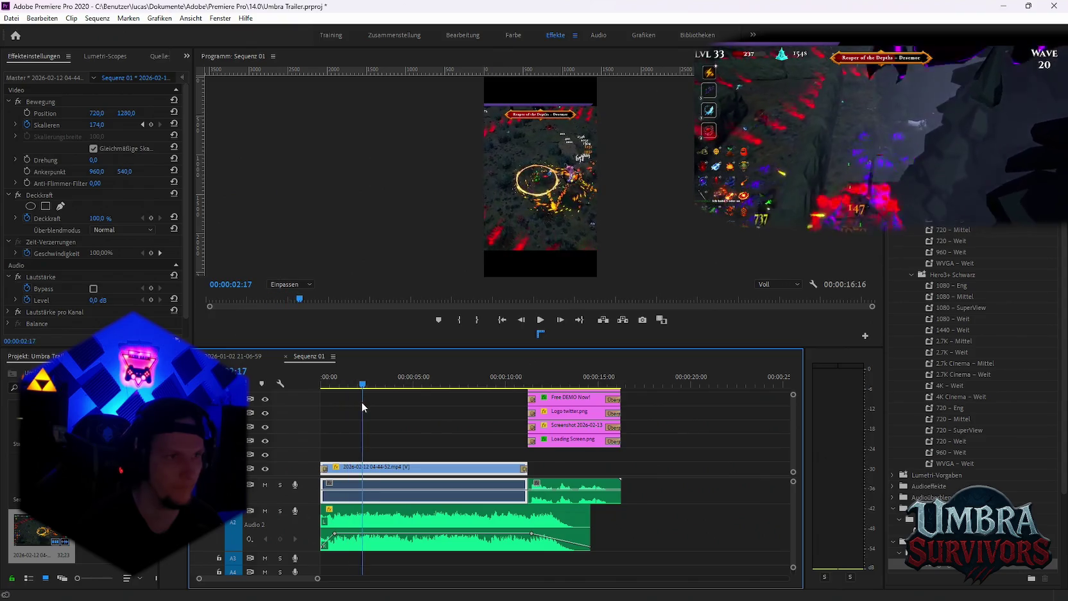
pyautogui.press('space')
# Scale the gameplay clip up to 249 to fill the vertical frame and replay from the start
pyautogui.click(154, 125)
pyautogui.moveTo(96, 127); pyautogui.dragTo(147, 127)
pyautogui.click(438, 508)
pyautogui.press('Home')
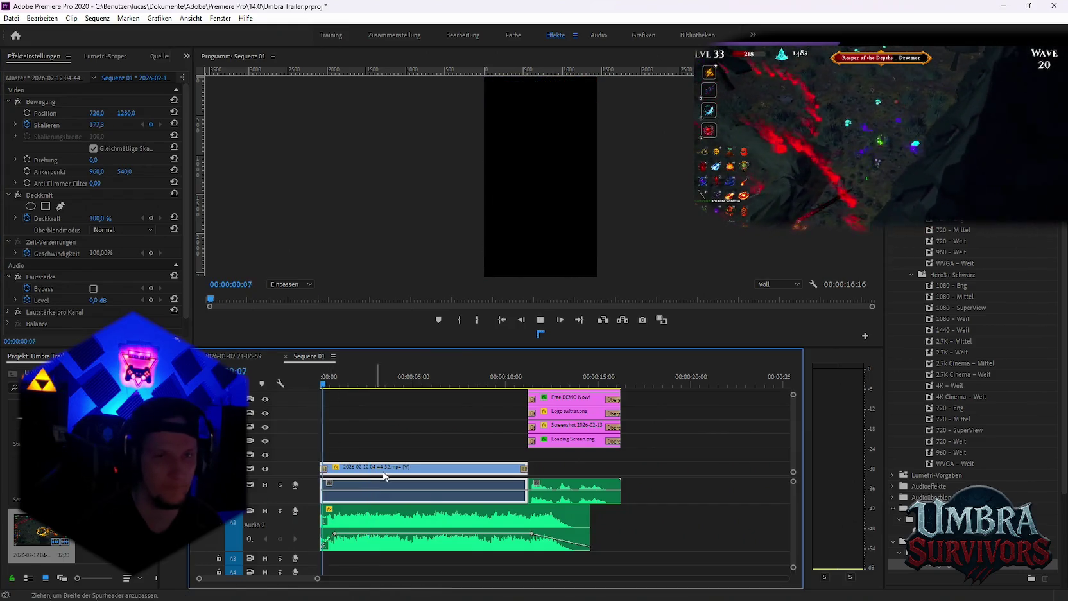
pyautogui.press('space')
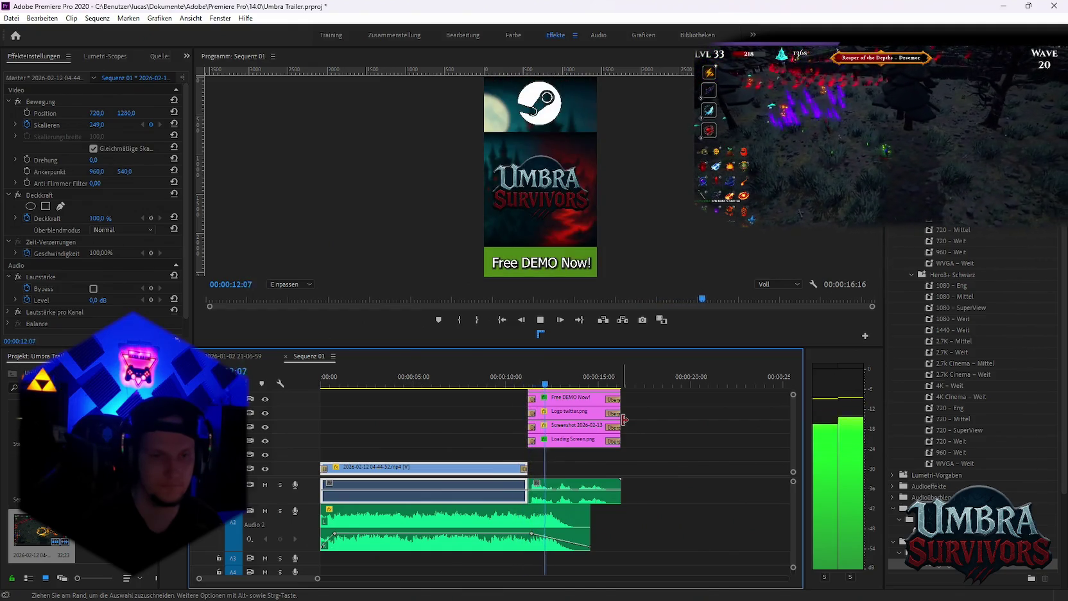
pyautogui.press('-')
pyautogui.press('space')
pyautogui.moveTo(439, 377); pyautogui.dragTo(331, 384)
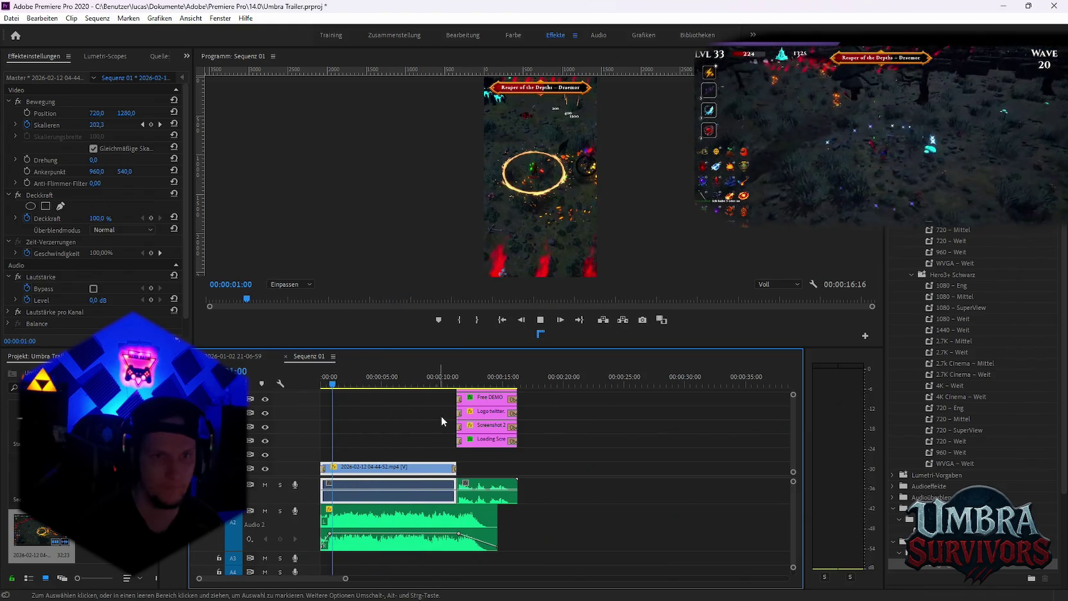
pyautogui.press('space')
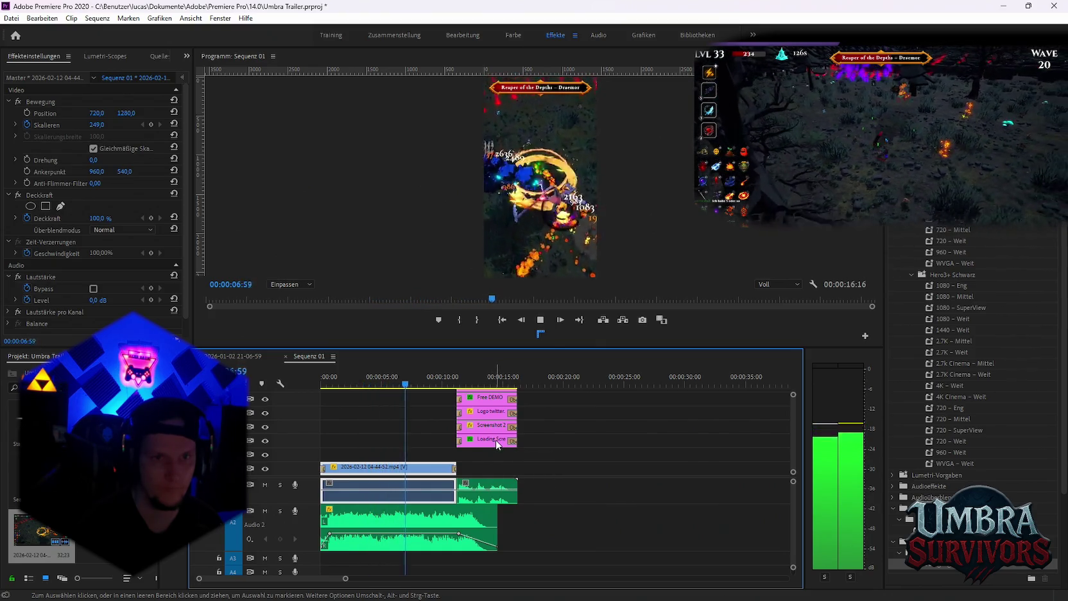
pyautogui.press('space')
pyautogui.press('-')
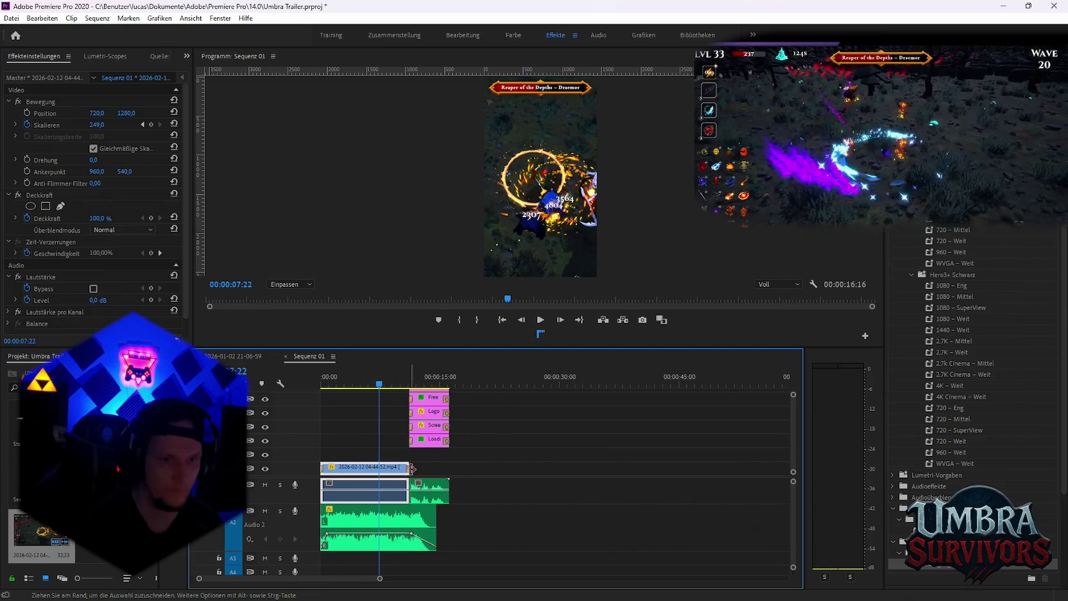
pyautogui.moveTo(408, 464); pyautogui.dragTo(355, 464)
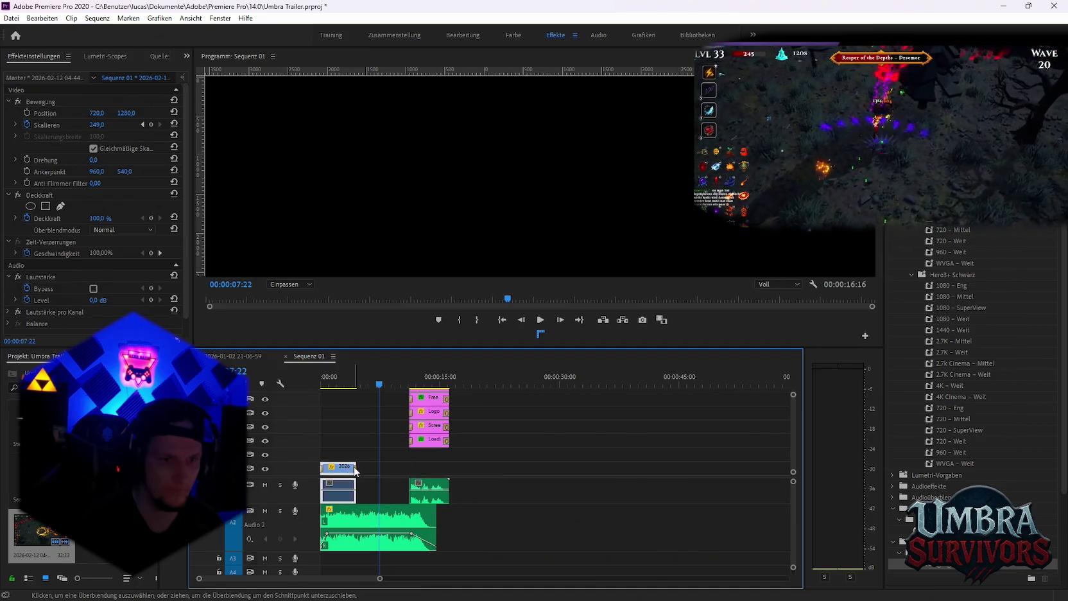
pyautogui.hotkey('ctrl', 'z')
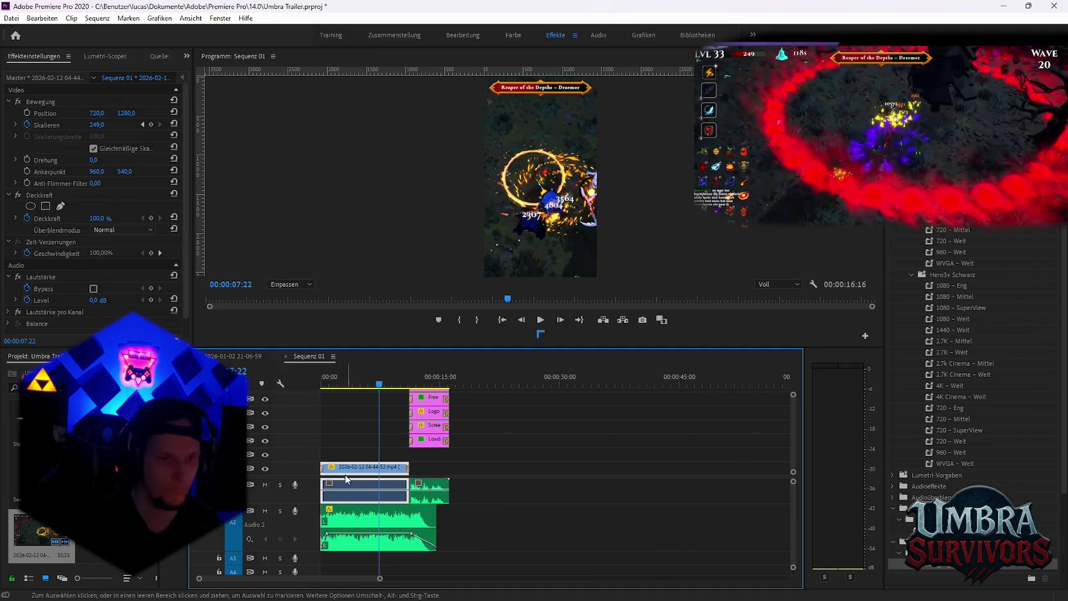
pyautogui.moveTo(408, 467)
pyautogui.mouseDown()
pyautogui.moveTo(358, 463)
pyautogui.moveTo(403, 465)
pyautogui.mouseUp()
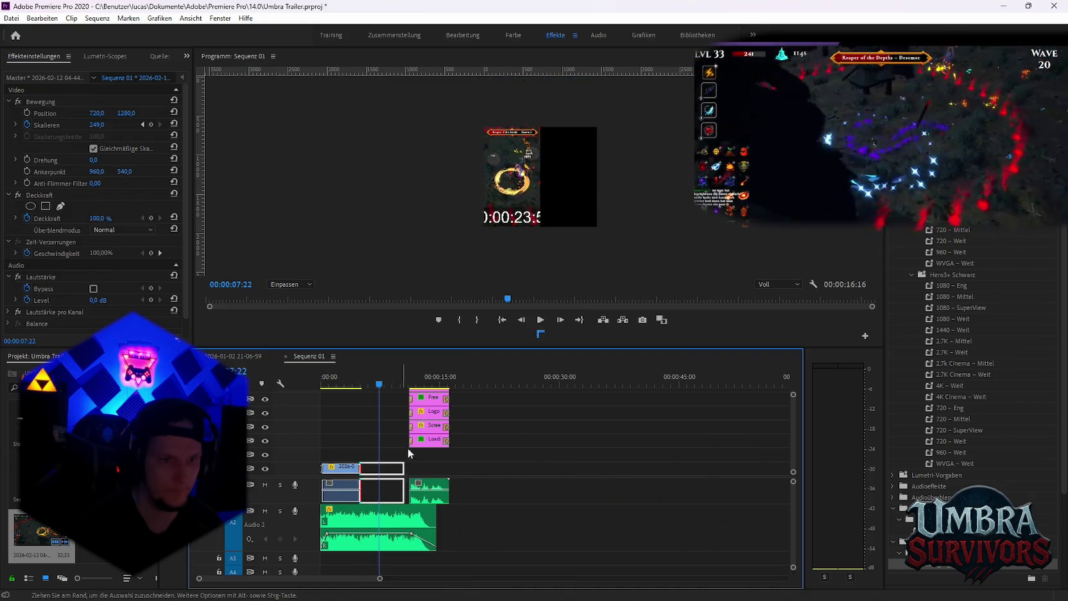
pyautogui.press('space')
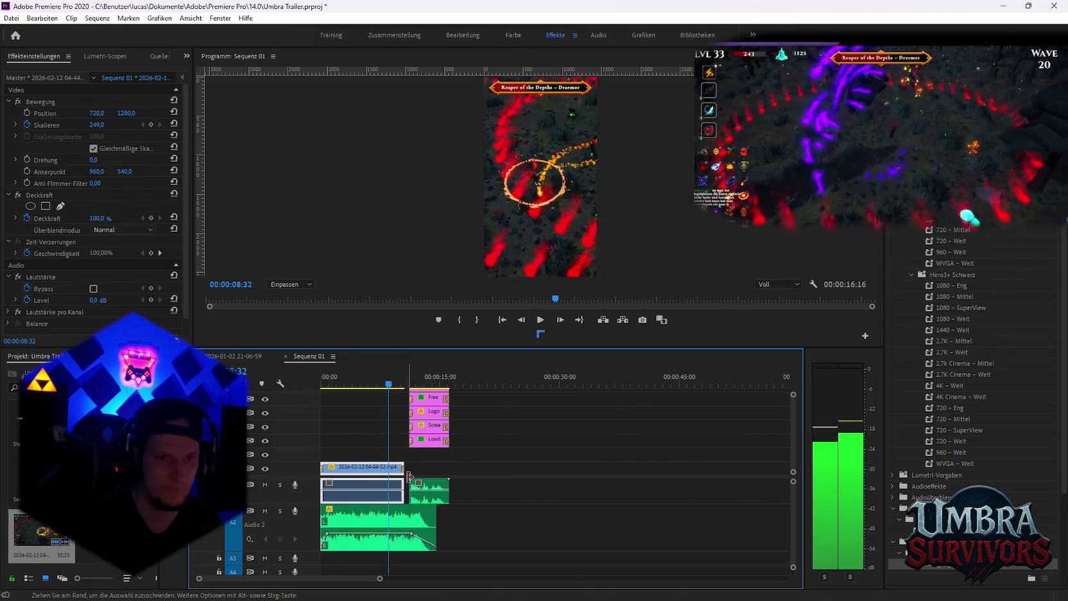
pyautogui.press('space')
pyautogui.moveTo(326, 464); pyautogui.dragTo(375, 475)
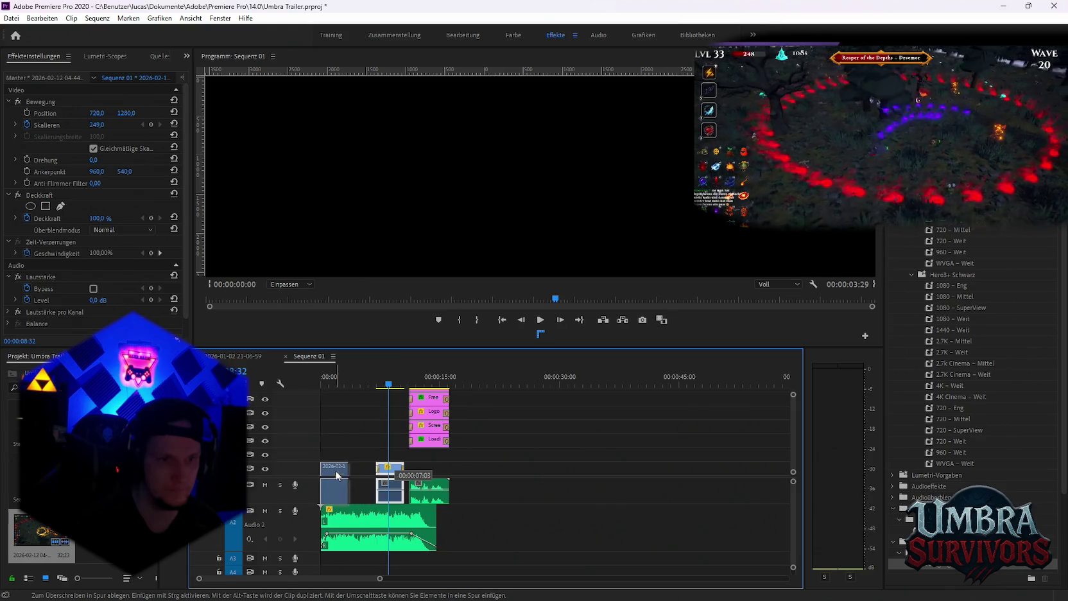
pyautogui.moveTo(376, 475); pyautogui.dragTo(395, 475)
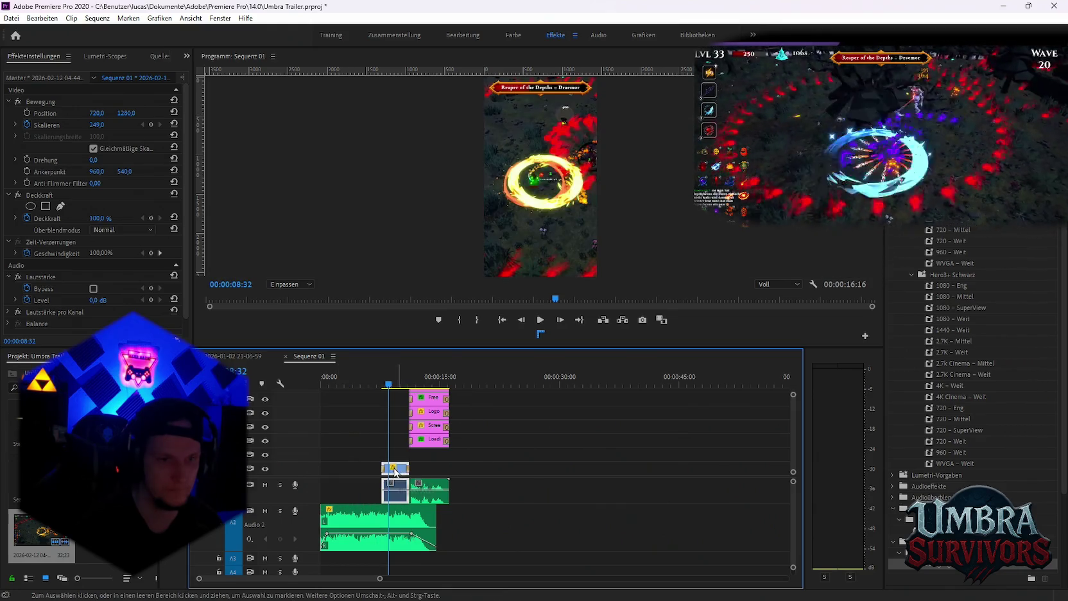
pyautogui.hotkey('ctrl', 'z')
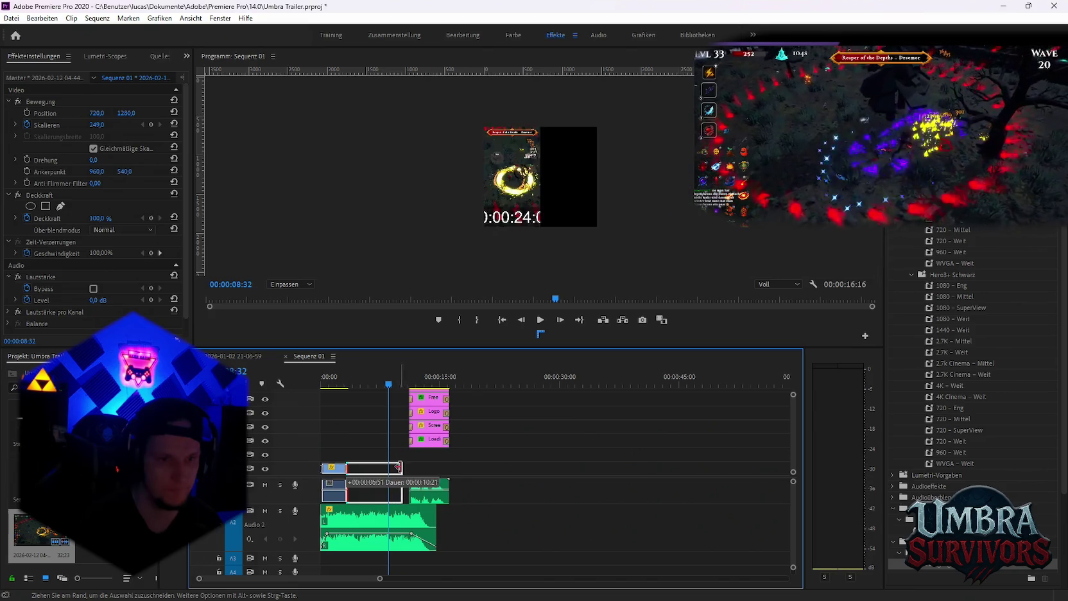
pyautogui.moveTo(344, 465); pyautogui.dragTo(408, 464)
pyautogui.click(326, 384)
pyautogui.press('space')
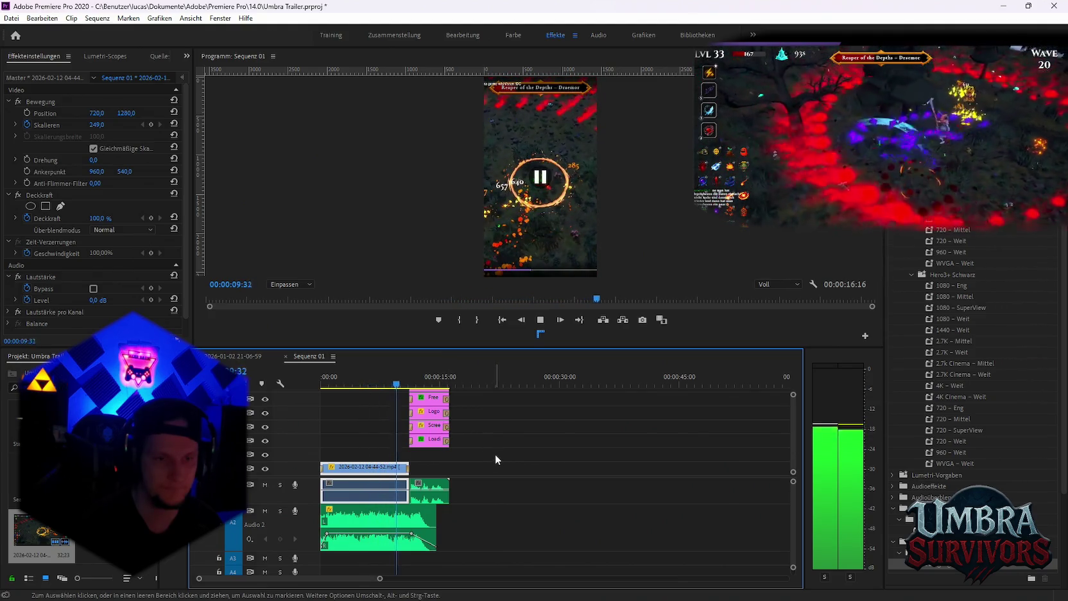
pyautogui.press('space')
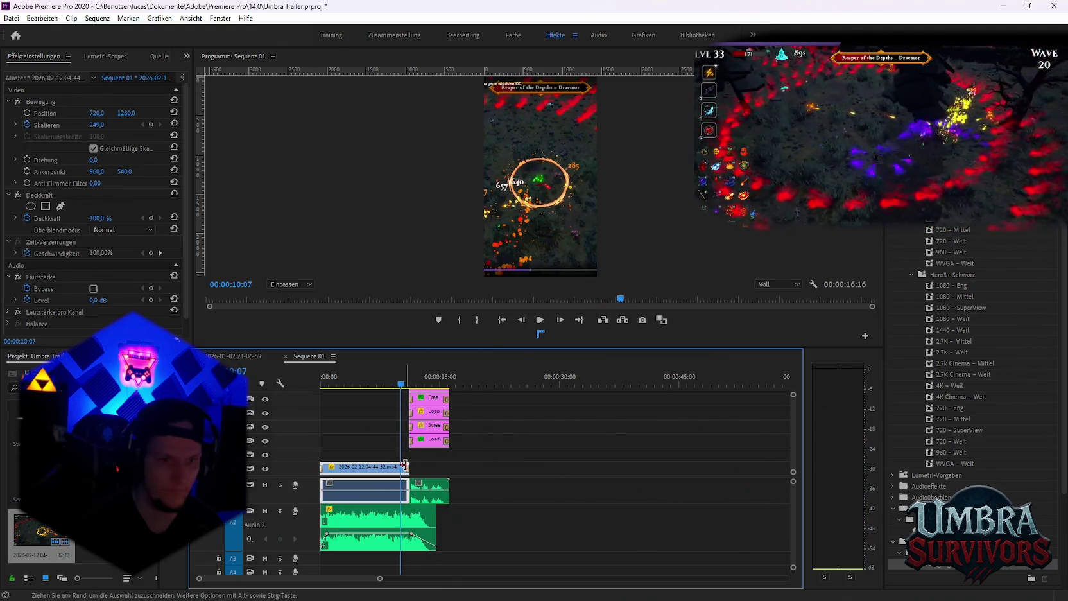
pyautogui.moveTo(321, 467); pyautogui.dragTo(339, 467)
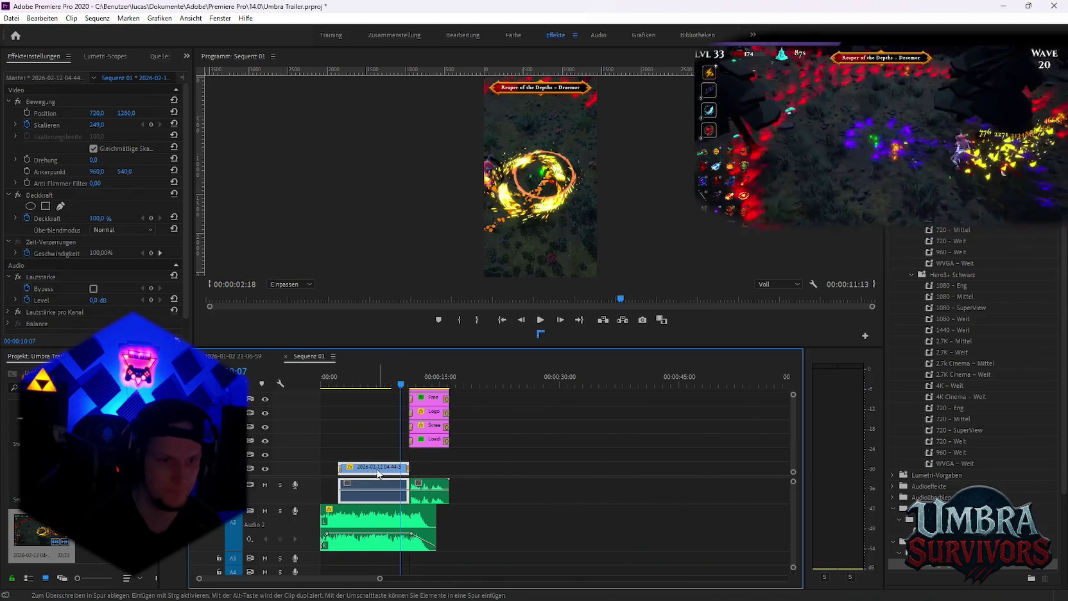
pyautogui.hotkey('ctrl', 'z')
pyautogui.press('Home')
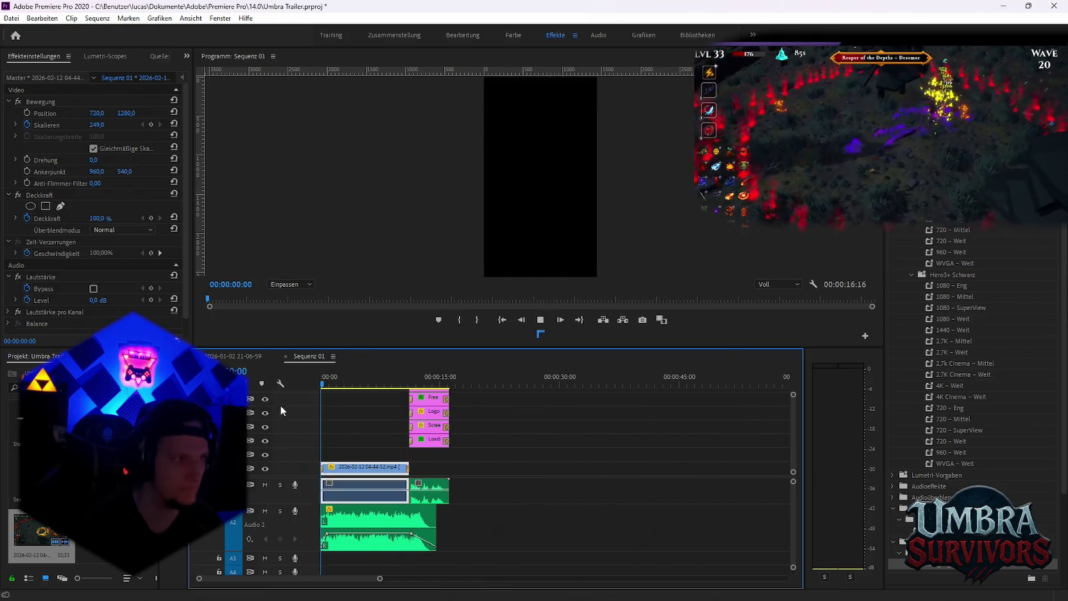
# Play the vertical short from the start through to the end card twice
pyautogui.press('space')
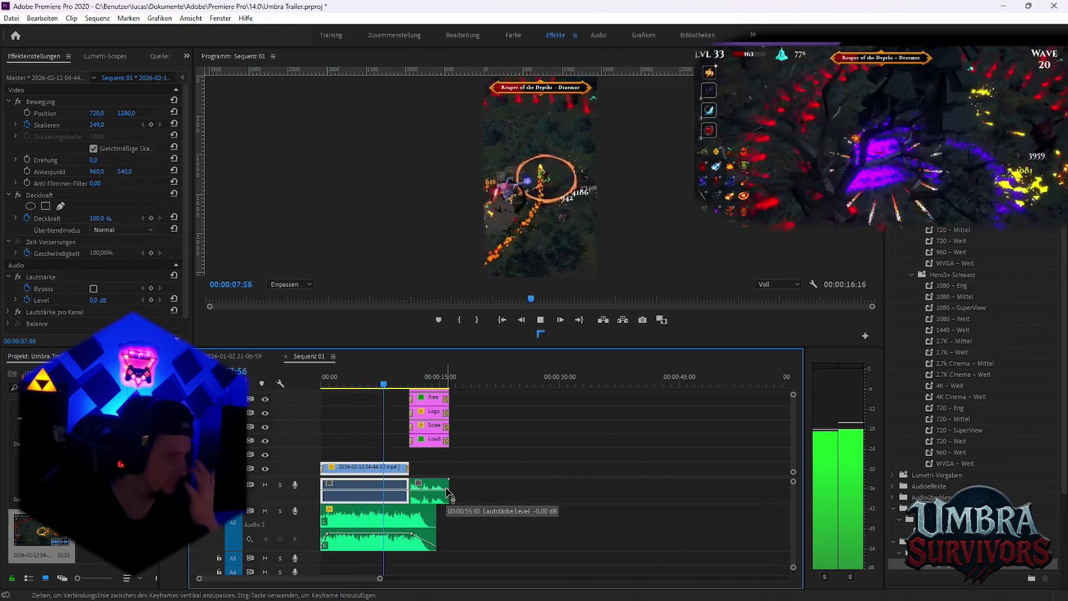
pyautogui.press('space')
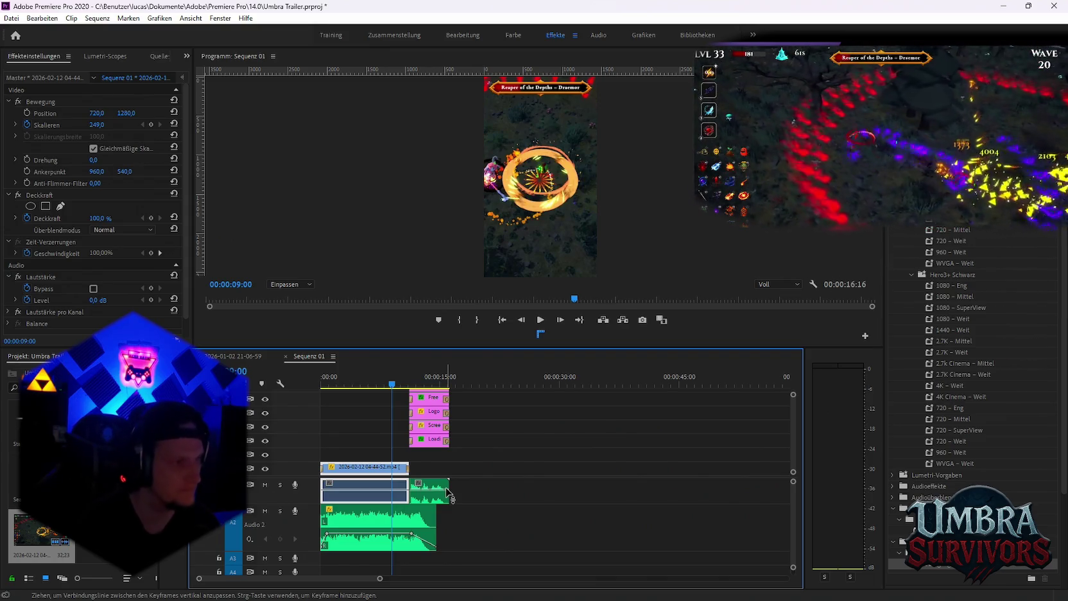
pyautogui.press('Home')
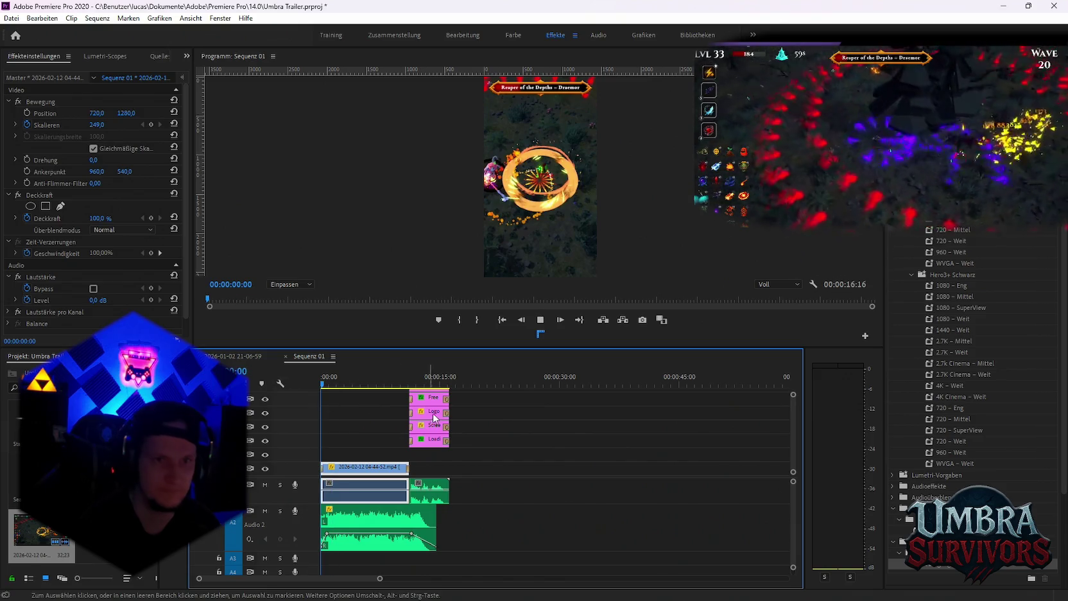
pyautogui.press('space')
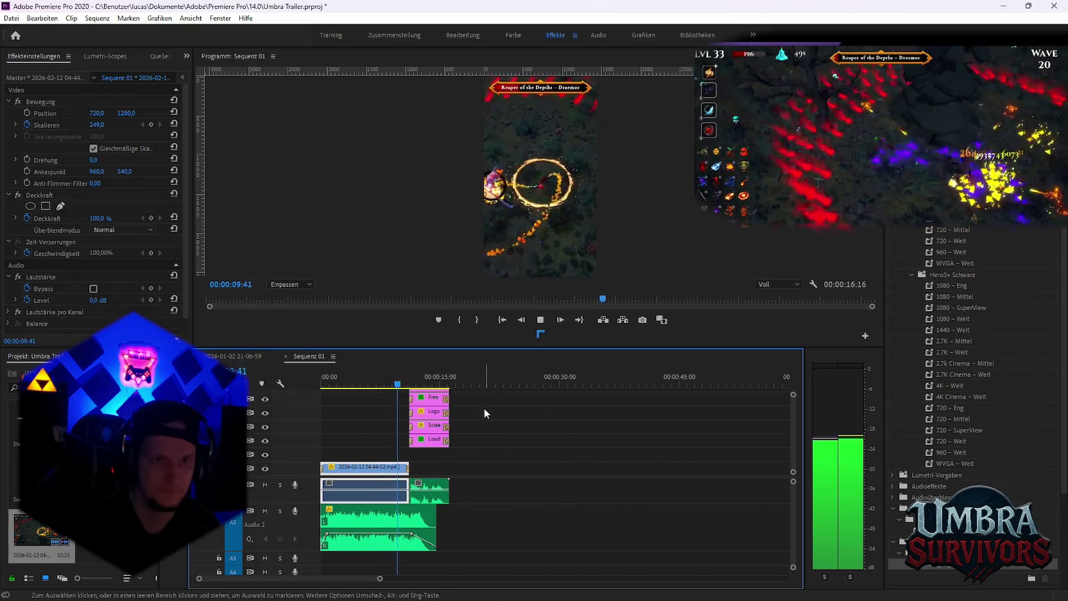
pyautogui.press('space')
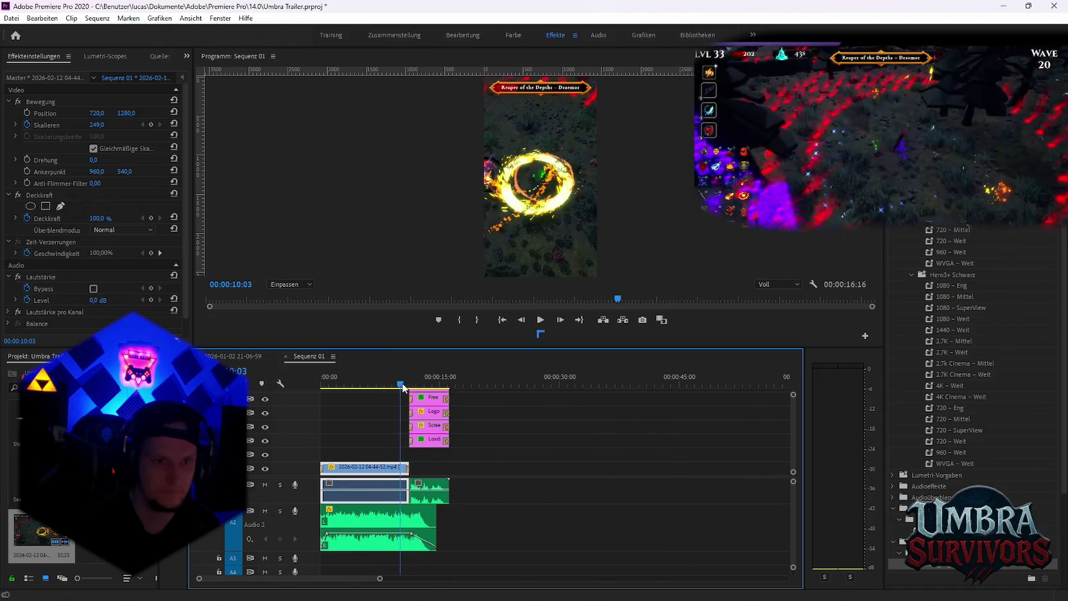
# Trim the gameplay clip's start, undo the trim, and replay the short from the beginning
pyautogui.moveTo(321, 466); pyautogui.dragTo(335, 464)
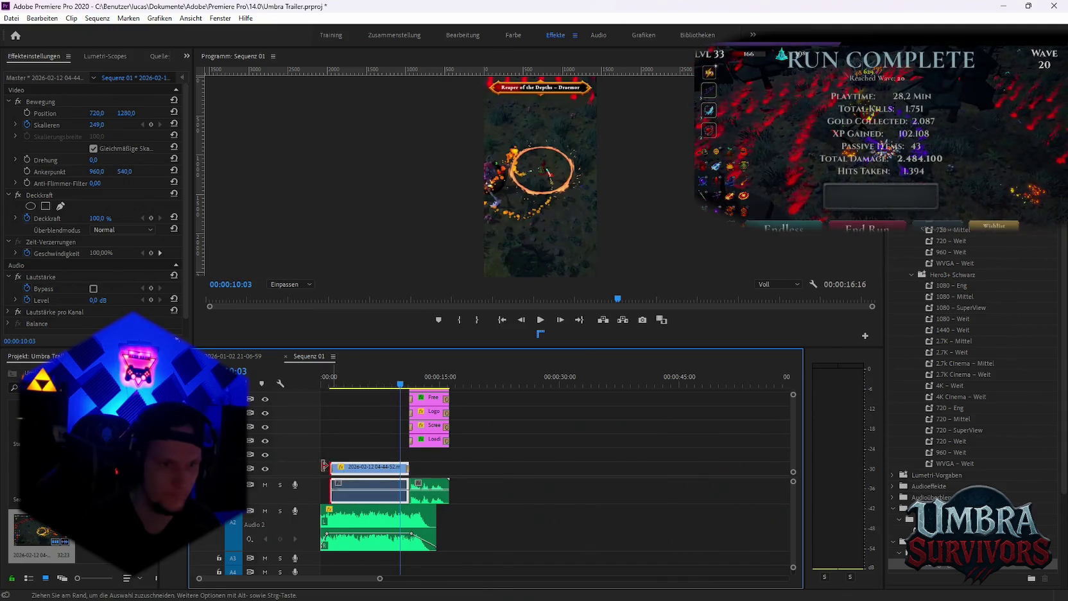
pyautogui.press('Home')
pyautogui.hotkey('ctrl', 'z')
pyautogui.press('space')
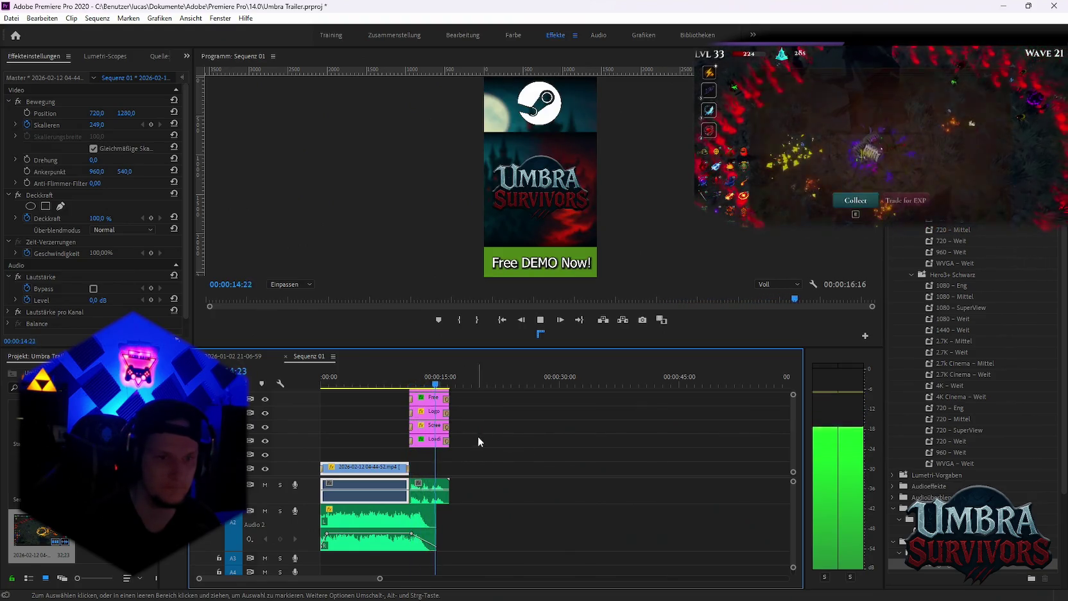
pyautogui.press('space')
pyautogui.click(11, 18)
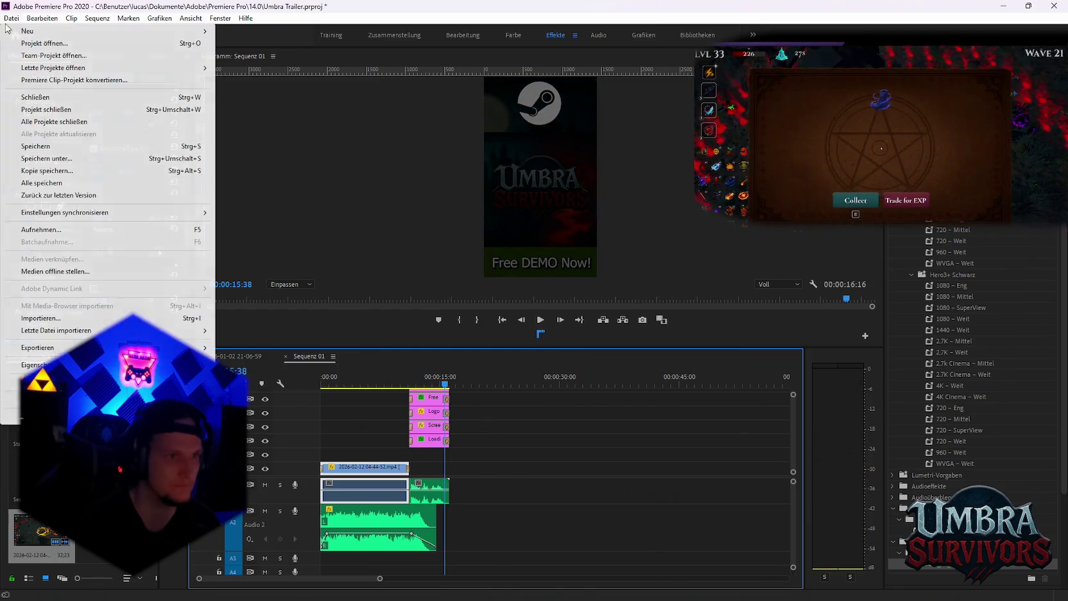
# Rename the export output by typing 'Part 2' and add the job to the Media Encoder queue
pyautogui.click(350, 348)
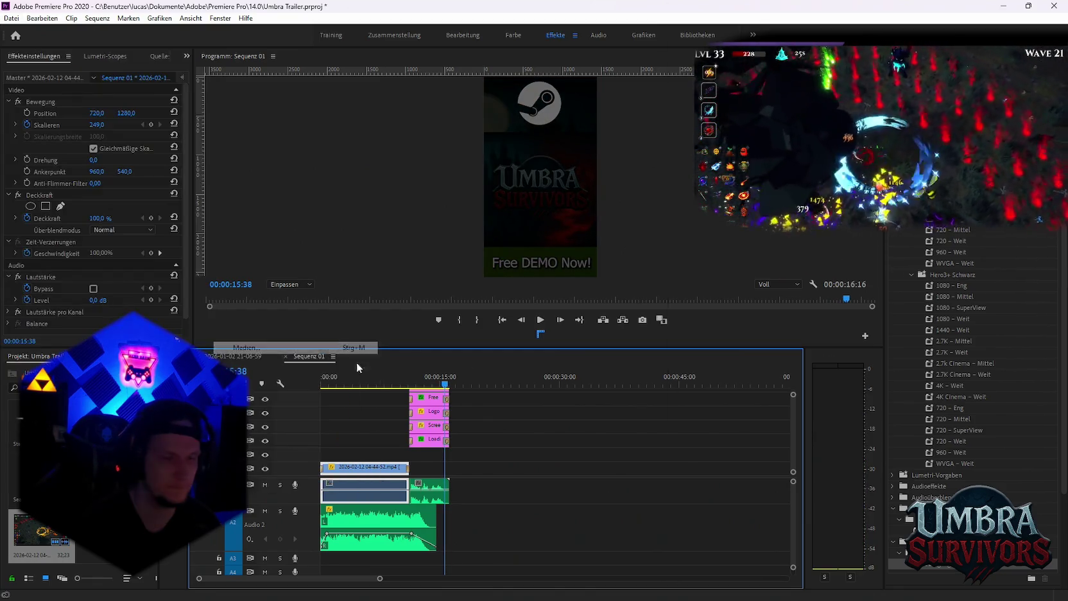
pyautogui.click(621, 131)
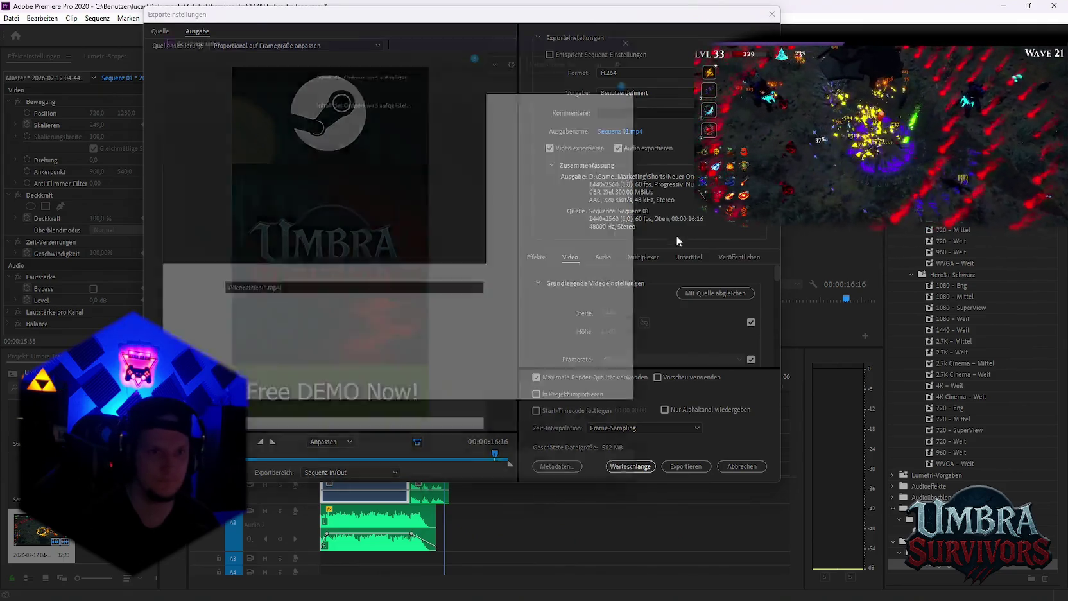
pyautogui.write('Part 2')
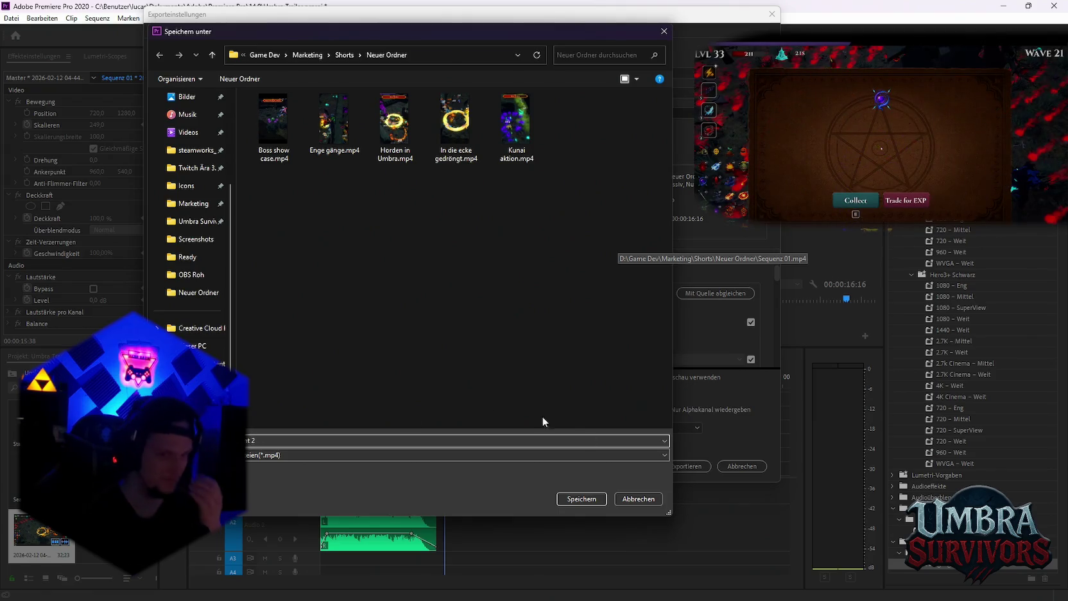
pyautogui.click(584, 499)
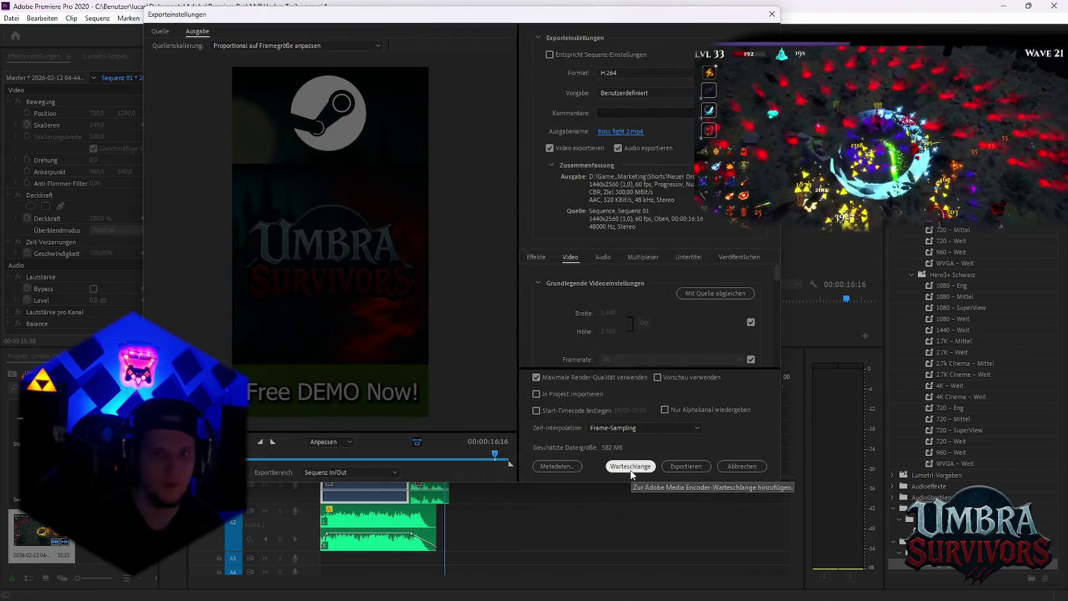
pyautogui.click(631, 466)
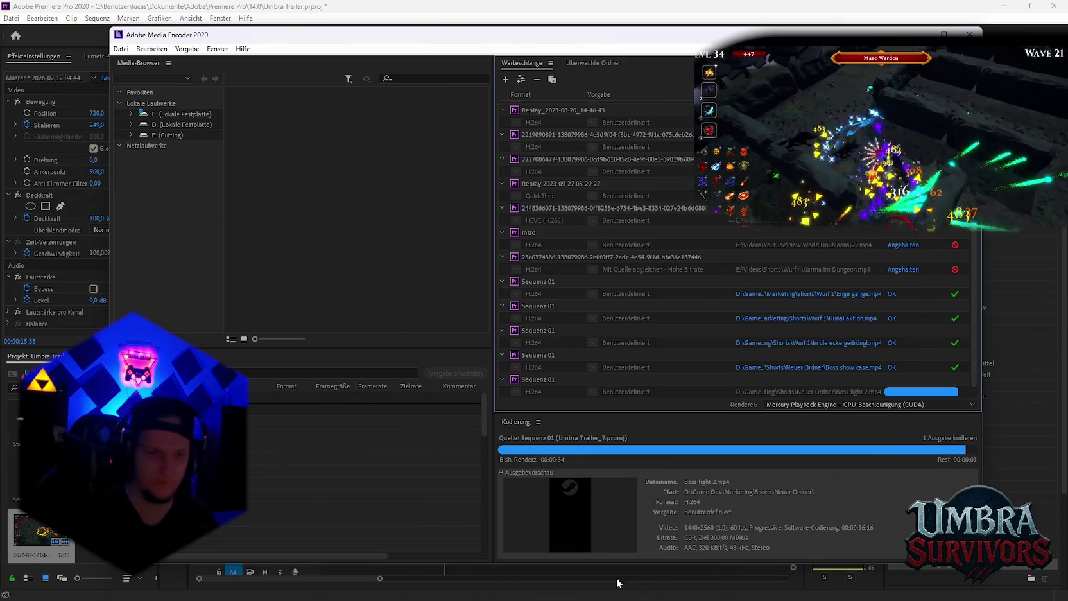
# Search 'prob' in Windows, close the Notepad window that opens, and switch back to Premiere Pro
pyautogui.press('super')
pyautogui.write('prob')
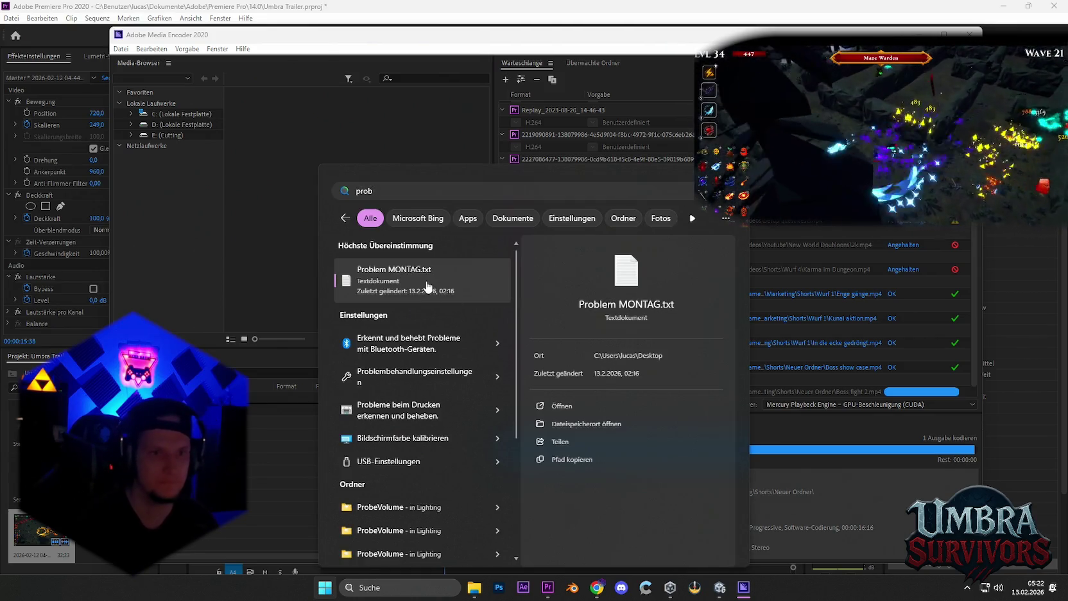
pyautogui.press('Return')
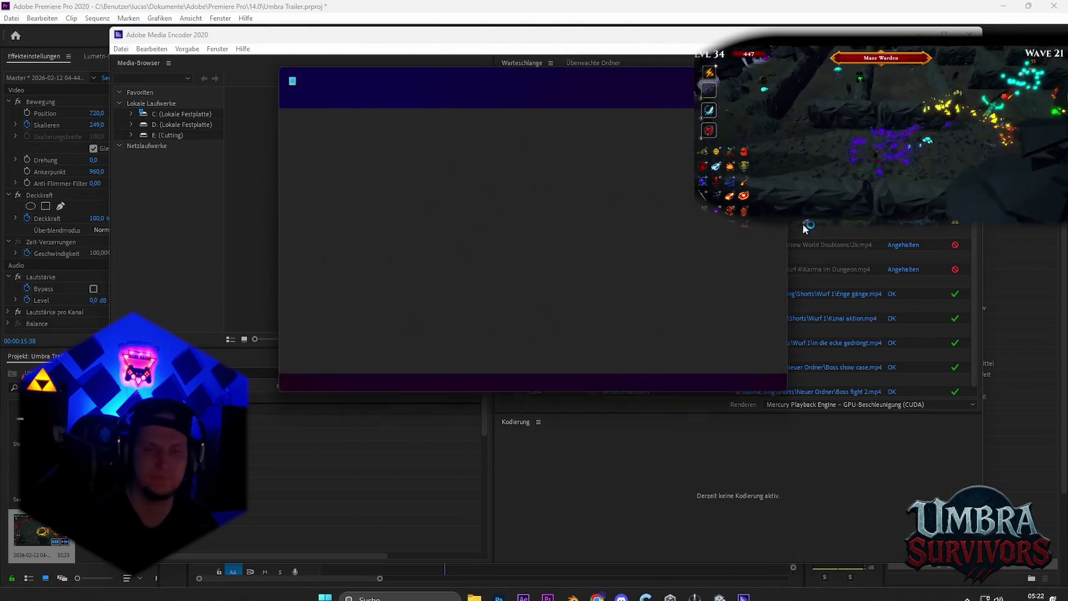
pyautogui.hotkey('alt', 'F4')
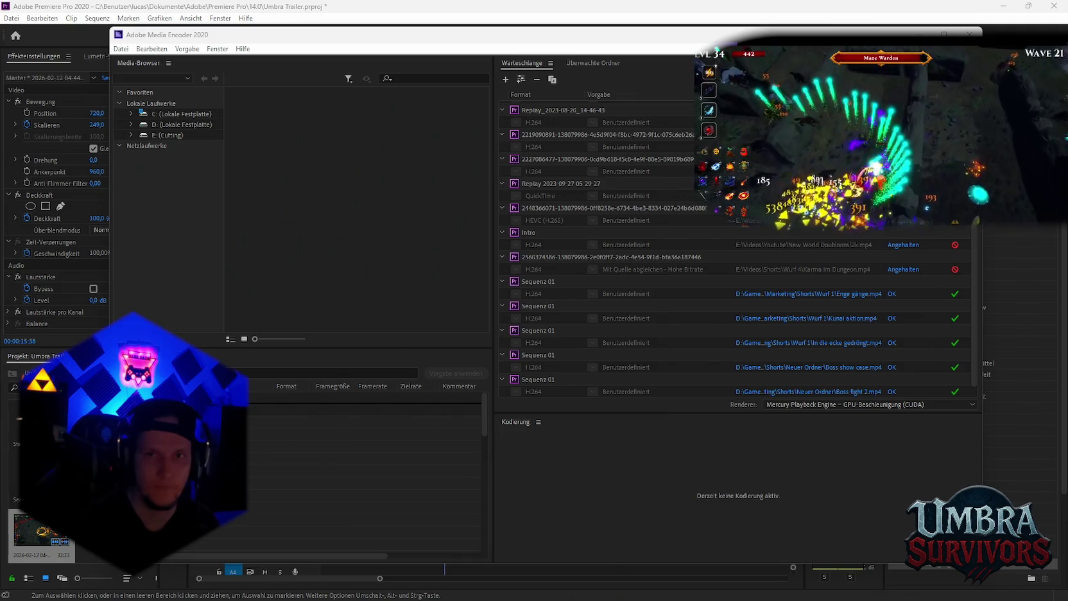
pyautogui.hotkey('alt', 'Tab')
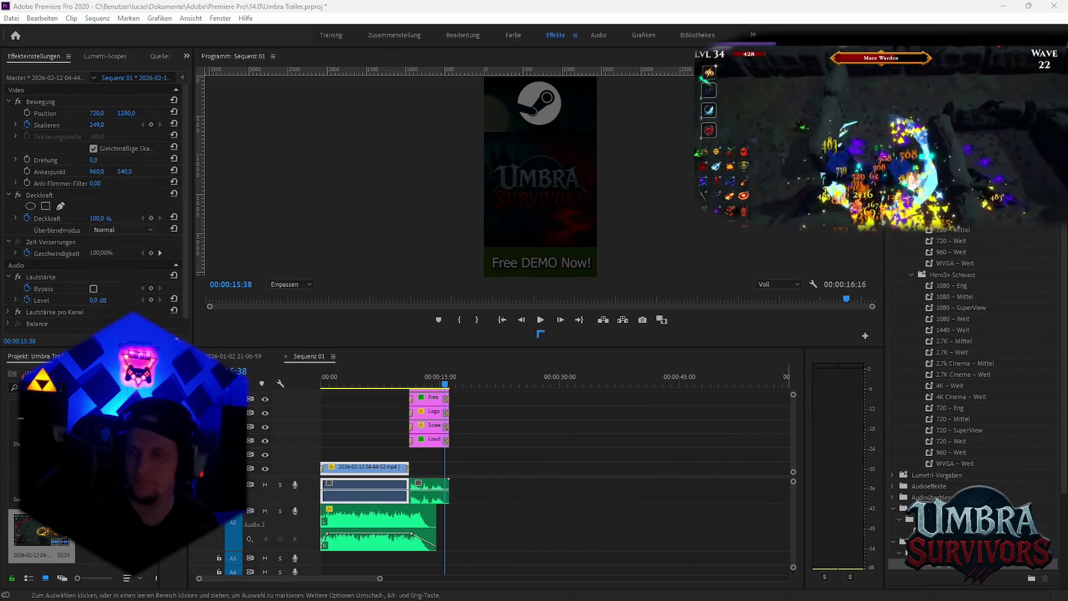
pyautogui.moveTo(828, 399); pyautogui.dragTo(483, 476)
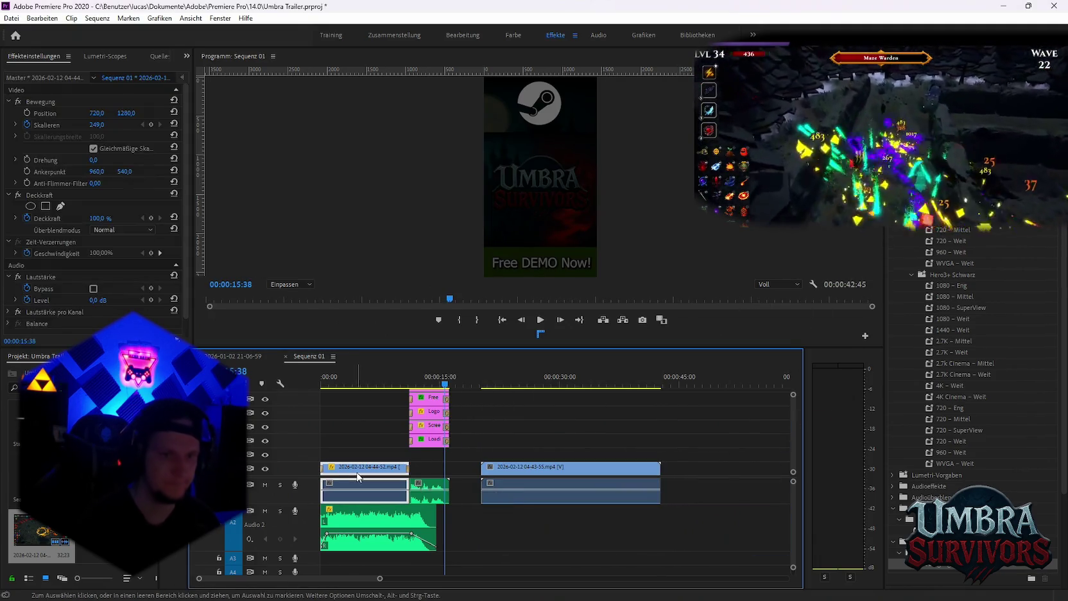
pyautogui.moveTo(495, 384)
pyautogui.mouseDown()
pyautogui.moveTo(524, 384)
pyautogui.moveTo(495, 438)
pyautogui.moveTo(504, 473)
pyautogui.mouseUp()
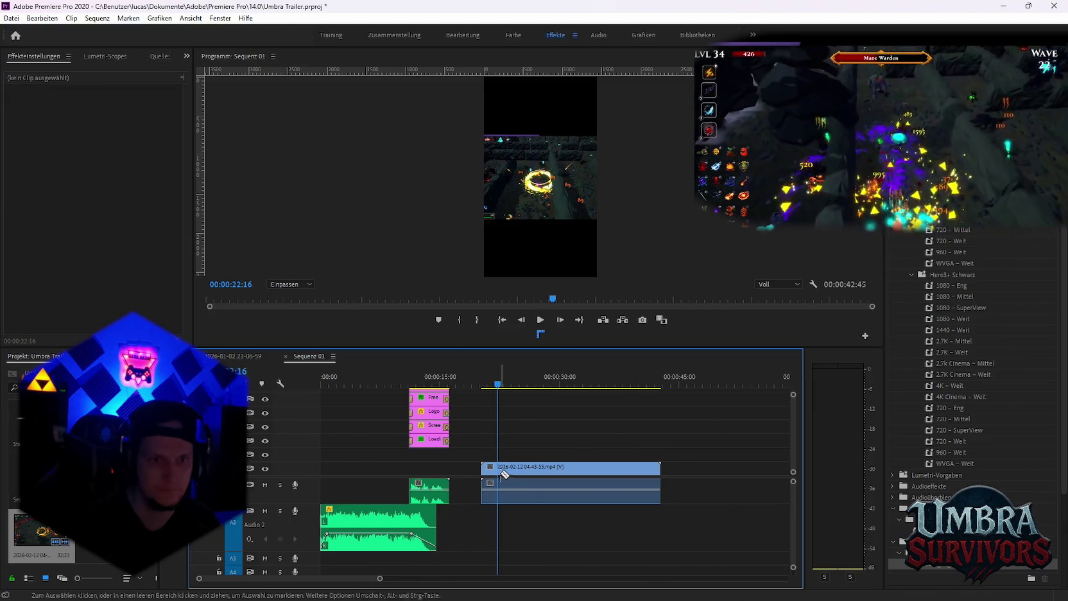
pyautogui.moveTo(500, 389); pyautogui.dragTo(642, 409)
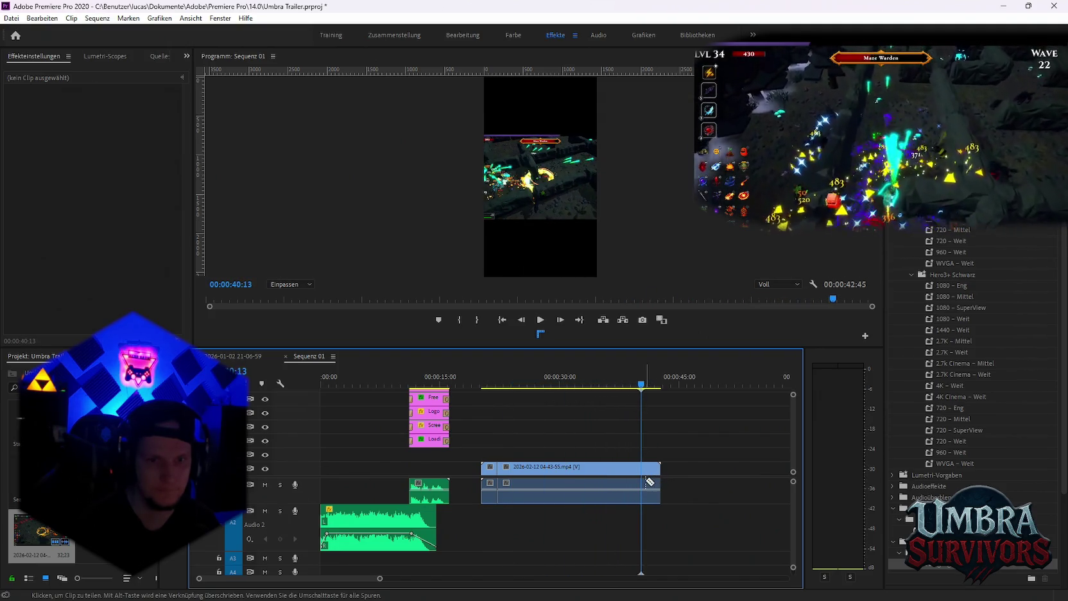
pyautogui.hotkey('ctrl', 'k')
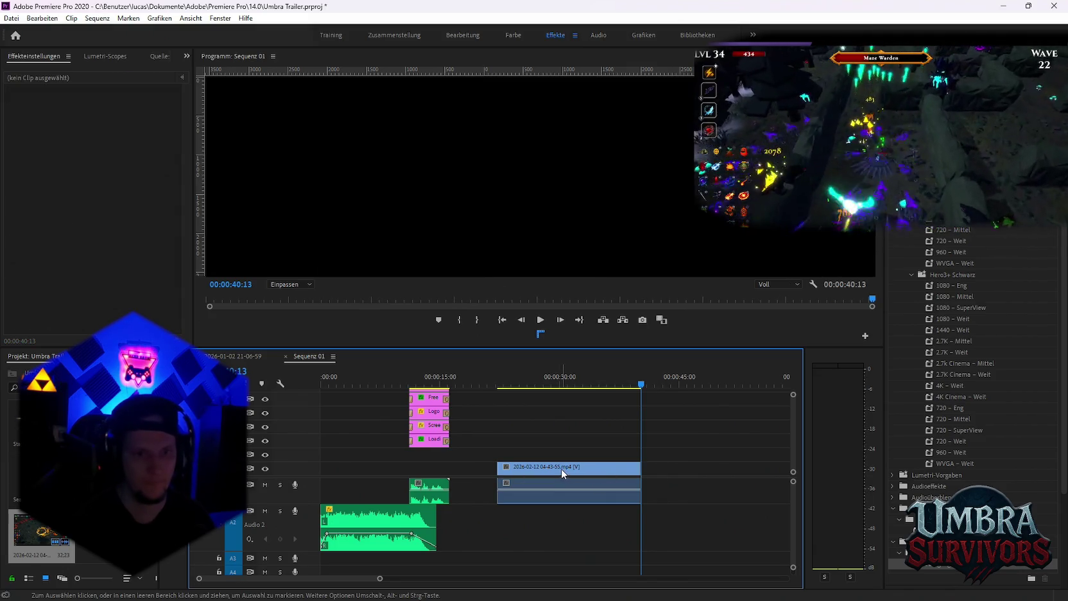
# Move the trimmed clip to the sequence start and return the playhead to the first frame
pyautogui.moveTo(656, 472); pyautogui.dragTo(385, 461)
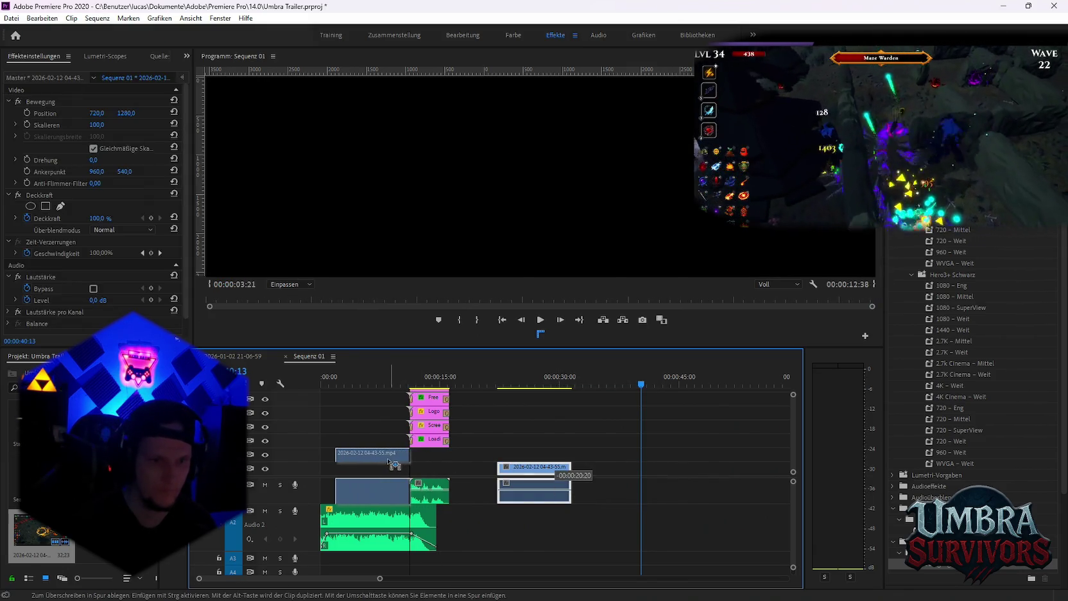
pyautogui.hotkey('ctrl', 'z')
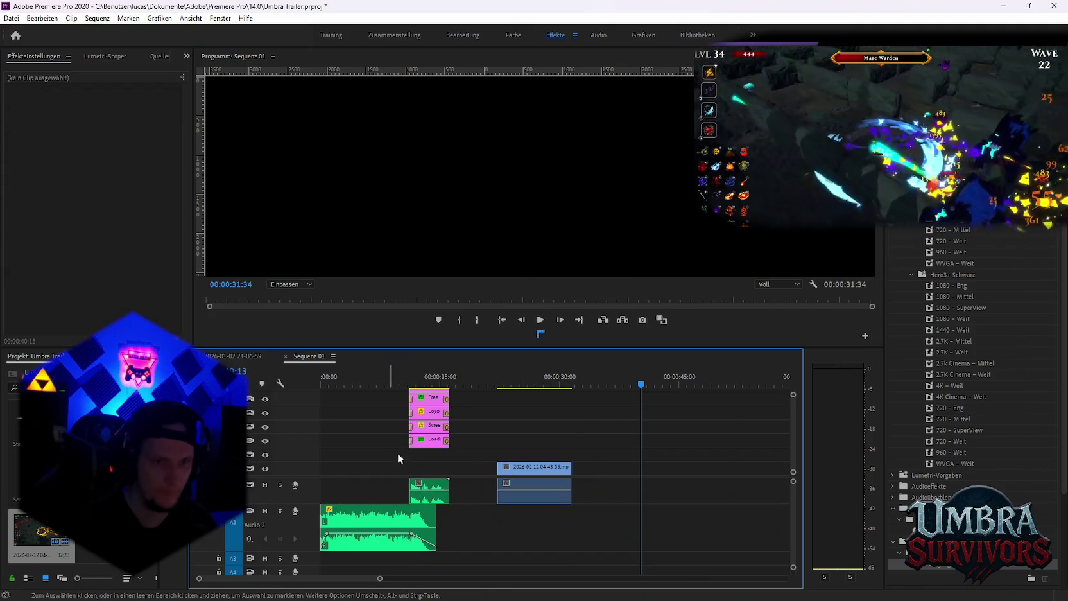
pyautogui.moveTo(494, 474); pyautogui.dragTo(339, 463)
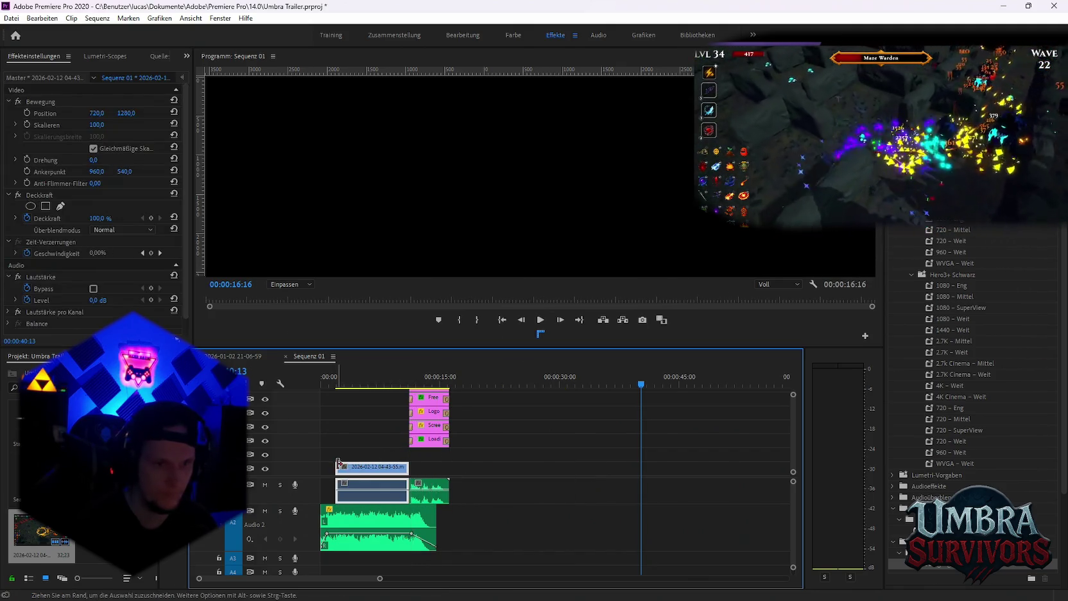
pyautogui.moveTo(942, 572); pyautogui.dragTo(321, 475)
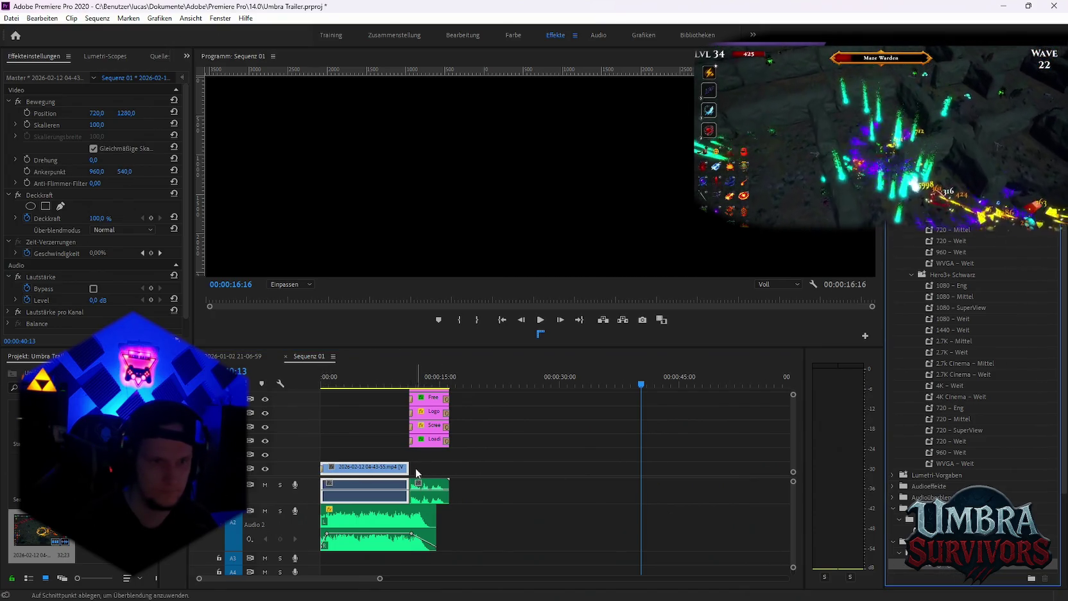
pyautogui.moveTo(331, 380); pyautogui.dragTo(298, 403)
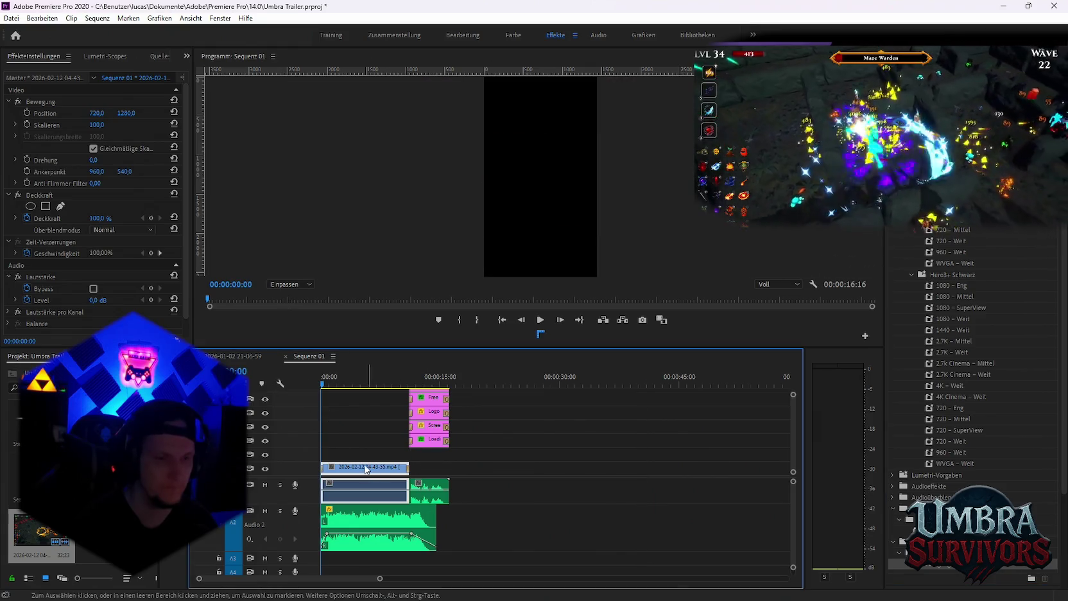
# Animate the clip's scale with a keyframe near 2.5 seconds, zooming in to fill the frame
pyautogui.click(27, 125)
pyautogui.write('153')
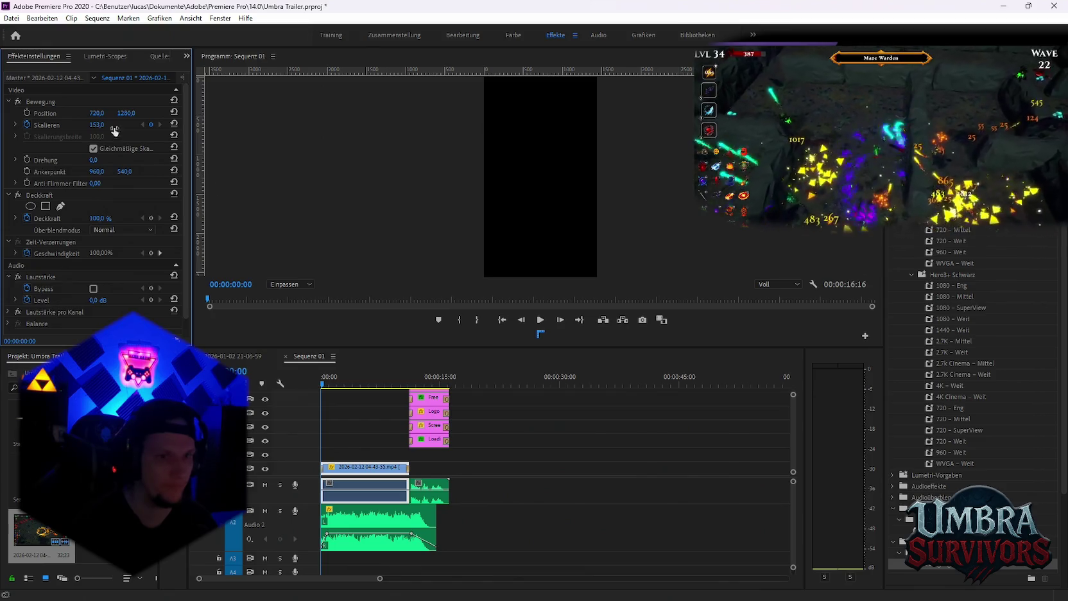
pyautogui.moveTo(333, 384); pyautogui.dragTo(345, 388)
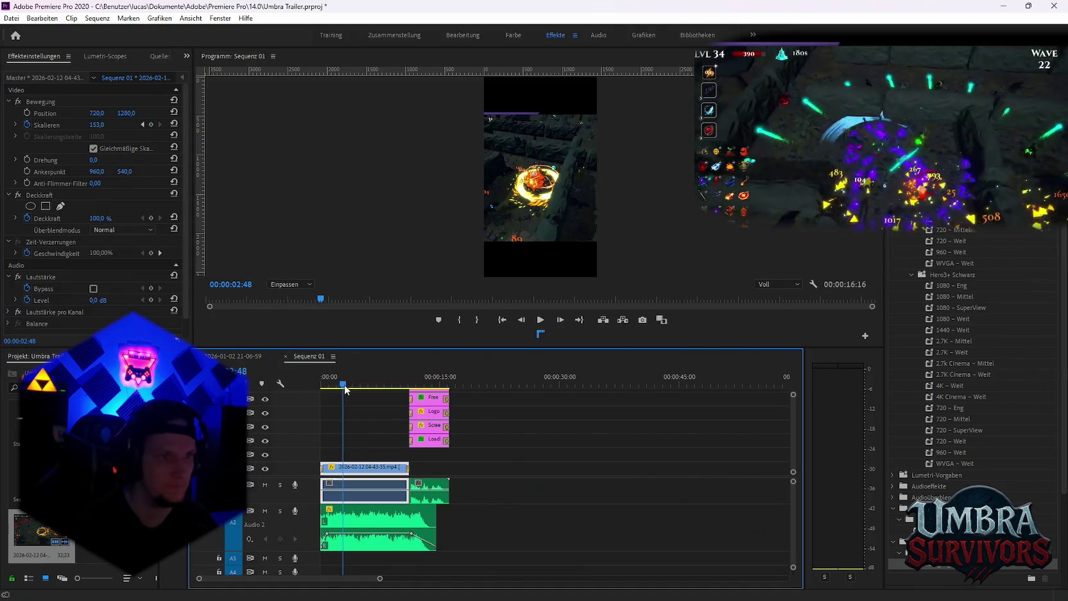
pyautogui.click(151, 125)
pyautogui.moveTo(97, 125); pyautogui.dragTo(116, 124)
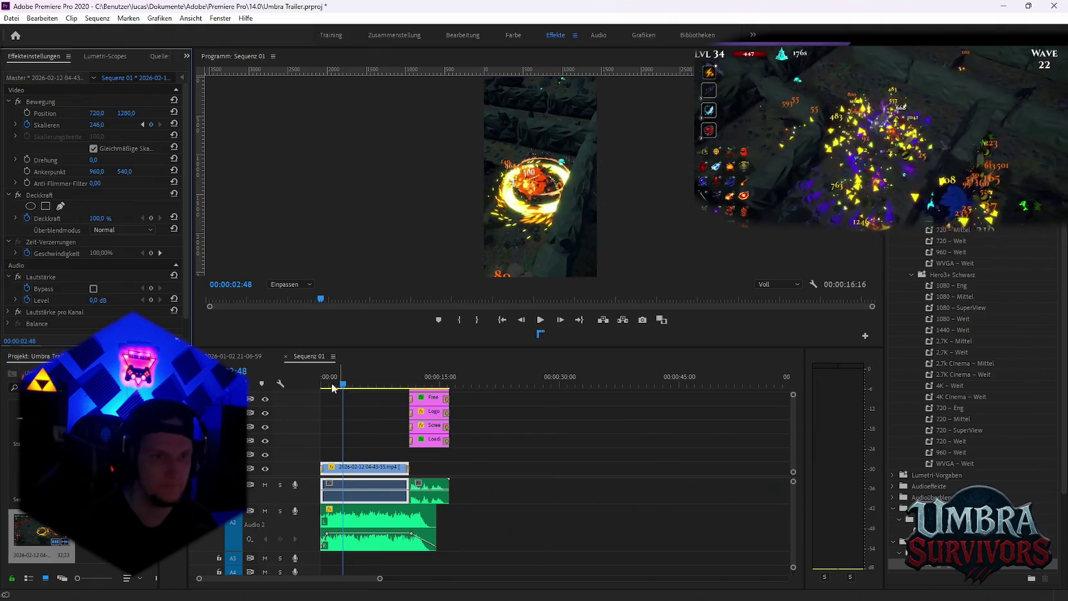
# Play the short from the start to check the zoom
pyautogui.click(278, 418)
pyautogui.press('Home')
pyautogui.press('space')
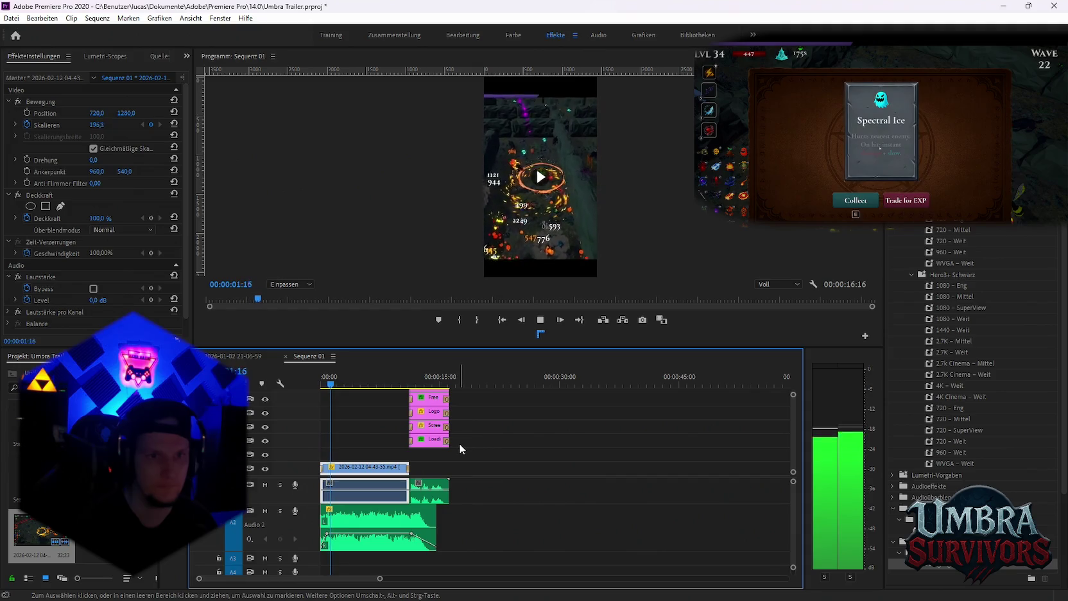
pyautogui.press('space')
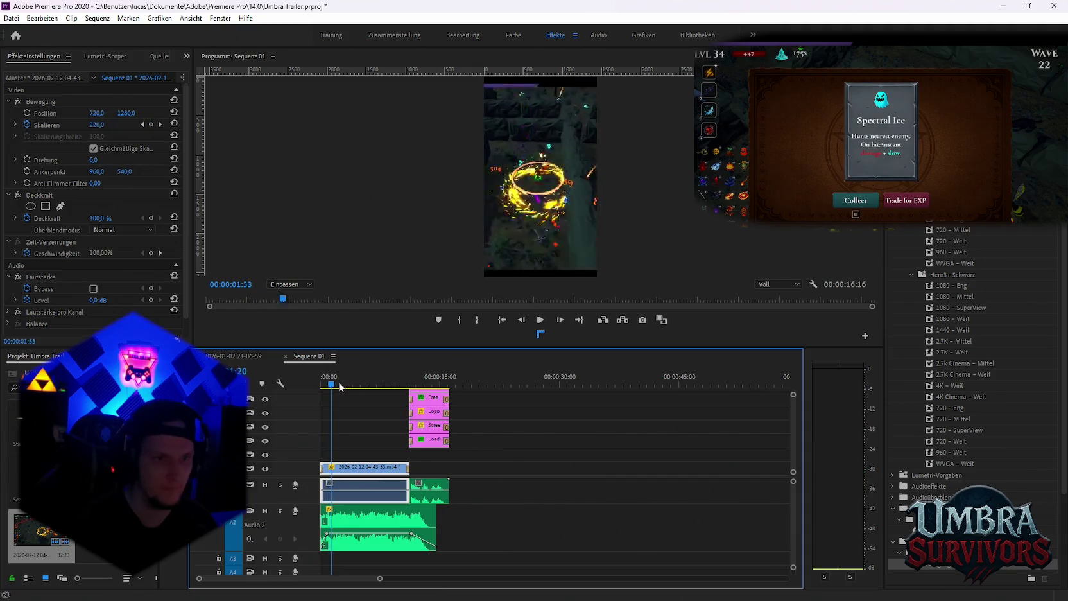
# Try trimming the clip's start, undo the trim, and preview the short again
pyautogui.moveTo(326, 464); pyautogui.dragTo(335, 466)
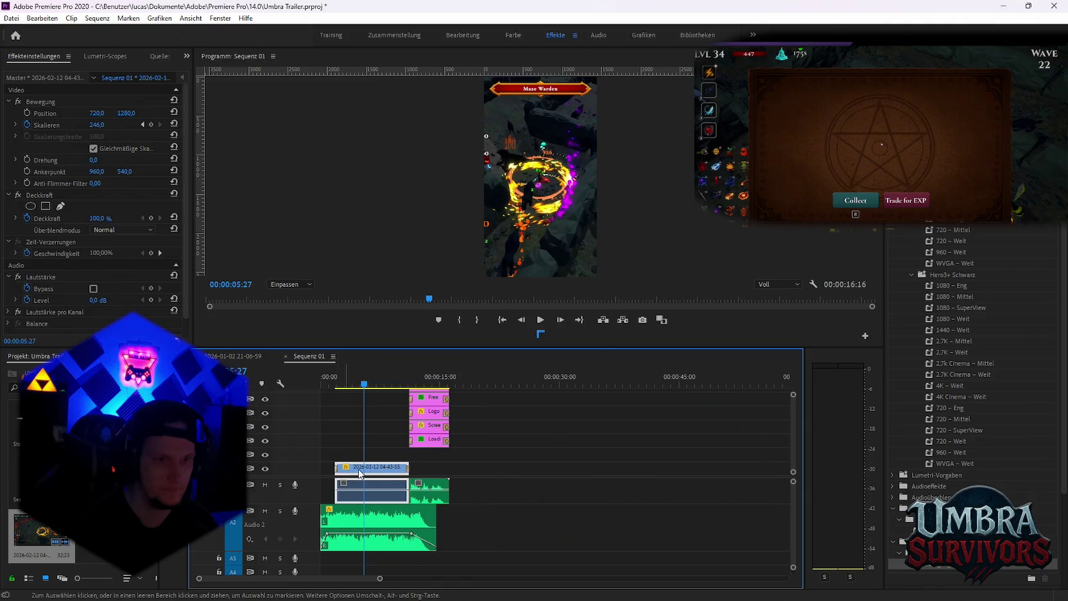
pyautogui.hotkey('ctrl', 'z')
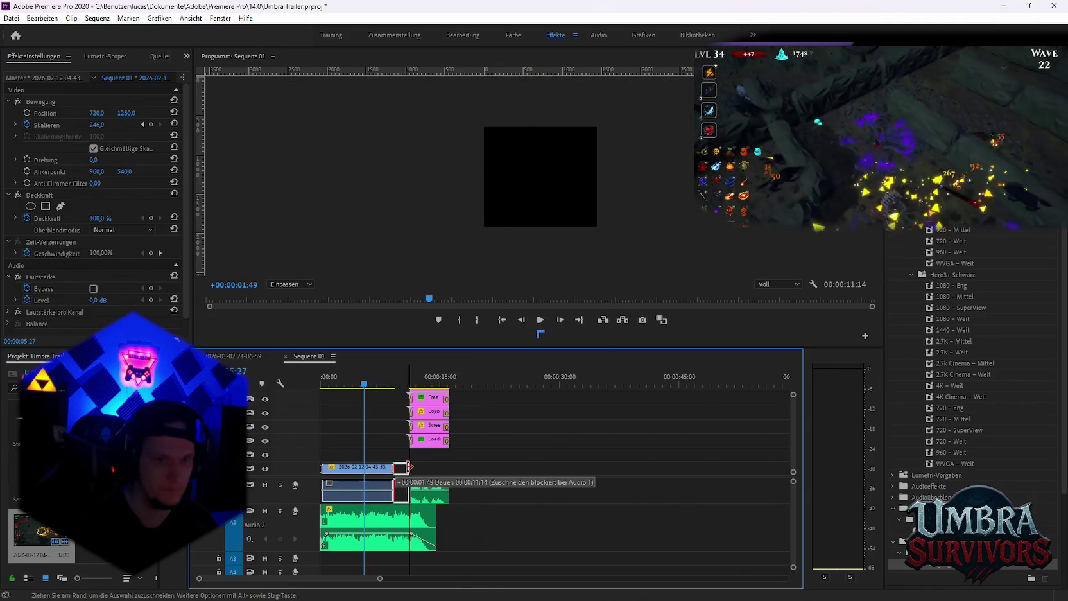
pyautogui.press('Home')
pyautogui.press('space')
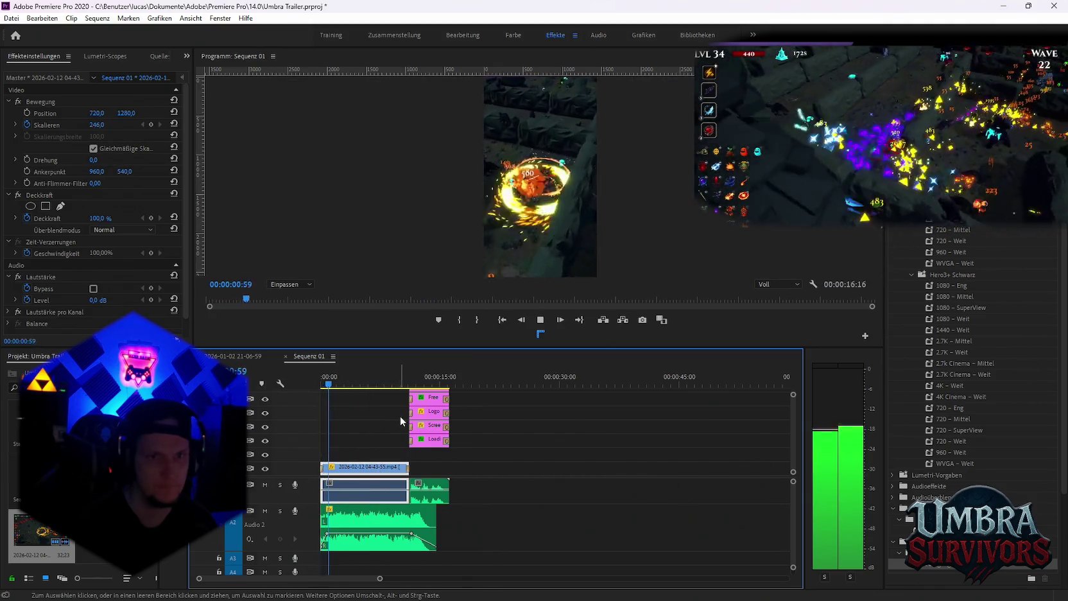
pyautogui.press('space')
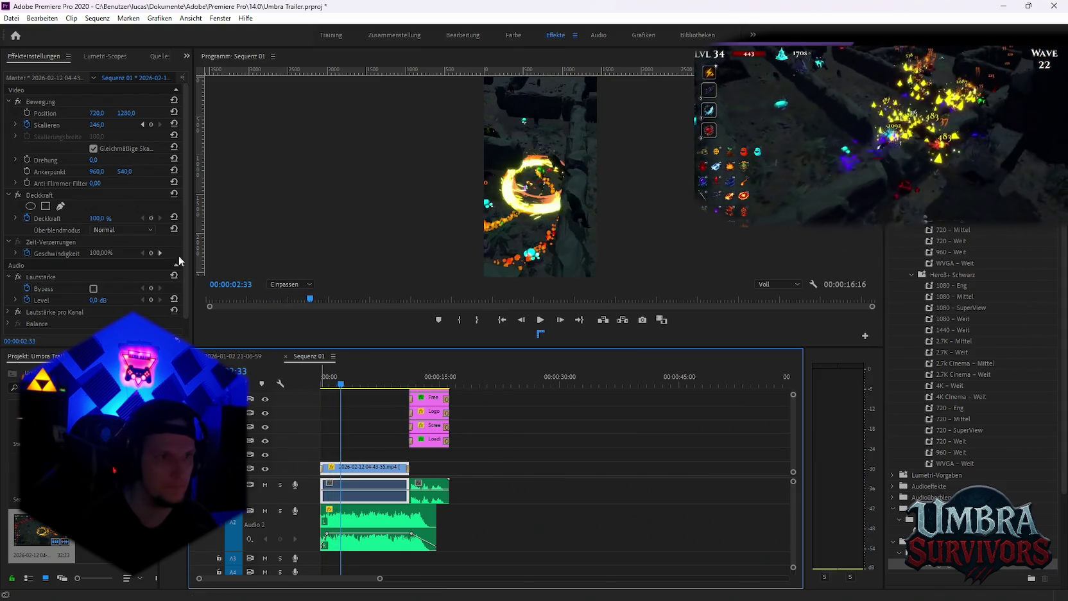
# Replace the old scale keyframe with keyframes at 00:00 (153) and about 2 seconds (238)
pyautogui.click(142, 124)
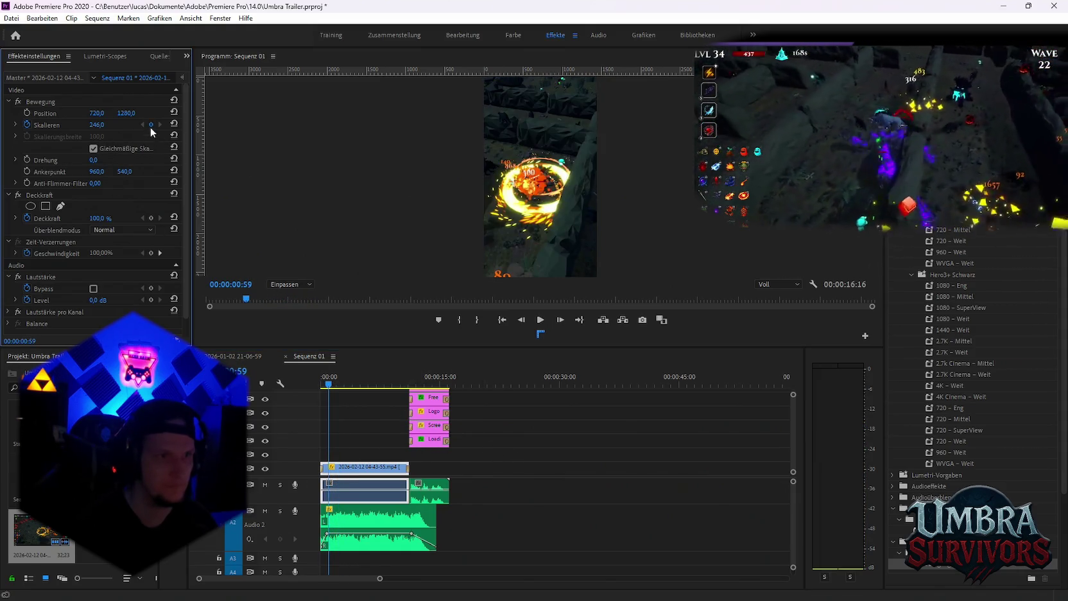
pyautogui.click(152, 123)
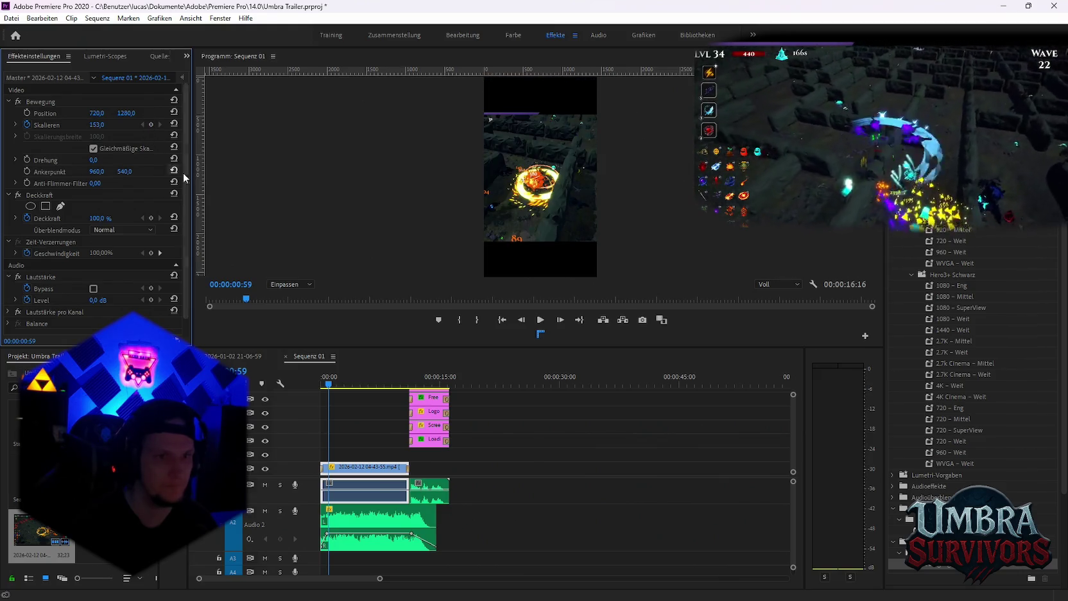
pyautogui.moveTo(331, 385); pyautogui.dragTo(281, 384)
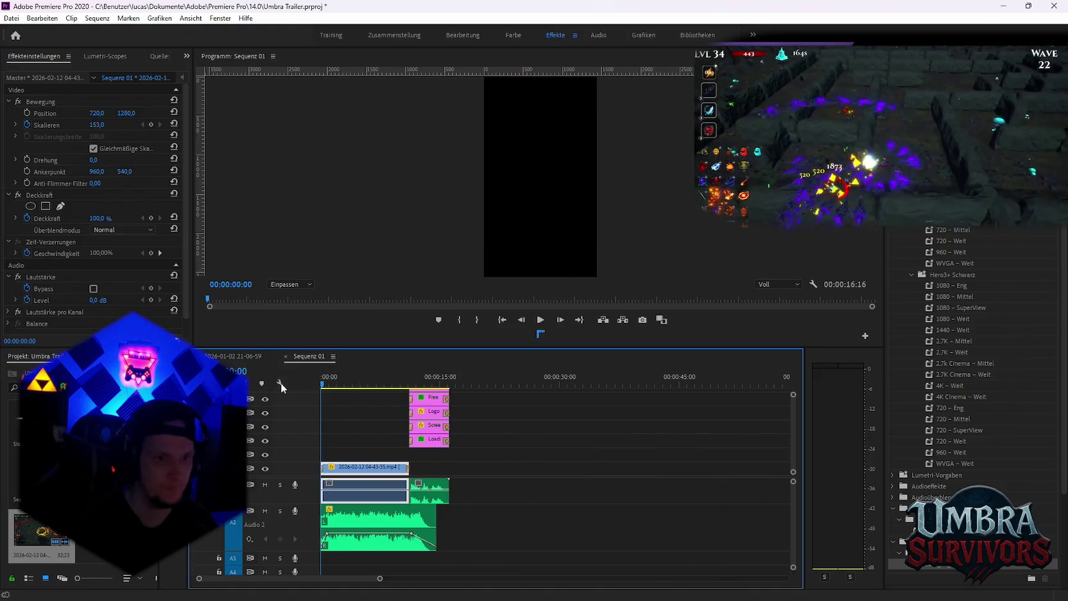
pyautogui.click(151, 124)
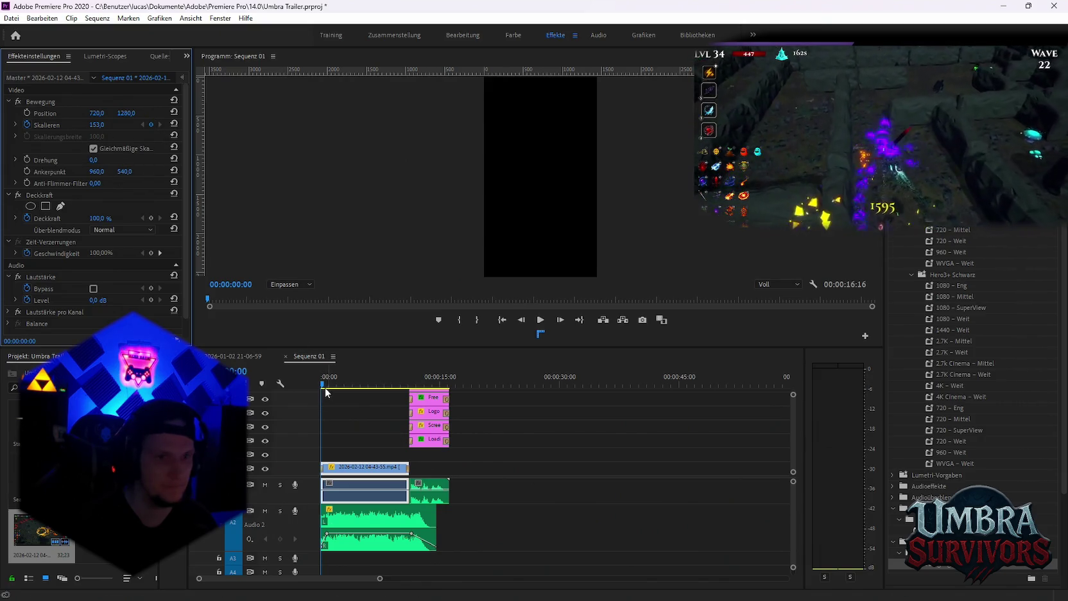
pyautogui.moveTo(325, 387); pyautogui.dragTo(338, 385)
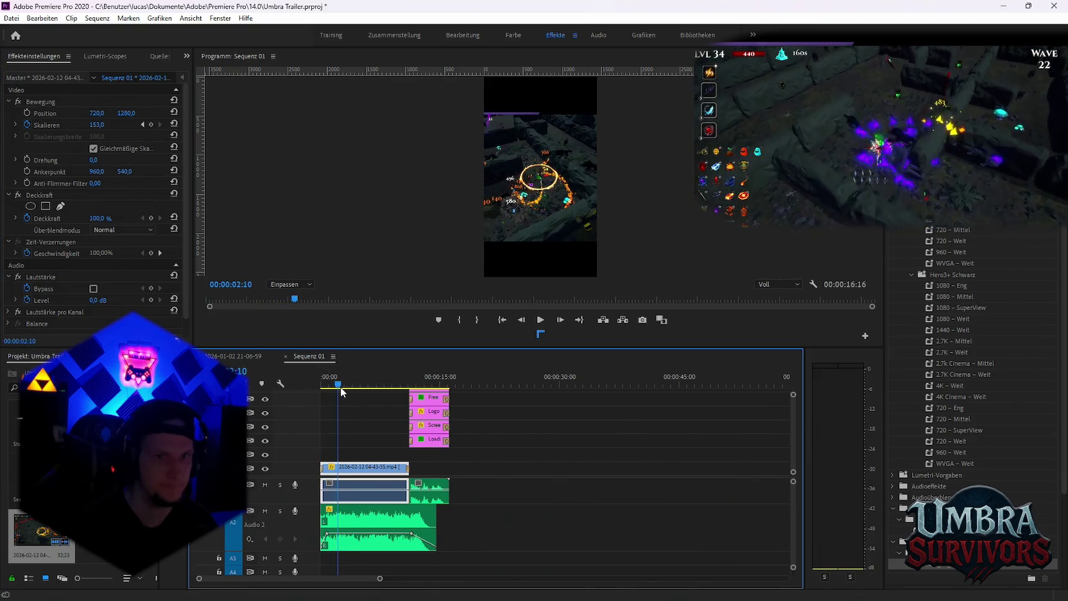
pyautogui.moveTo(97, 125); pyautogui.dragTo(150, 125)
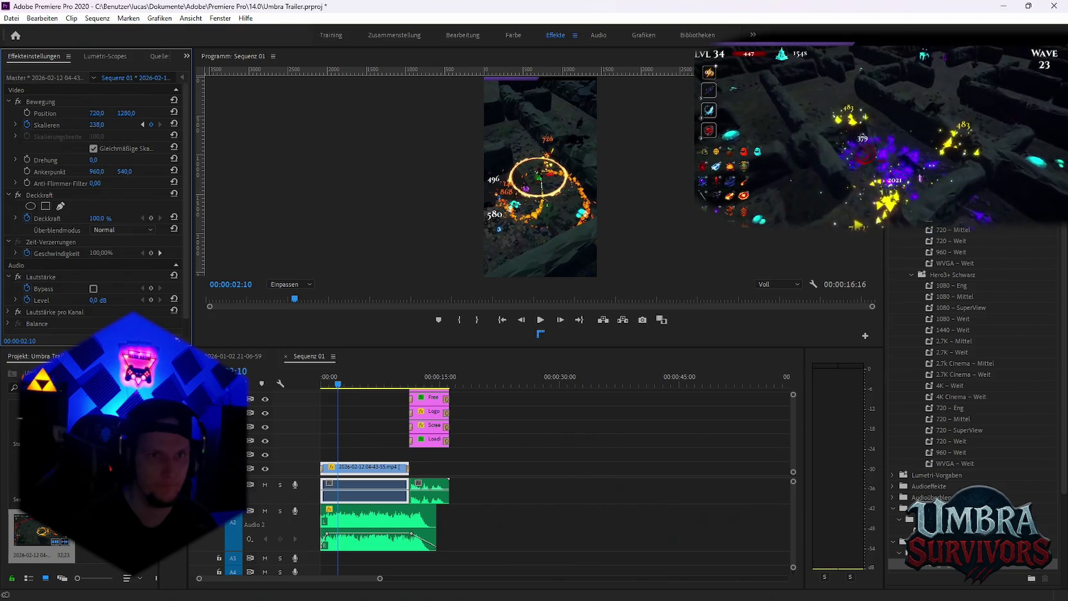
# Play the sequence from the start to check the reworked 153-to-238 zoom
pyautogui.click(322, 384)
pyautogui.press('space')
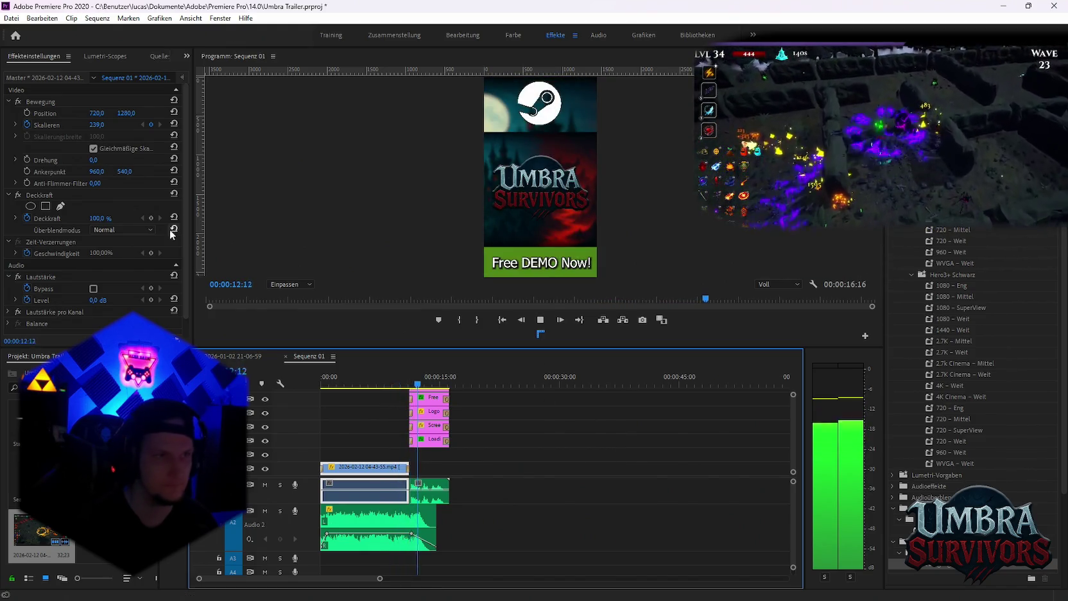
pyautogui.click(12, 18)
pyautogui.moveTo(38, 347)
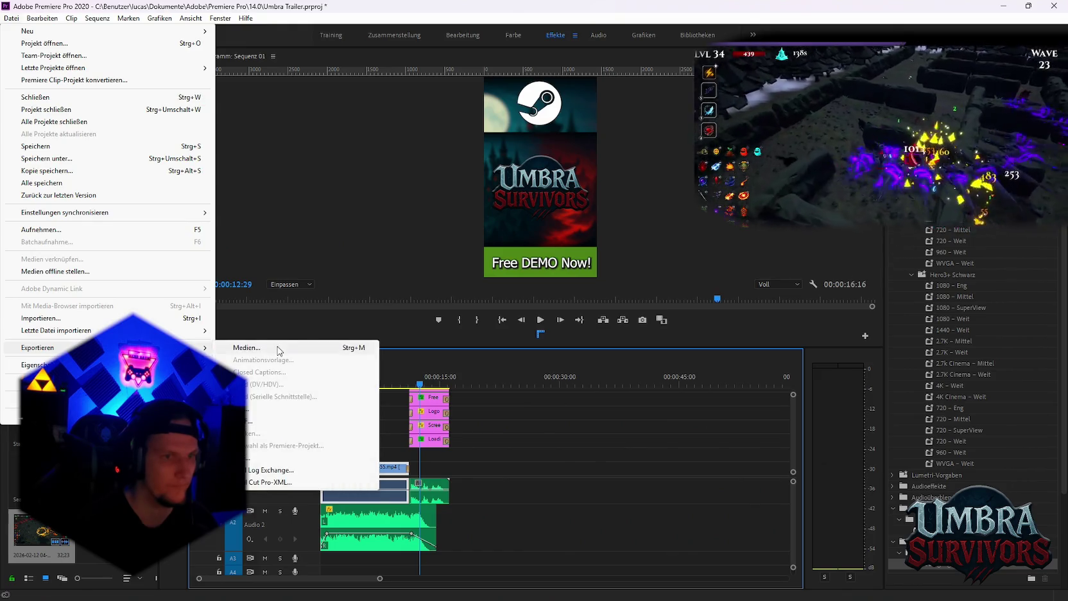
# Queue the sequence in Media Encoder as 'maze aktion horde.mp4' in the Neuer Ordner folder
pyautogui.click(279, 350)
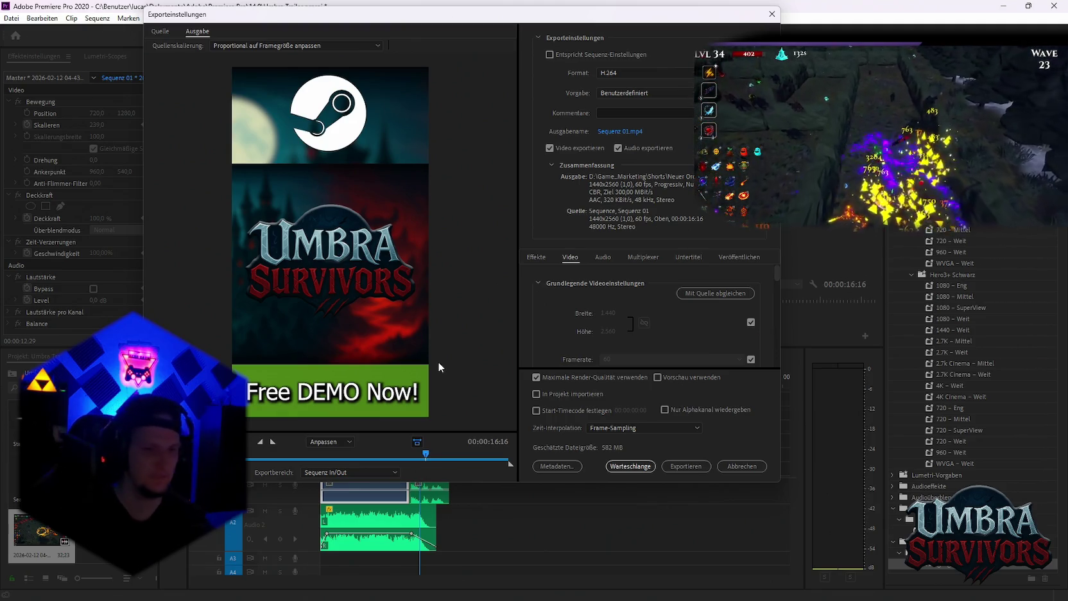
pyautogui.click(608, 131)
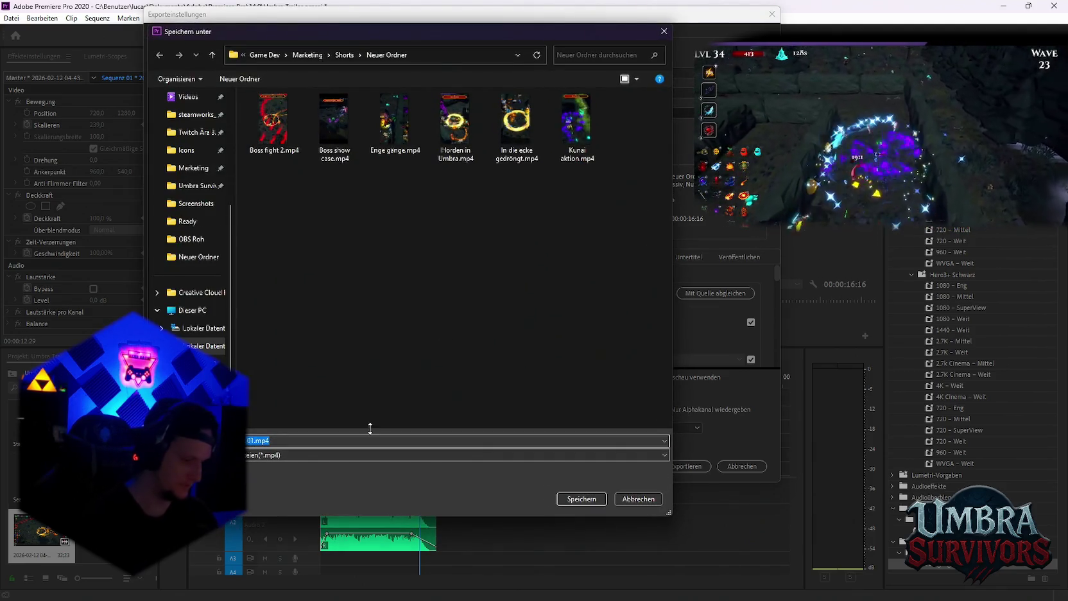
pyautogui.press('BackSpace')
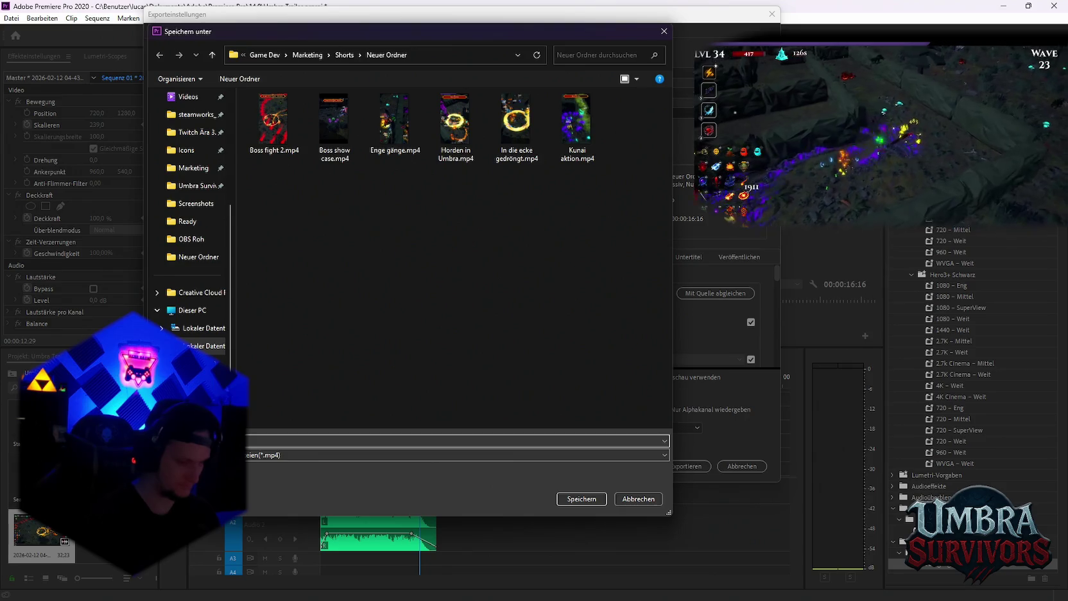
pyautogui.write('tion horde')
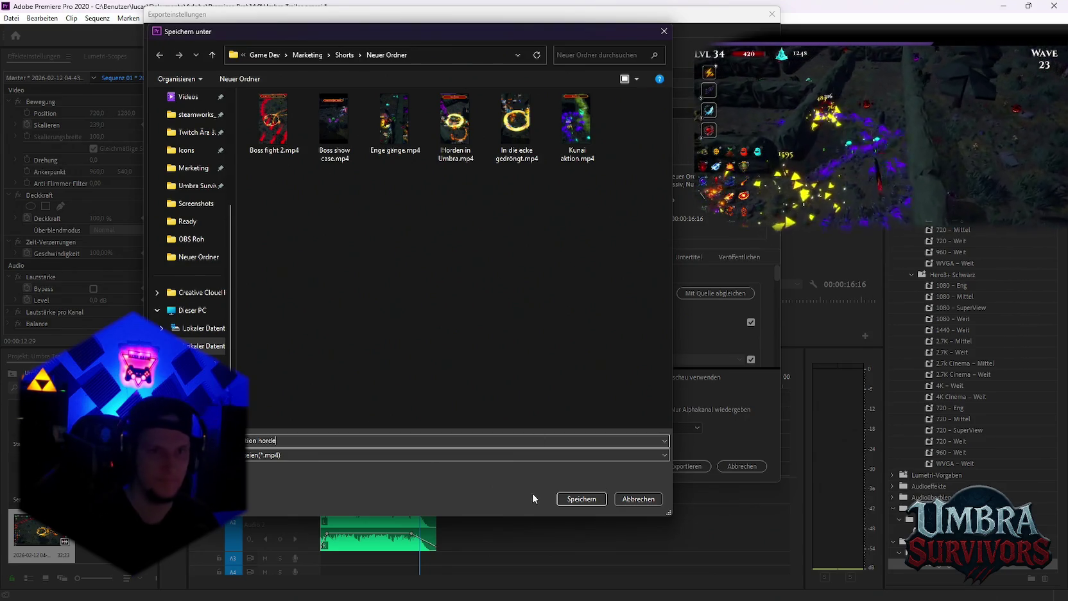
pyautogui.click(581, 498)
pyautogui.click(628, 466)
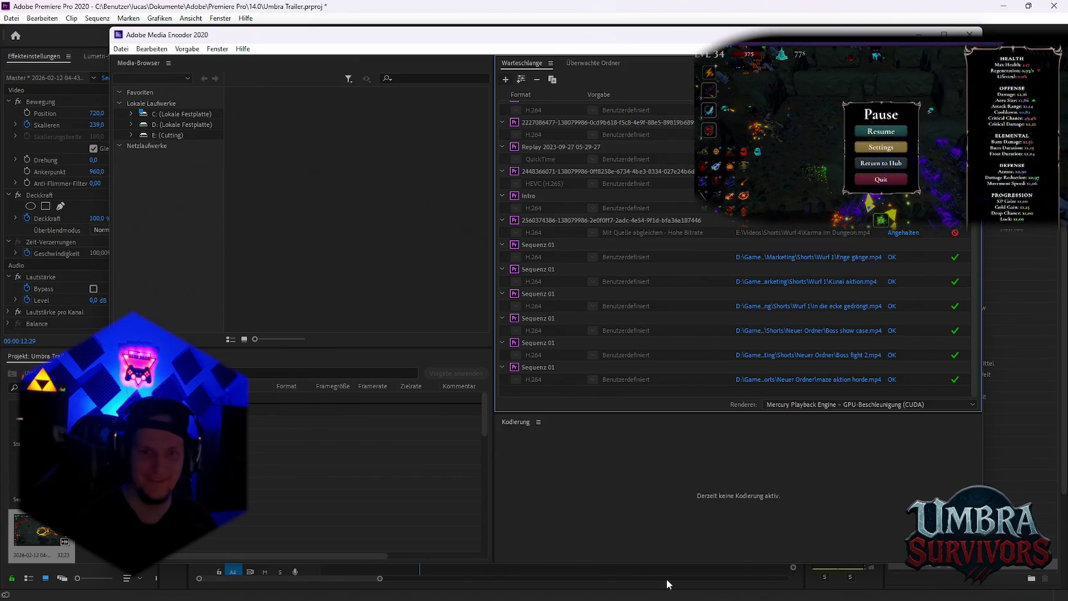
# Bring the Premiere Pro project back to the front and scroll up in it
pyautogui.click(636, 568)
pyautogui.scroll(5, 378, 543)
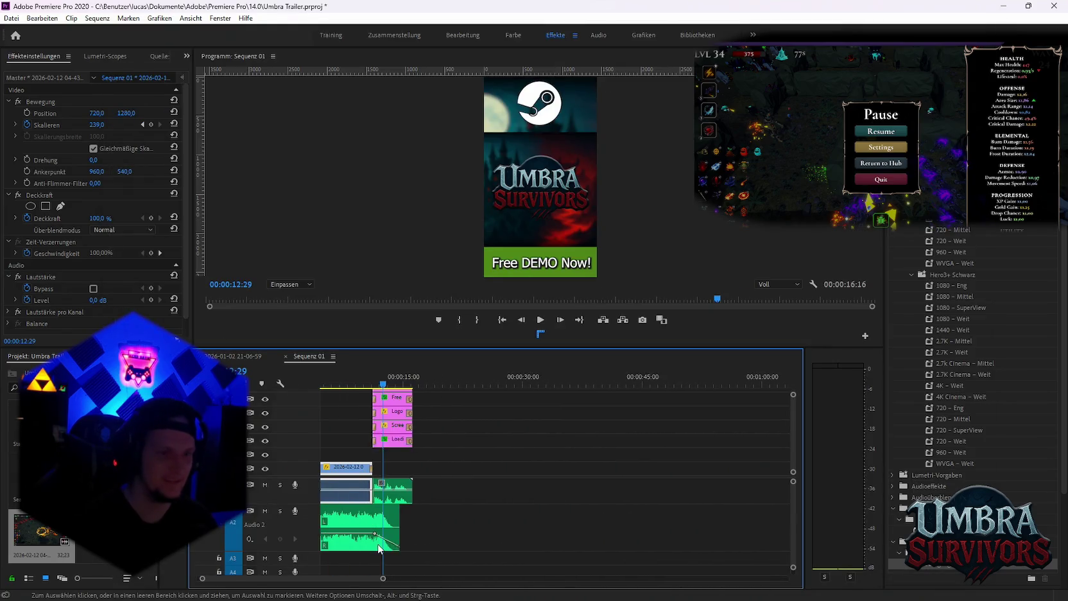
pyautogui.scroll(1, 377, 543)
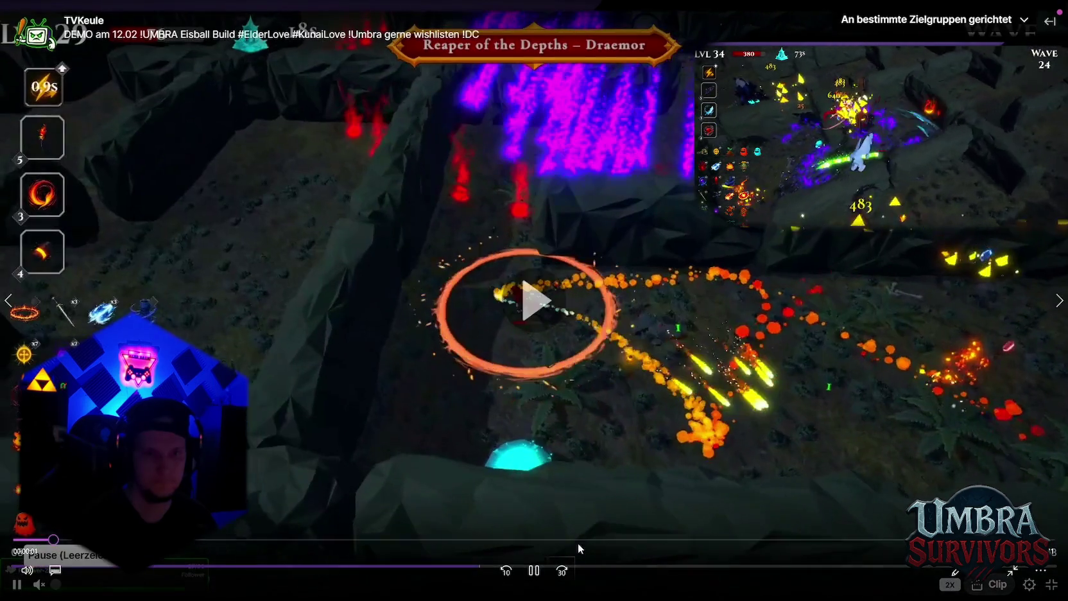
pyautogui.click(578, 542)
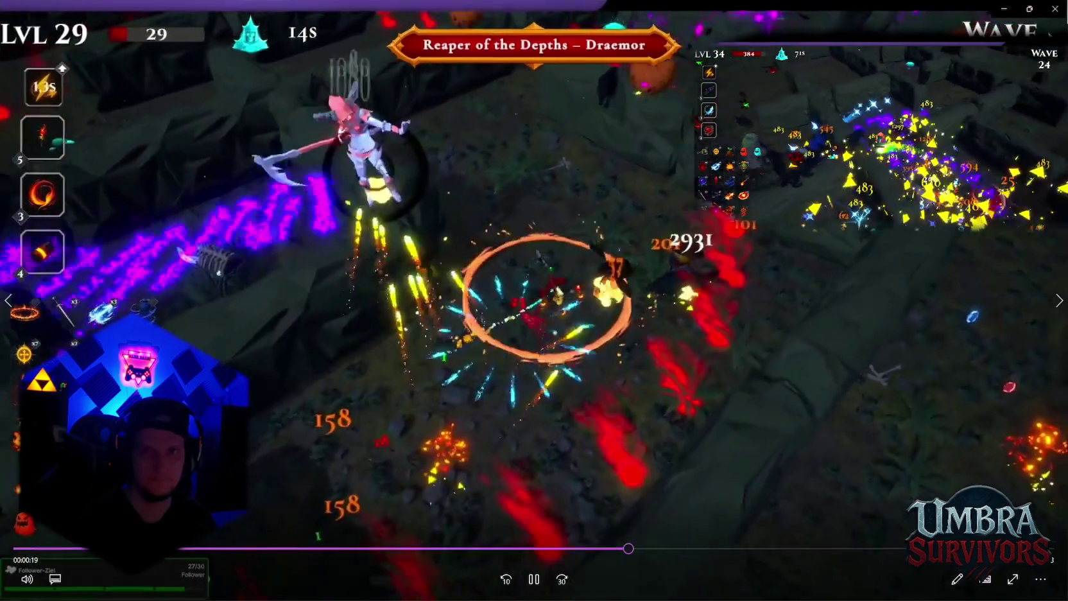
pyautogui.hotkey('alt', 'Tab')
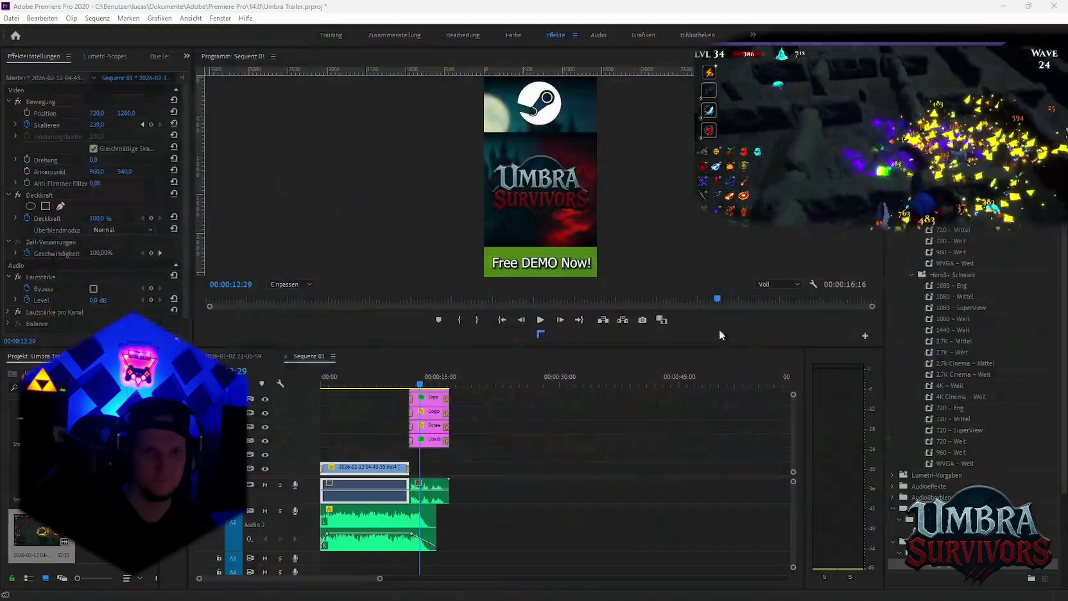
pyautogui.press('Delete')
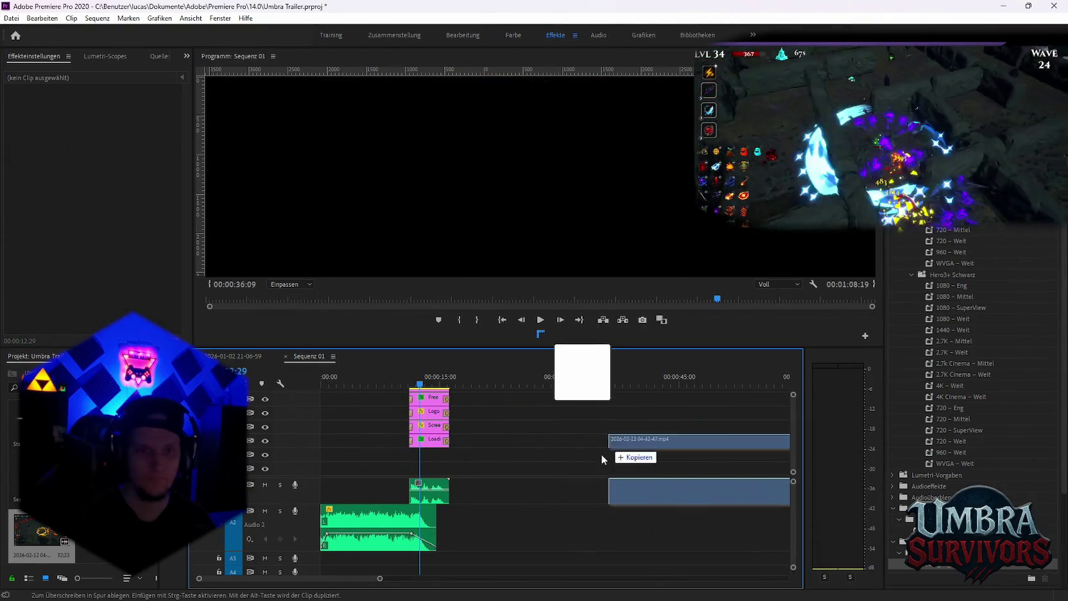
pyautogui.moveTo(584, 370); pyautogui.dragTo(498, 467)
pyautogui.moveTo(507, 387); pyautogui.dragTo(583, 394)
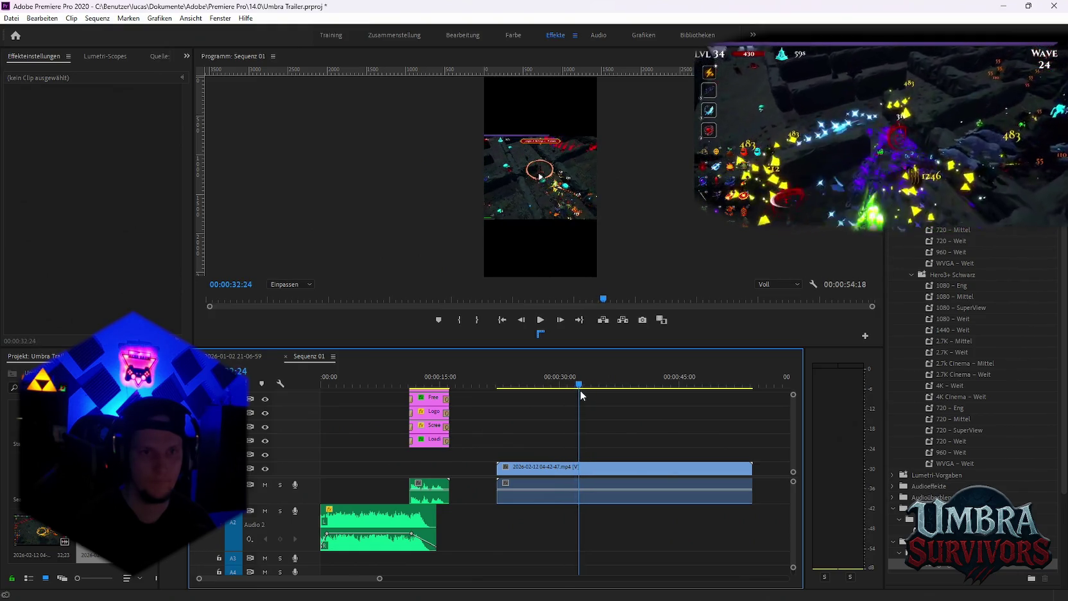
pyautogui.press('c')
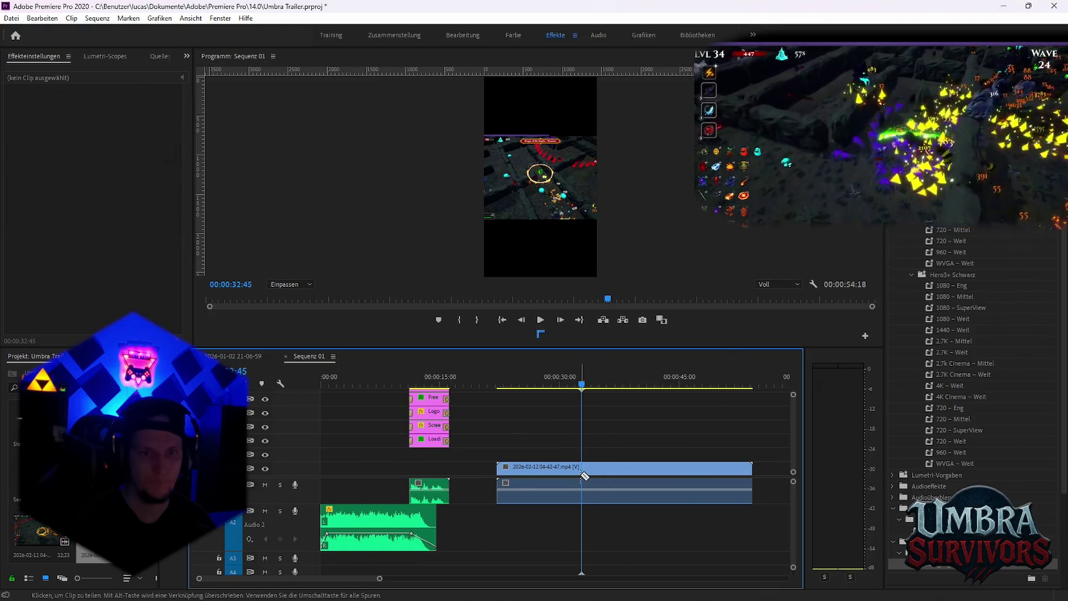
pyautogui.moveTo(587, 389)
pyautogui.mouseDown()
pyautogui.moveTo(663, 390)
pyautogui.moveTo(725, 411)
pyautogui.mouseUp()
pyautogui.press('c')
pyautogui.click(726, 472)
# Delete the unwanted pieces of the new clip and its audio
pyautogui.press('v')
pyautogui.click(738, 469)
pyautogui.press('Delete')
pyautogui.click(562, 466)
pyautogui.press('Delete')
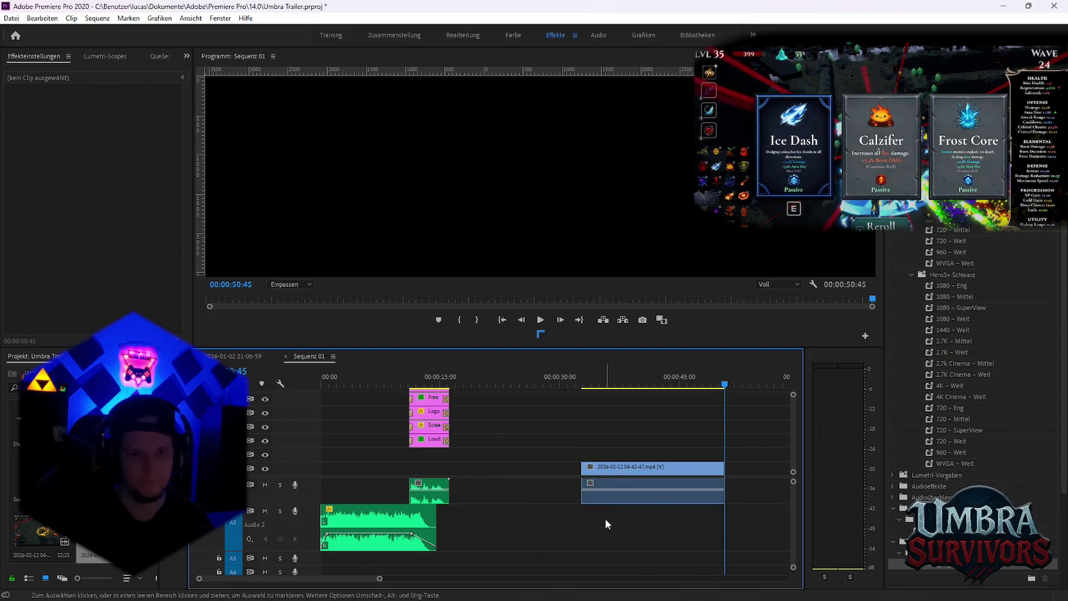
pyautogui.click(612, 500)
pyautogui.press('Delete')
# Move the trimmed clip to the sequence start and preview the new opening
pyautogui.moveTo(604, 468)
pyautogui.mouseDown()
pyautogui.moveTo(339, 472)
pyautogui.moveTo(354, 471)
pyautogui.mouseUp()
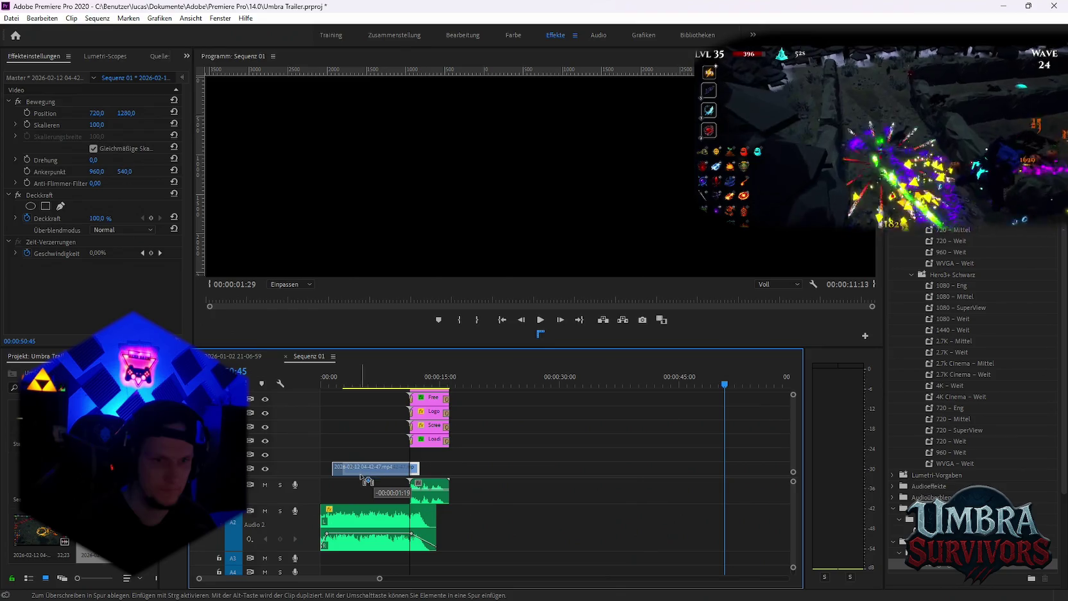
pyautogui.moveTo(357, 475); pyautogui.dragTo(400, 467)
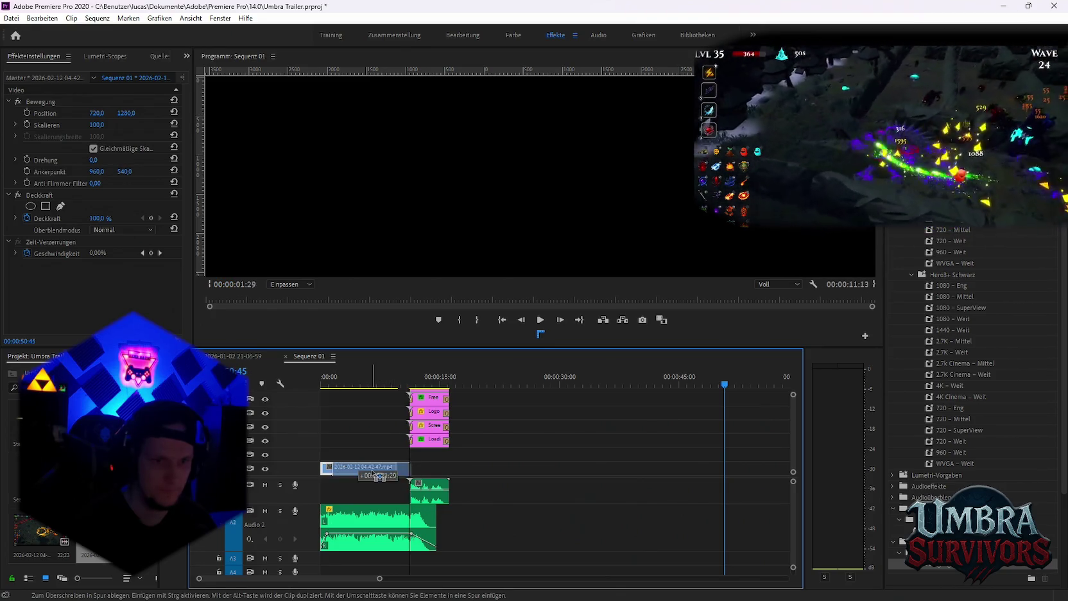
pyautogui.moveTo(333, 467)
pyautogui.mouseDown()
pyautogui.moveTo(319, 463)
pyautogui.moveTo(325, 470)
pyautogui.mouseUp()
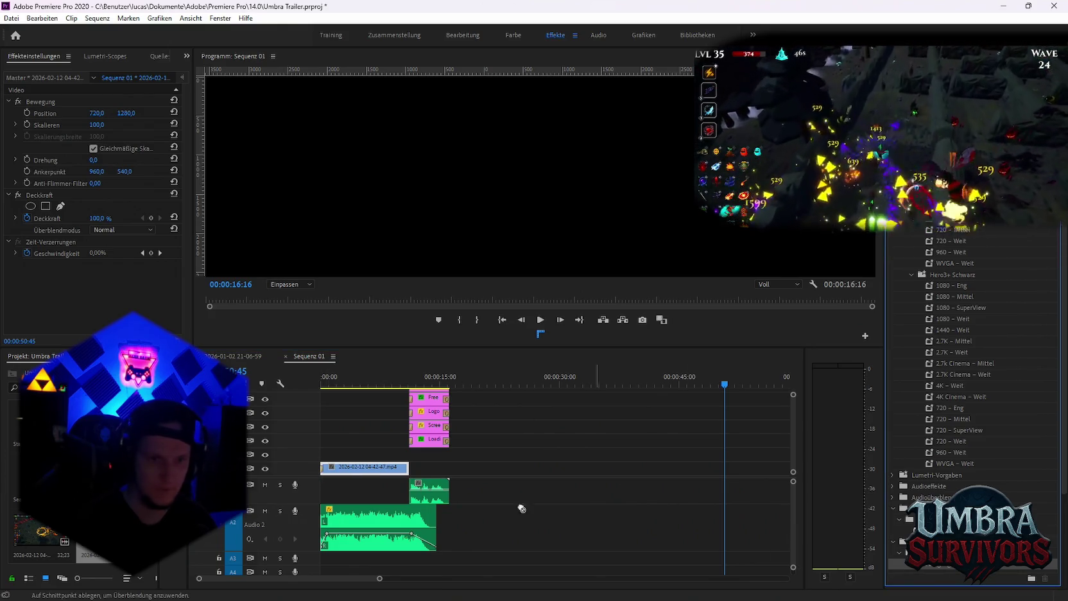
pyautogui.press('space')
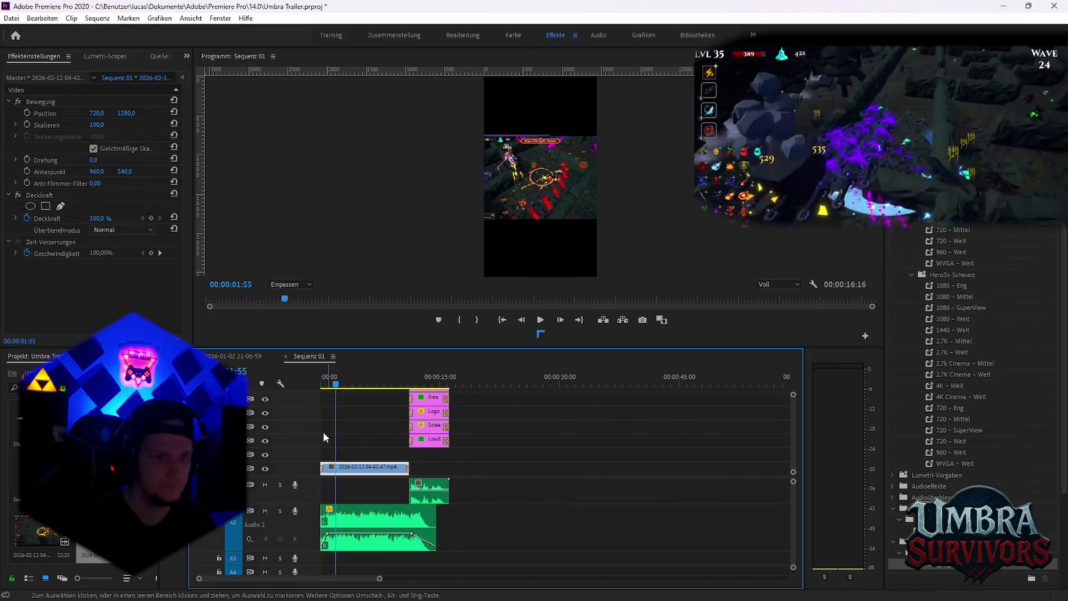
pyautogui.press('space')
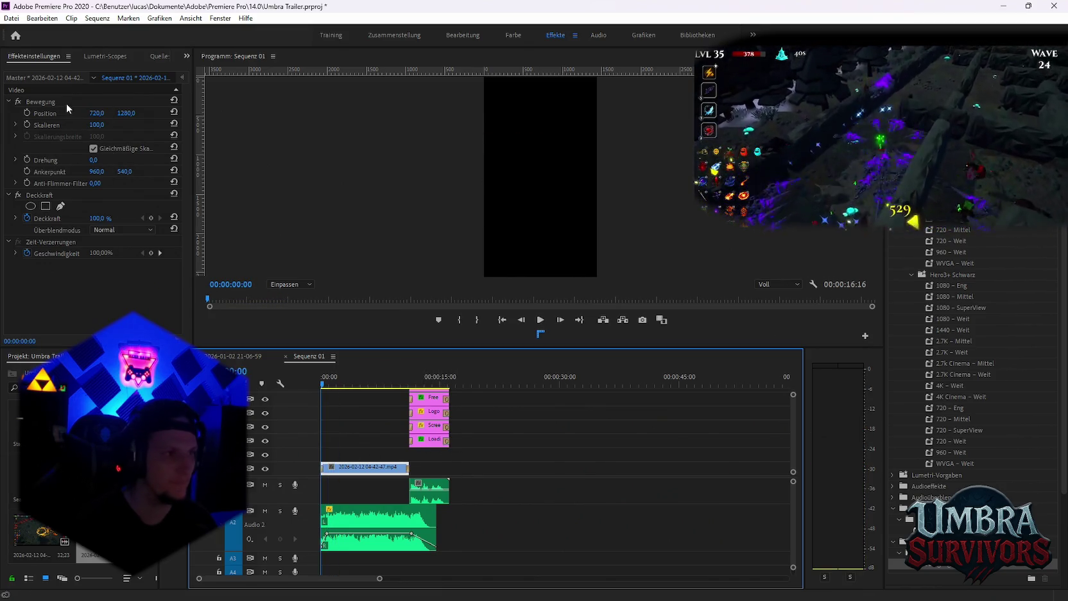
# Set the clip's Position X to 720
pyautogui.click(96, 113)
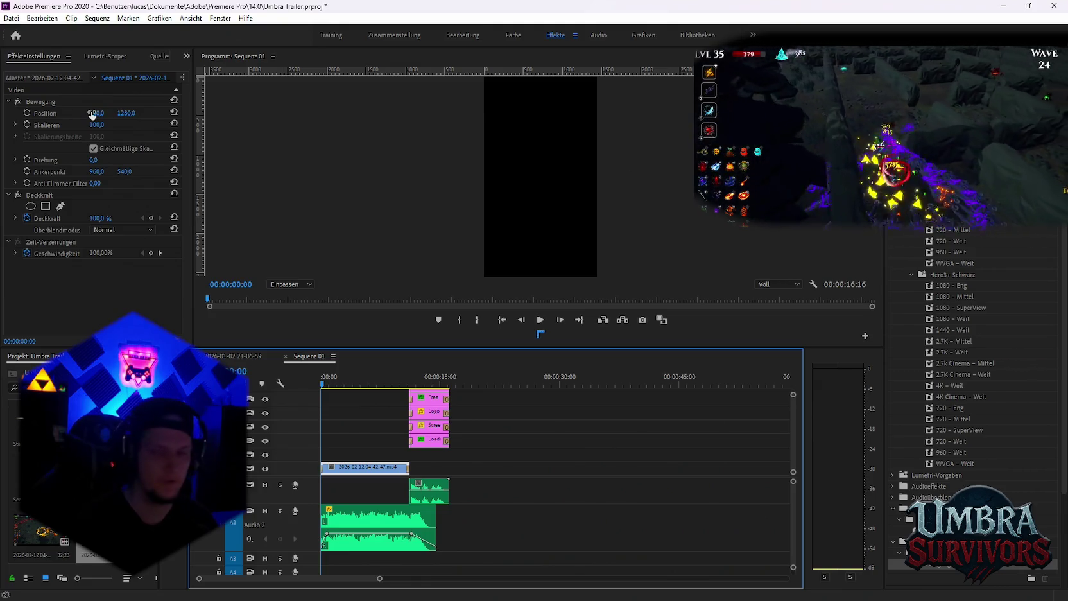
pyautogui.write('720')
pyautogui.press('Return')
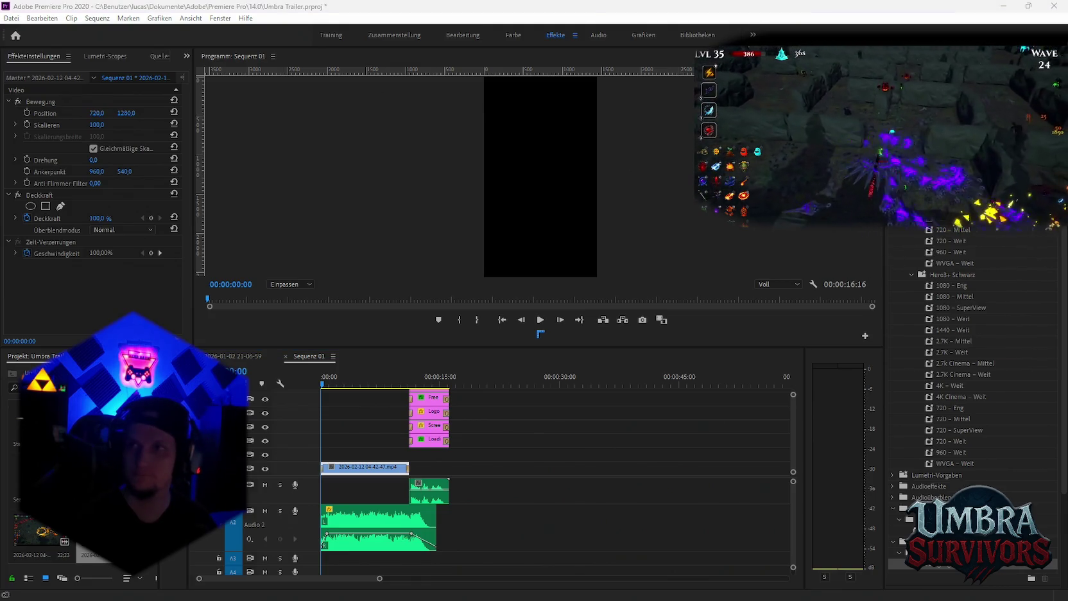
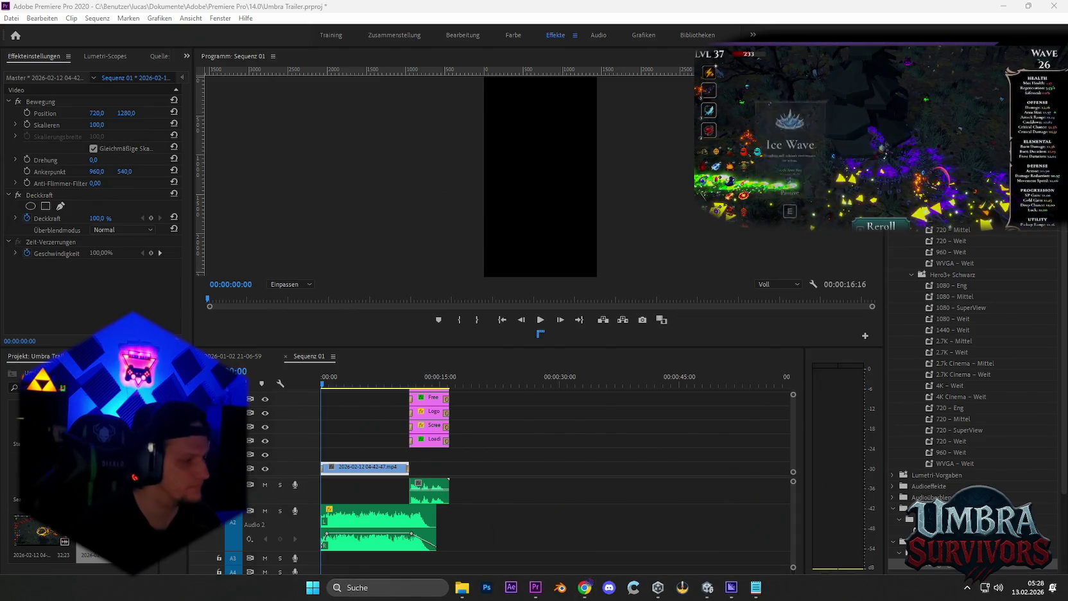
# Launch Discord from the taskbar and let its friends page load over Premiere
pyautogui.click(609, 587)
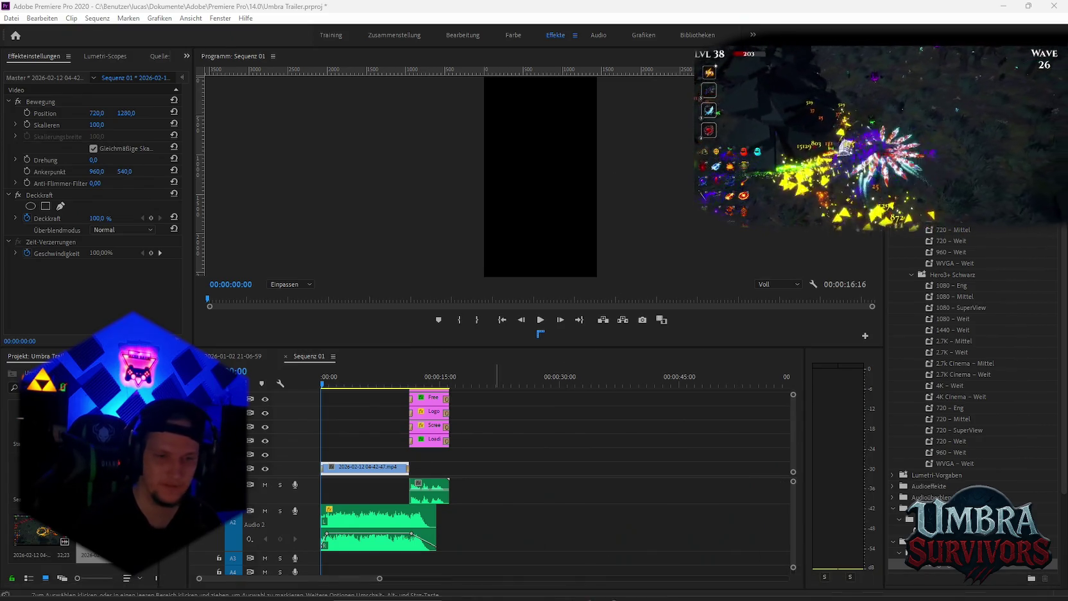
pyautogui.click(610, 587)
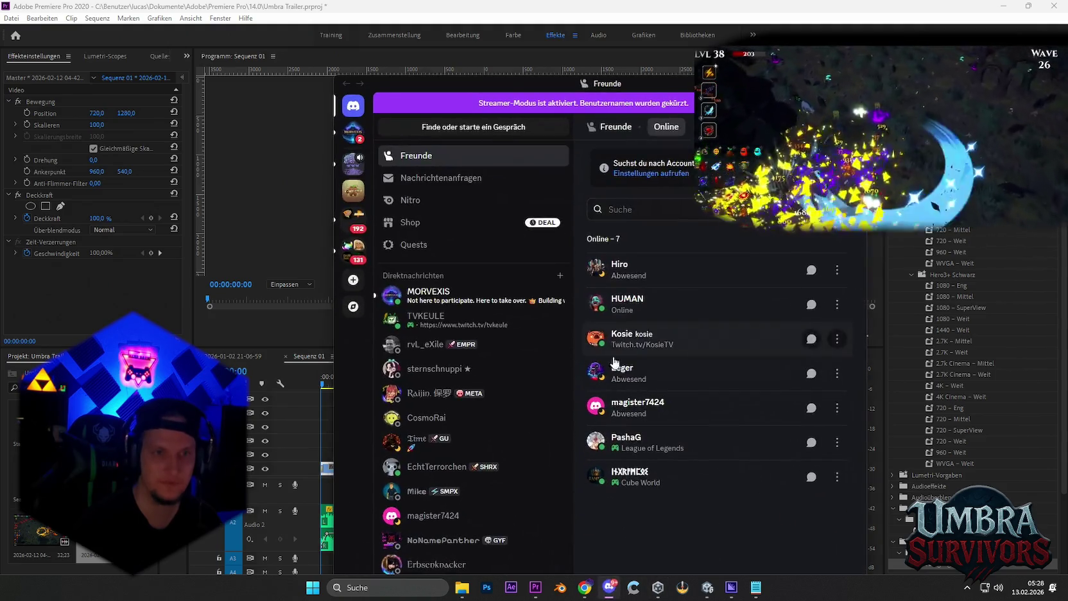
# Hide Discord to return to the Umbra Trailer project in Premiere
pyautogui.click(610, 588)
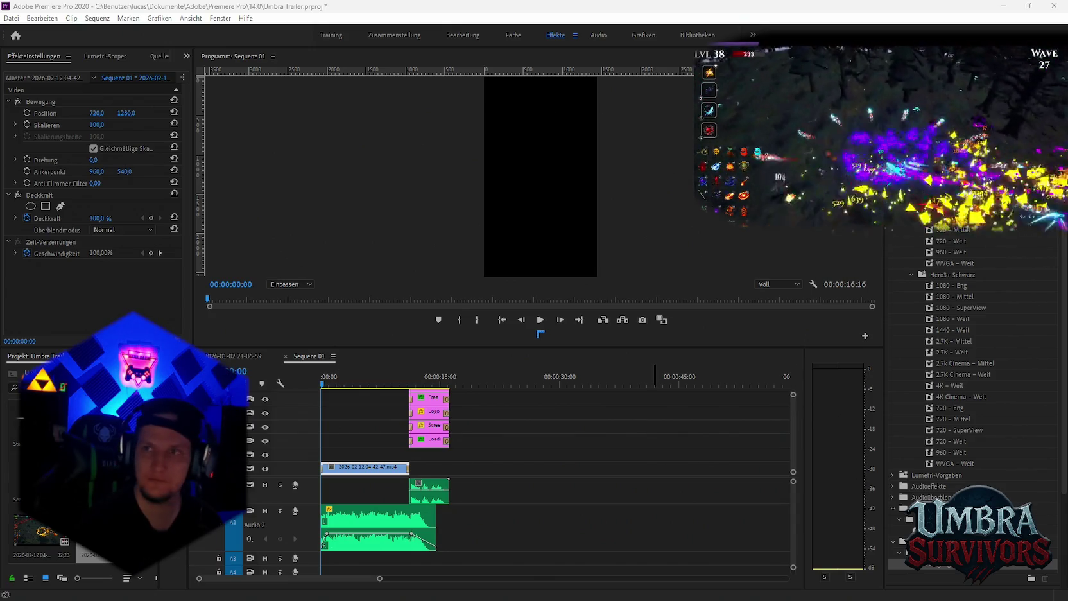
# Preview the short briefly, then return the playhead to the sequence start
pyautogui.hotkey('shift', '3')
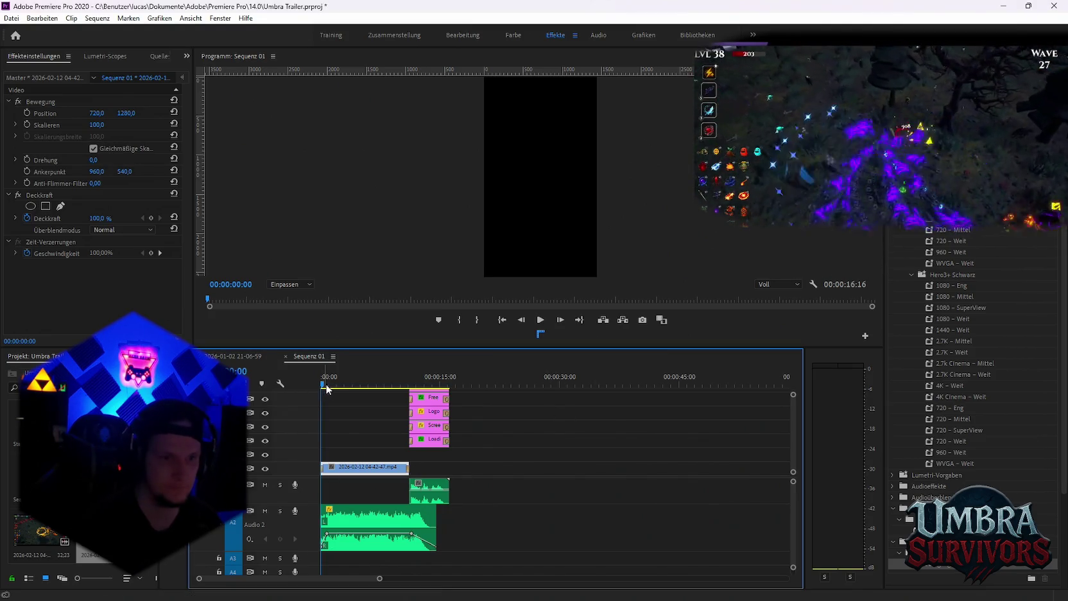
pyautogui.press('space')
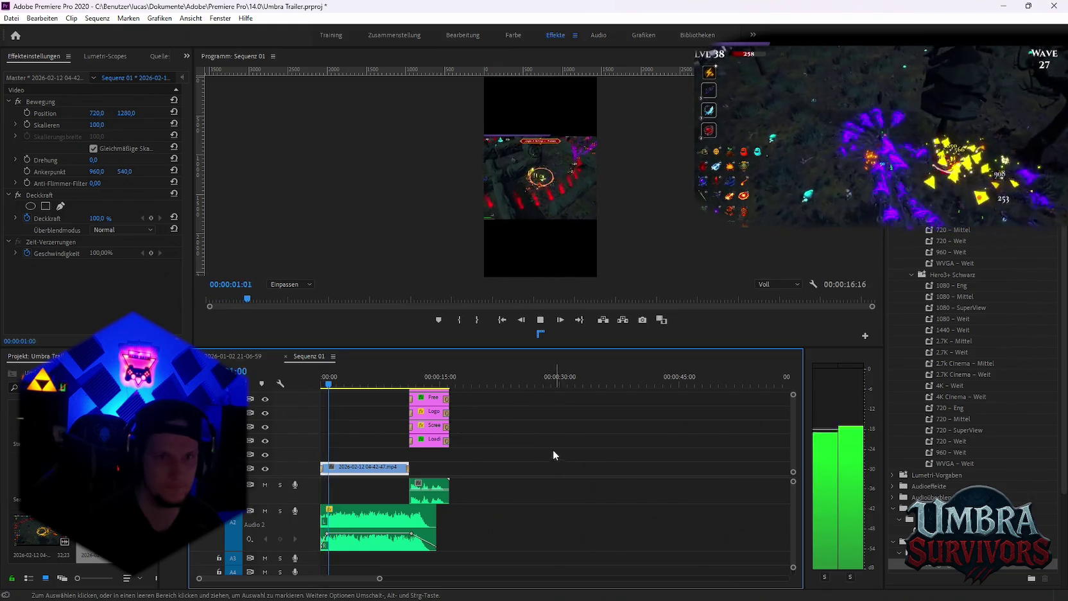
pyautogui.press('space')
pyautogui.scroll(2, 366, 442)
pyautogui.press('Home')
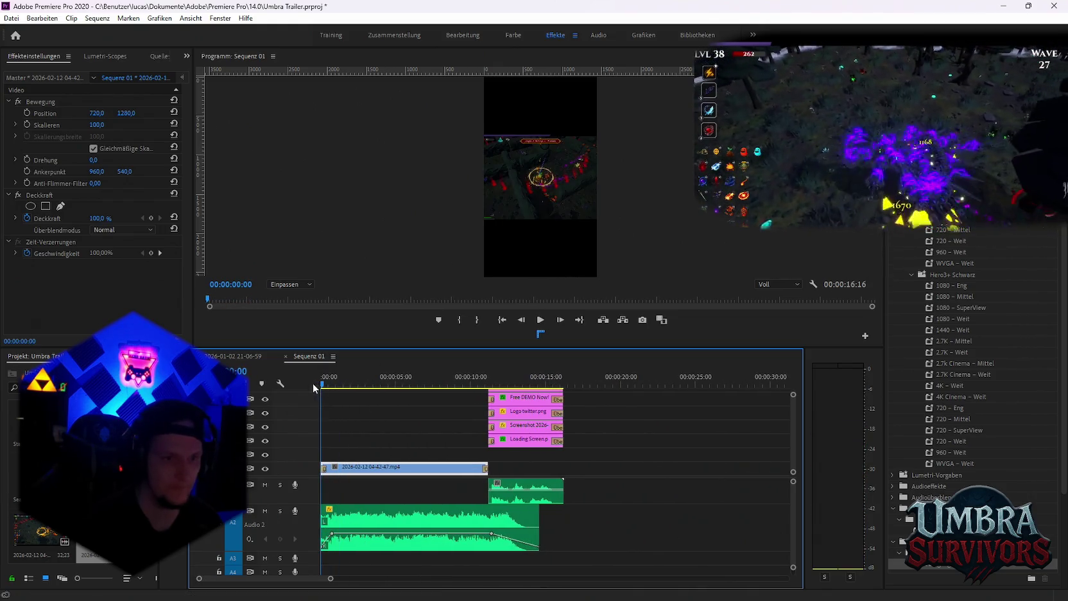
# Set a starting Skalieren keyframe and a second keyframe of 241 at 00:00:01:49
pyautogui.moveTo(96, 125); pyautogui.dragTo(153, 125)
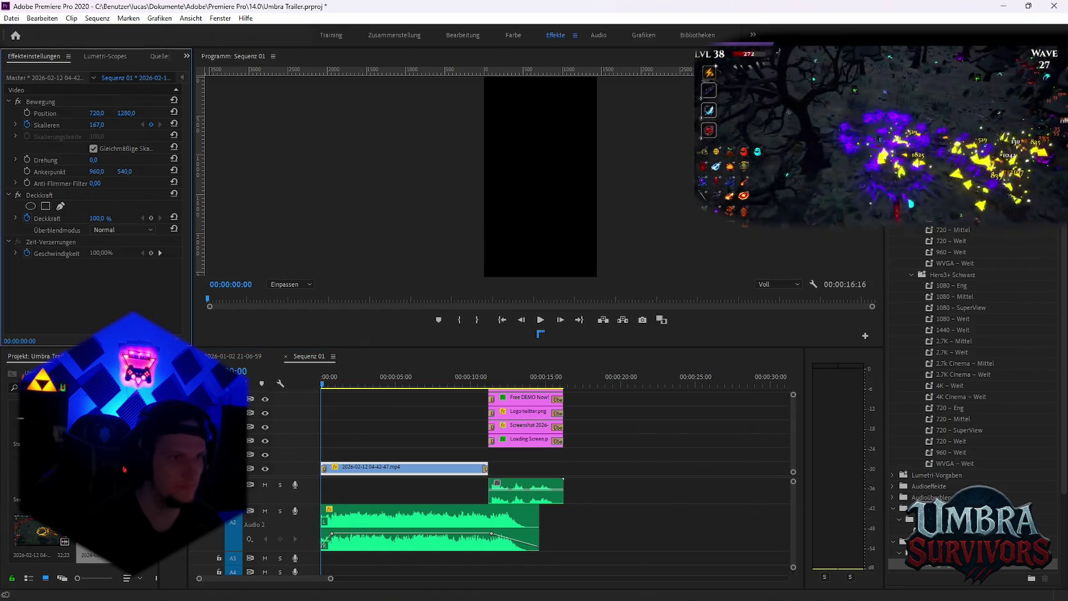
pyautogui.click(340, 389)
pyautogui.press('space')
pyautogui.moveTo(347, 384); pyautogui.dragTo(350, 387)
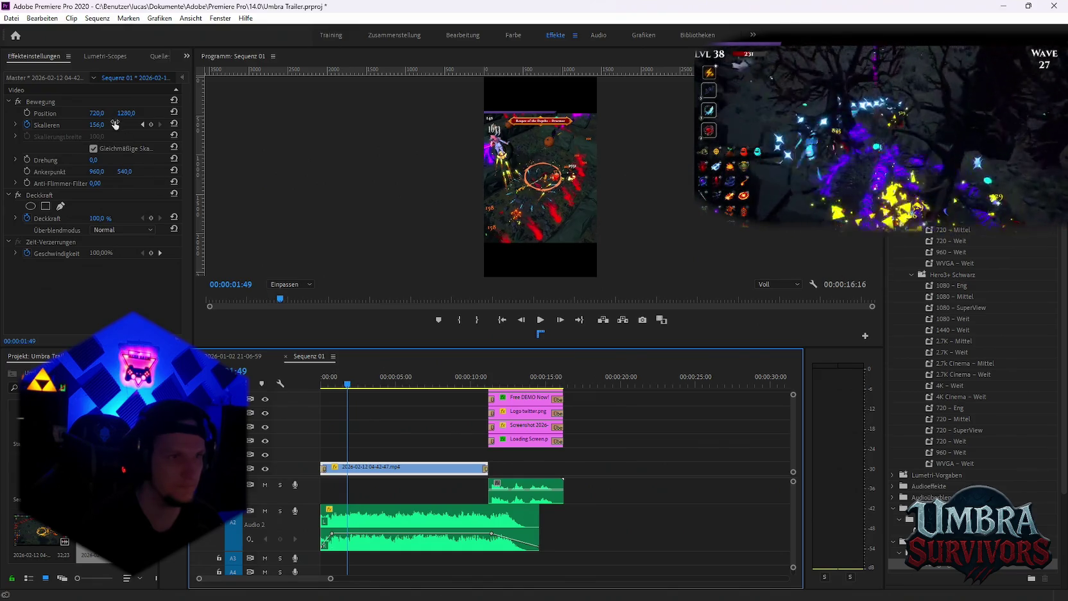
pyautogui.click(151, 125)
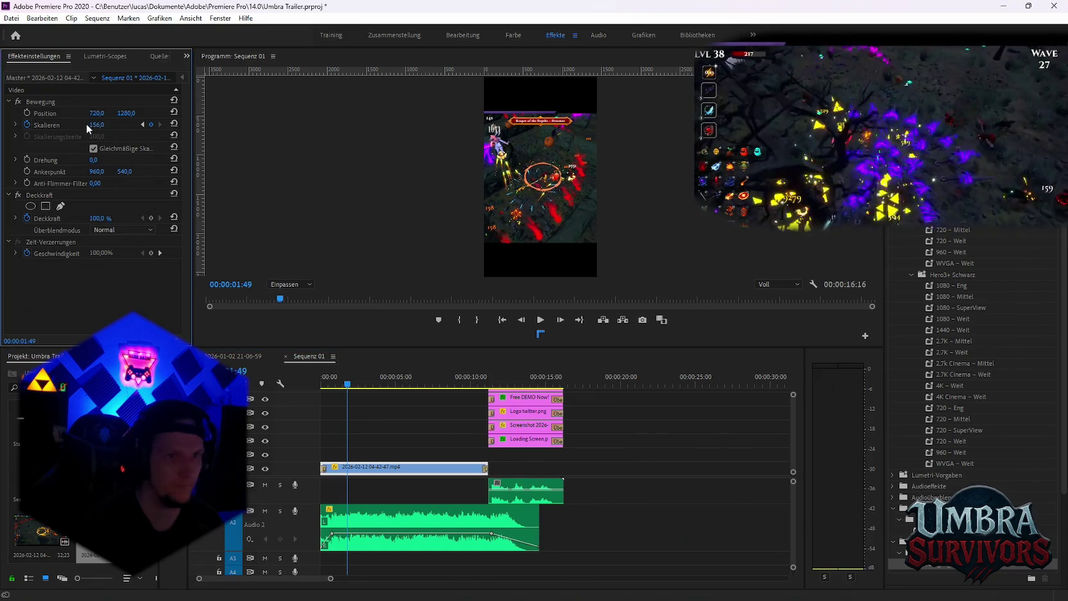
pyautogui.moveTo(96, 125); pyautogui.dragTo(151, 125)
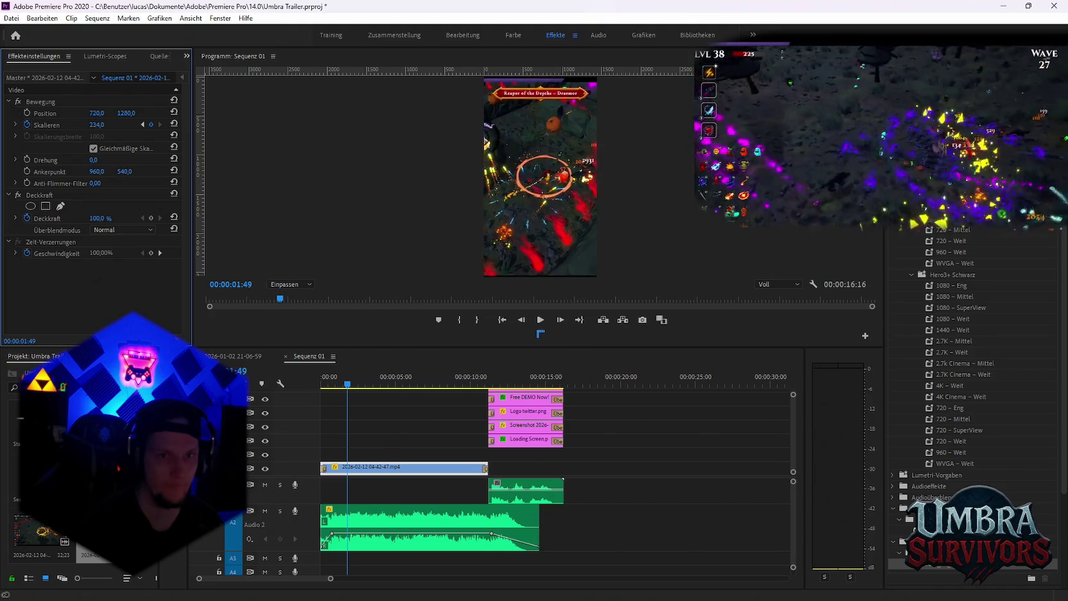
# Replay the short from the start through to the Free DEMO end card
pyautogui.click(295, 379)
pyautogui.press('Home')
pyautogui.press('space')
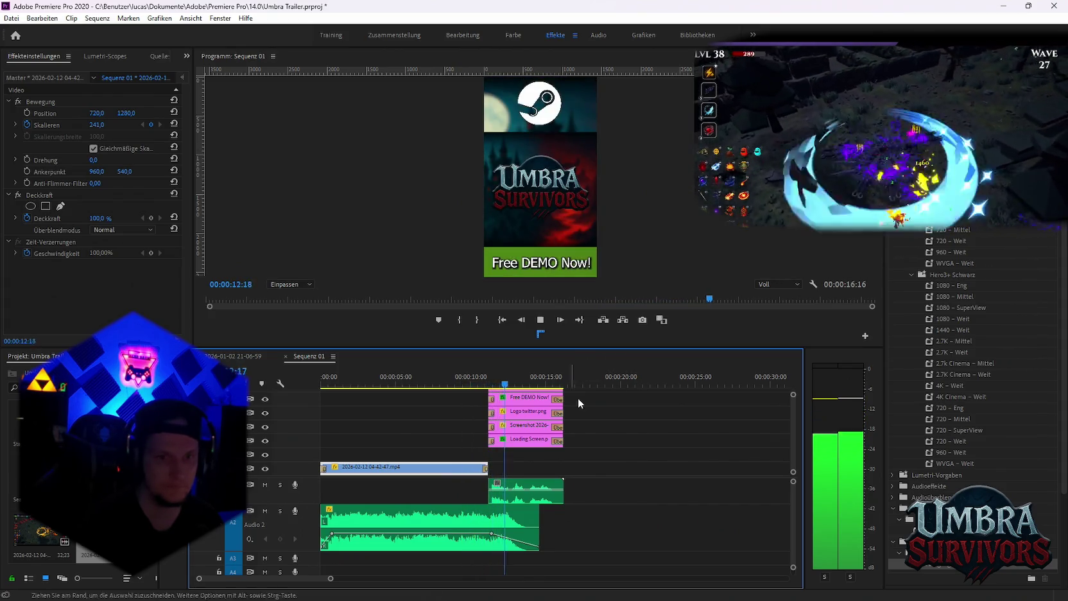
pyautogui.press('space')
# Paste poly_gore01.wav from the other sequence into Sequenz 01 near 19 seconds
pyautogui.click(257, 355)
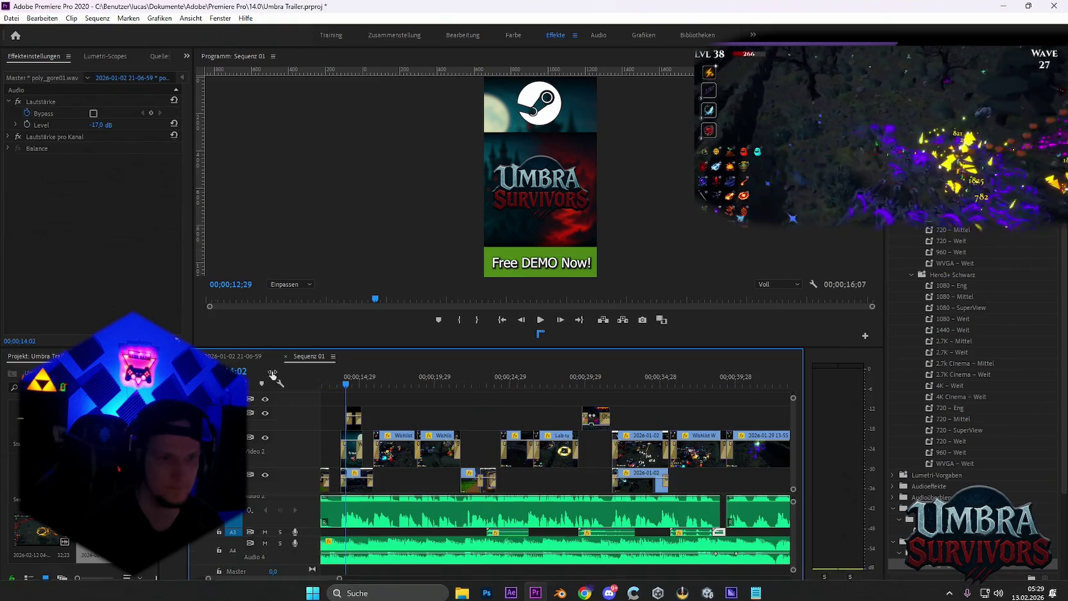
pyautogui.click(310, 357)
pyautogui.click(600, 392)
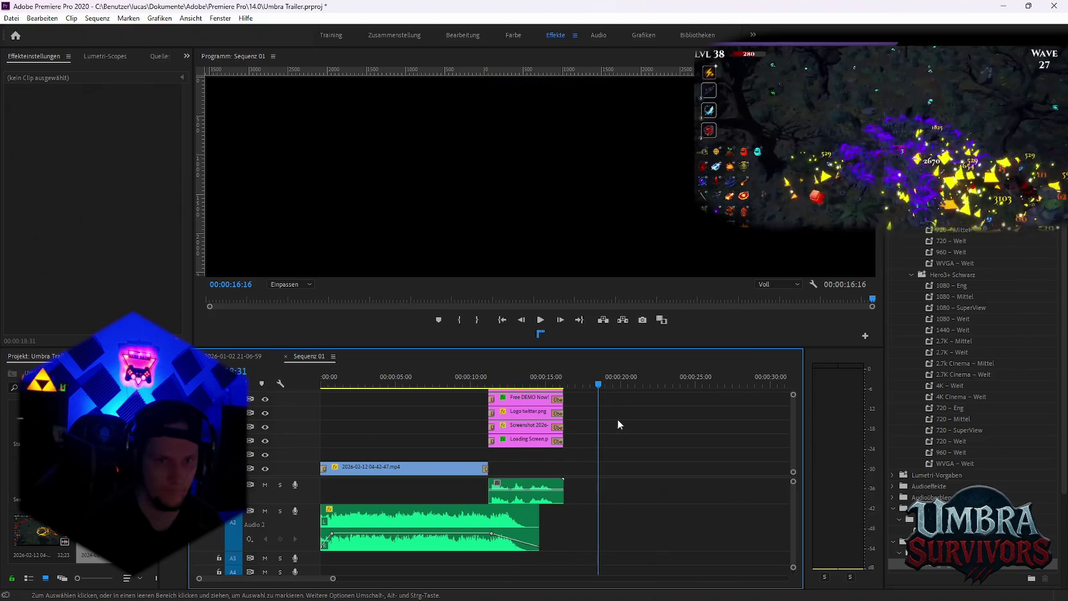
pyautogui.hotkey('ctrl', 'v')
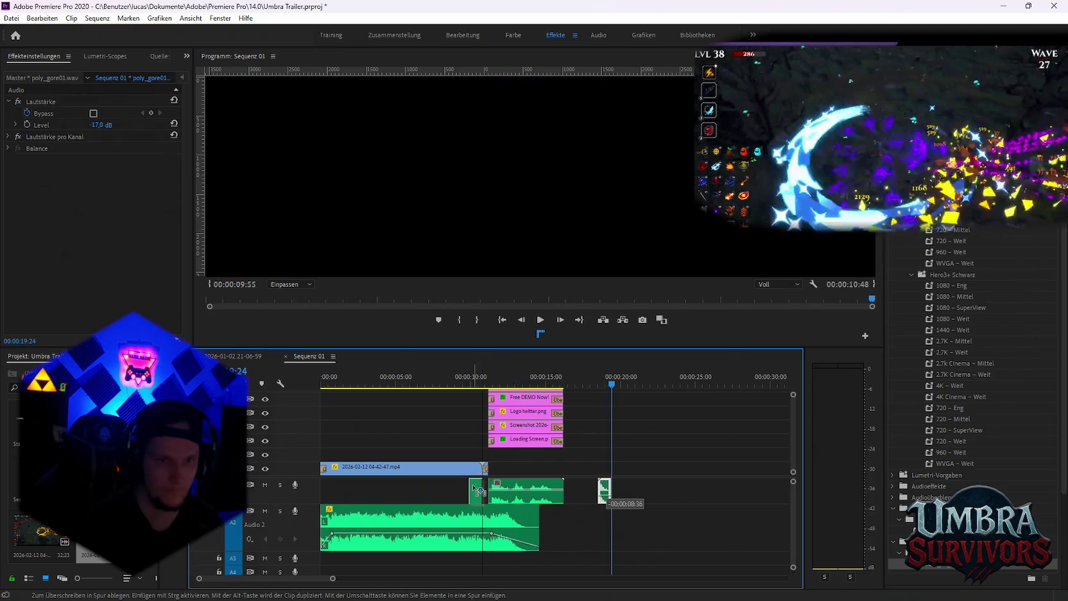
# Move the poly_gore01.wav sound effect to about 00:00:10:37
pyautogui.moveTo(594, 492); pyautogui.dragTo(465, 492)
pyautogui.click(464, 384)
pyautogui.moveTo(463, 383); pyautogui.dragTo(483, 384)
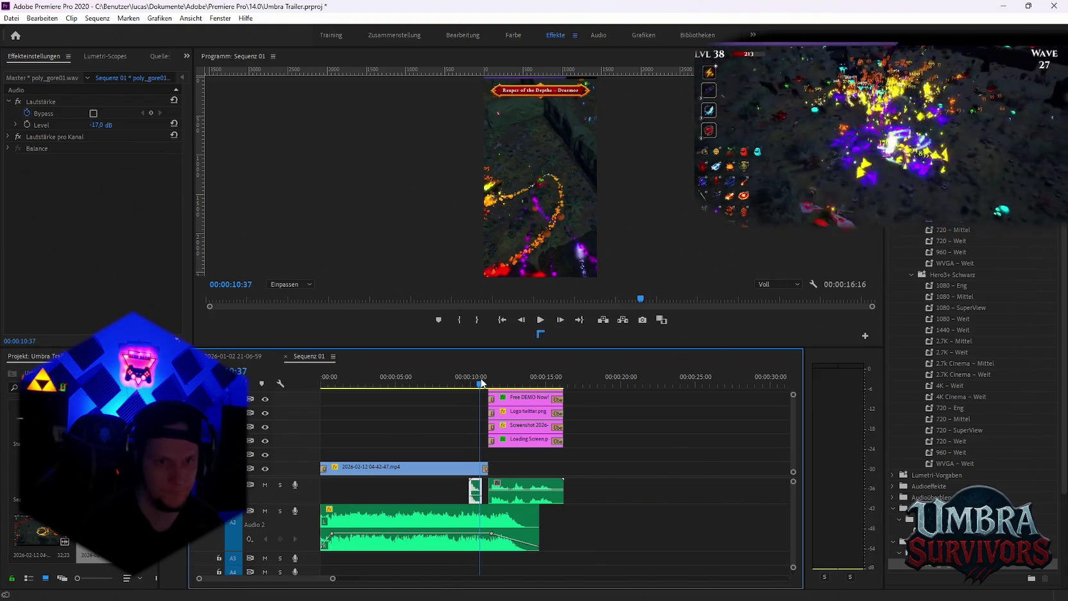
pyautogui.moveTo(479, 491); pyautogui.dragTo(485, 558)
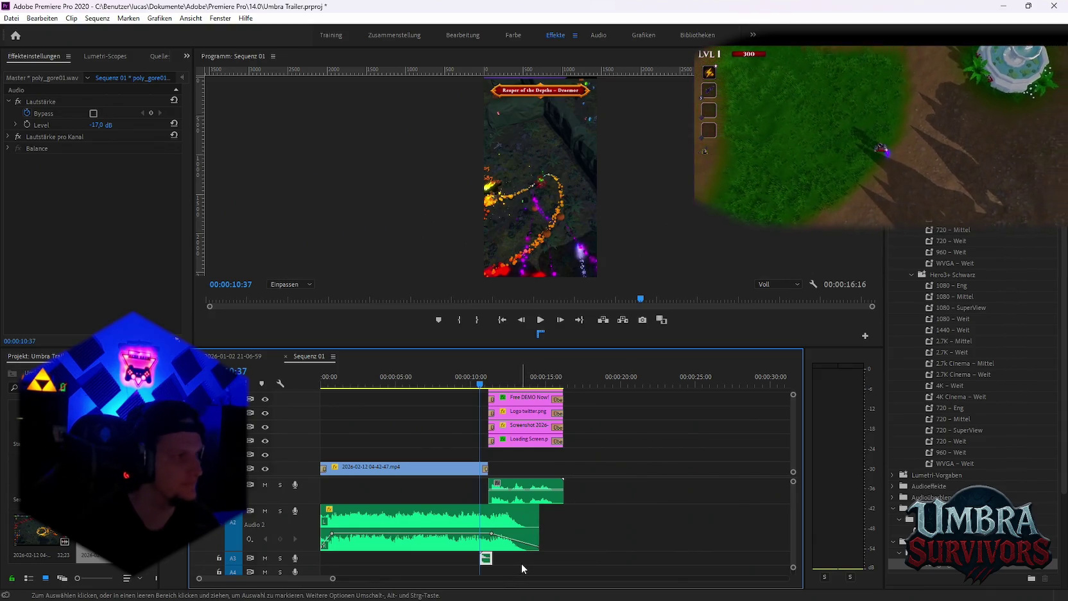
# Zoom into the timeline and check the sound effect timing, undoing a small nudge
pyautogui.keyDown('alt'); pyautogui.scroll(3, 520, 570); pyautogui.keyUp('alt')
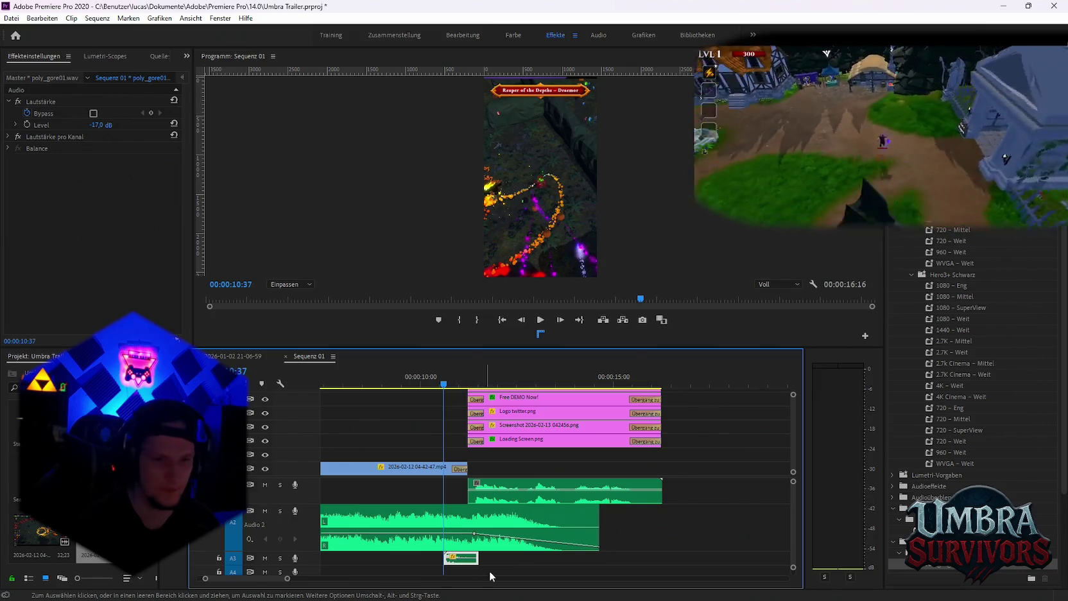
pyautogui.scroll(2, 454, 559)
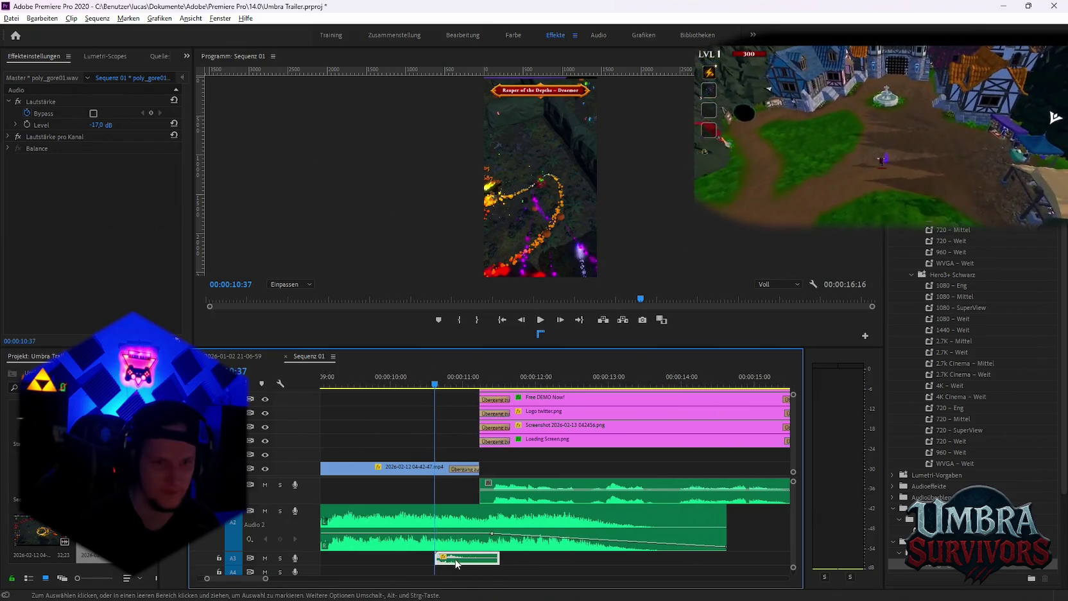
pyautogui.scroll(1, 455, 560)
pyautogui.moveTo(485, 563); pyautogui.dragTo(478, 563)
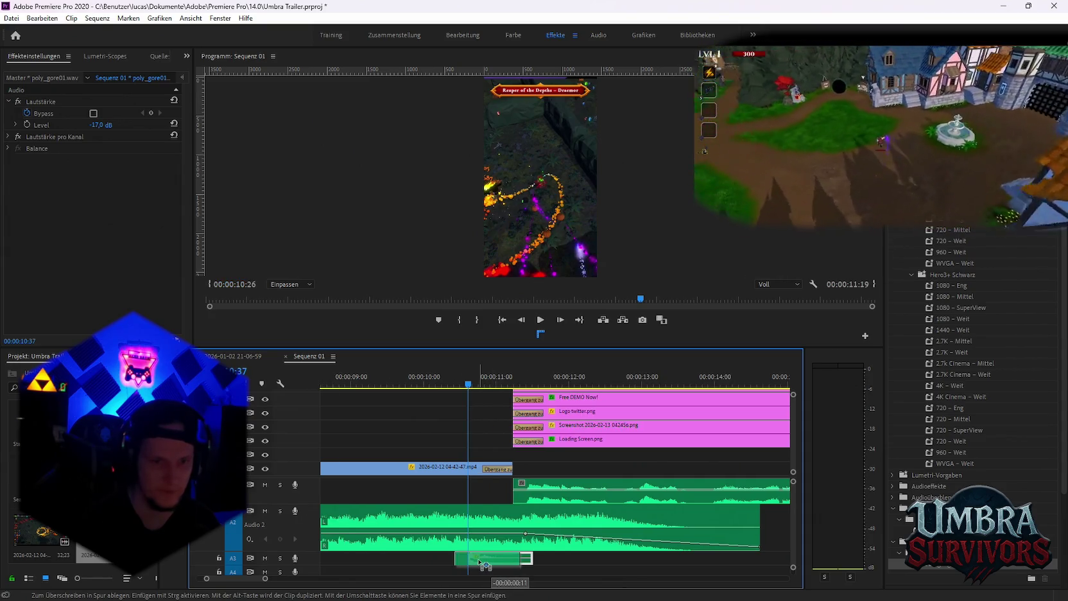
pyautogui.hotkey('ctrl', 'z')
pyautogui.press('space')
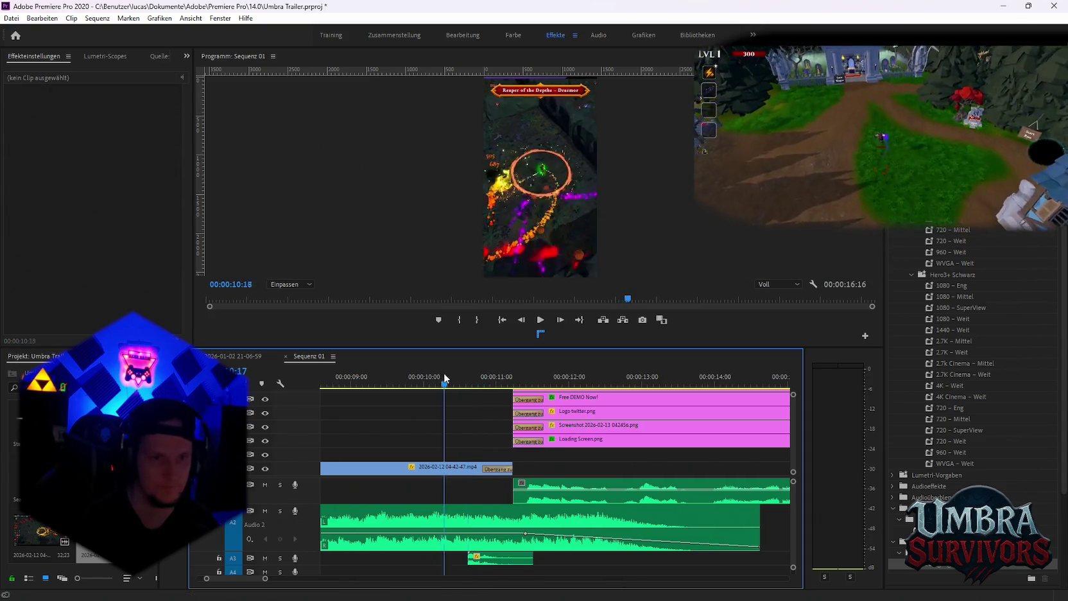
# Place the gameplay clip's 468 scale zoom at about 00:00:10:31 and preview it from 9:12
pyautogui.moveTo(468, 383); pyautogui.dragTo(424, 384)
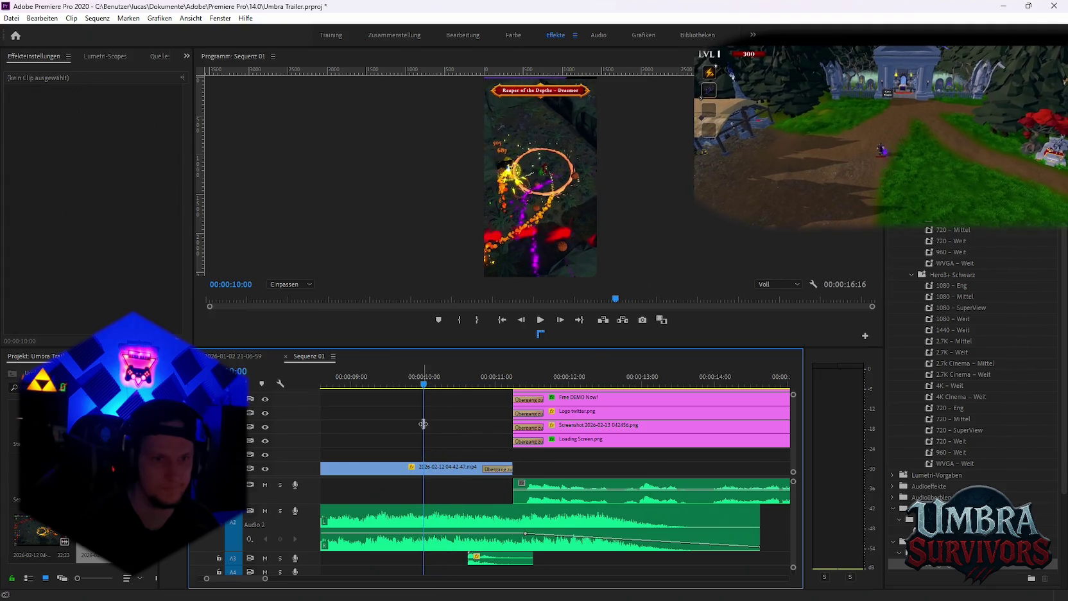
pyautogui.click(386, 468)
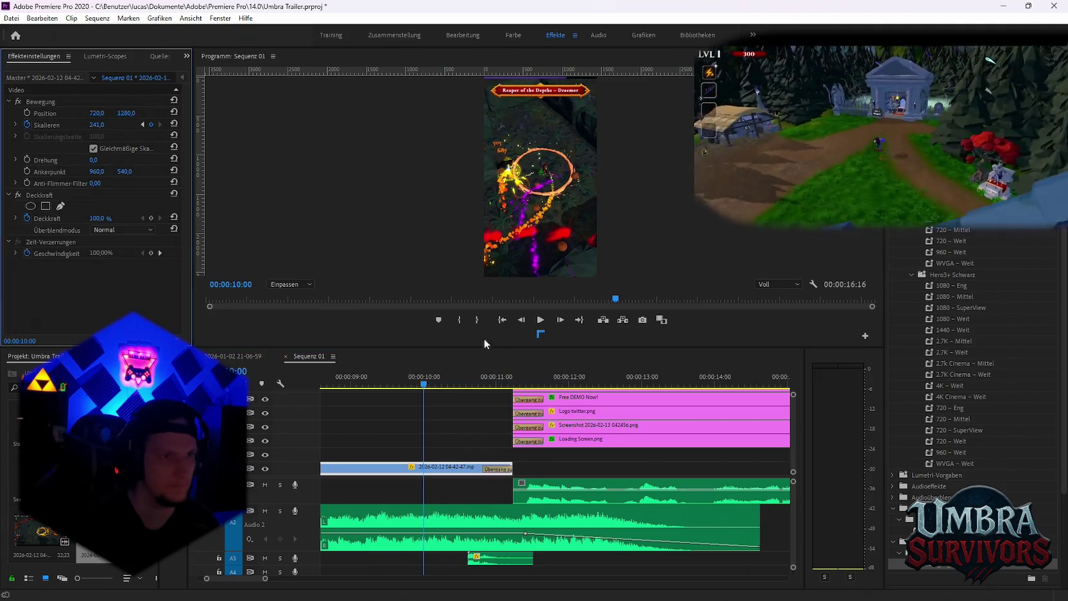
pyautogui.click(445, 385)
pyautogui.moveTo(447, 388); pyautogui.dragTo(460, 386)
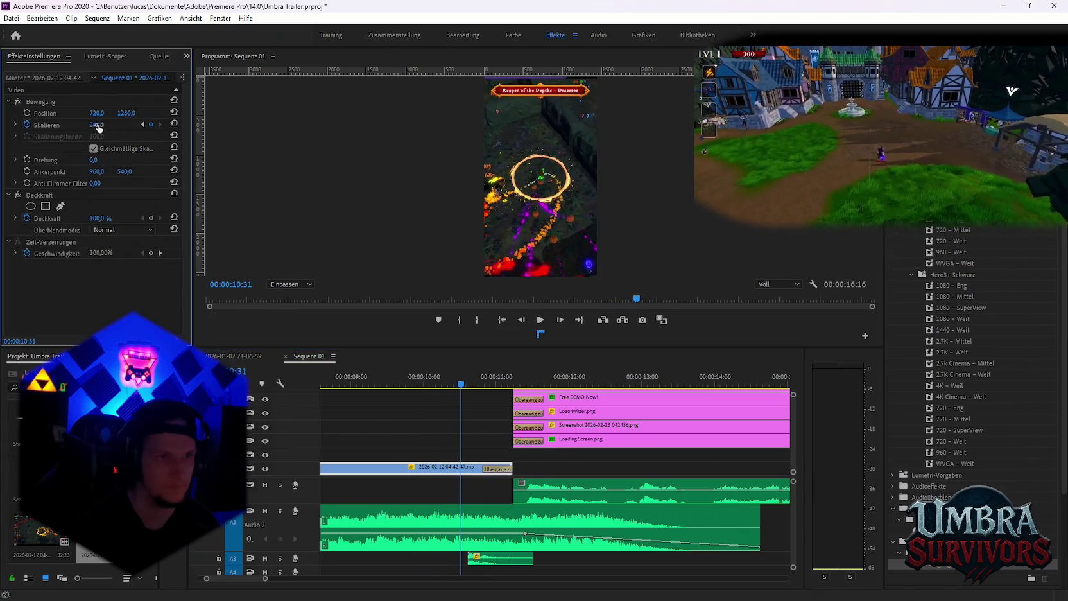
pyautogui.click(378, 385)
pyautogui.press('space')
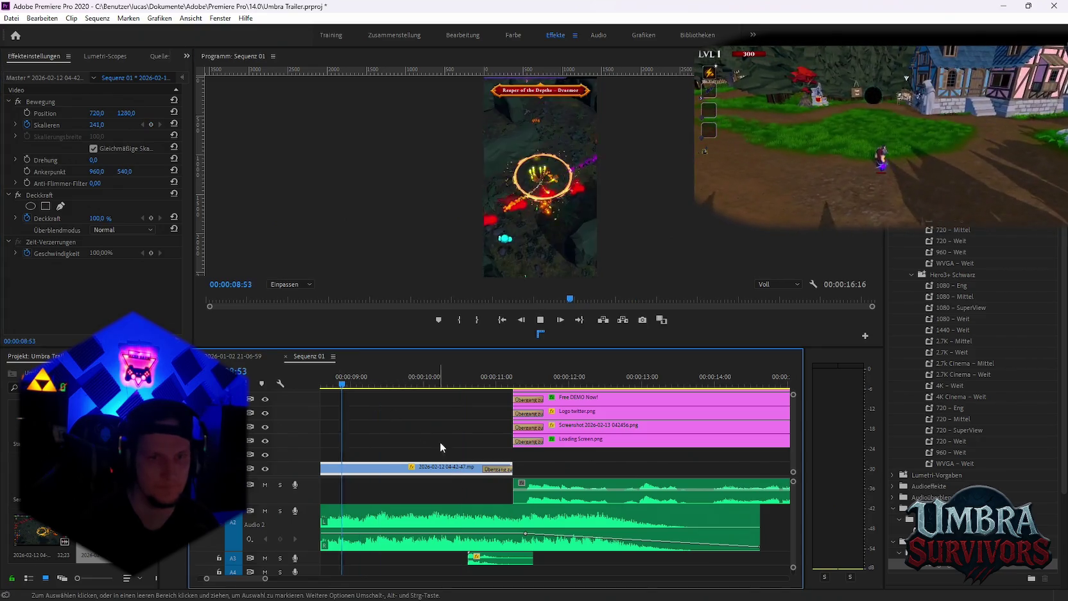
pyautogui.scroll(-1, 449, 450)
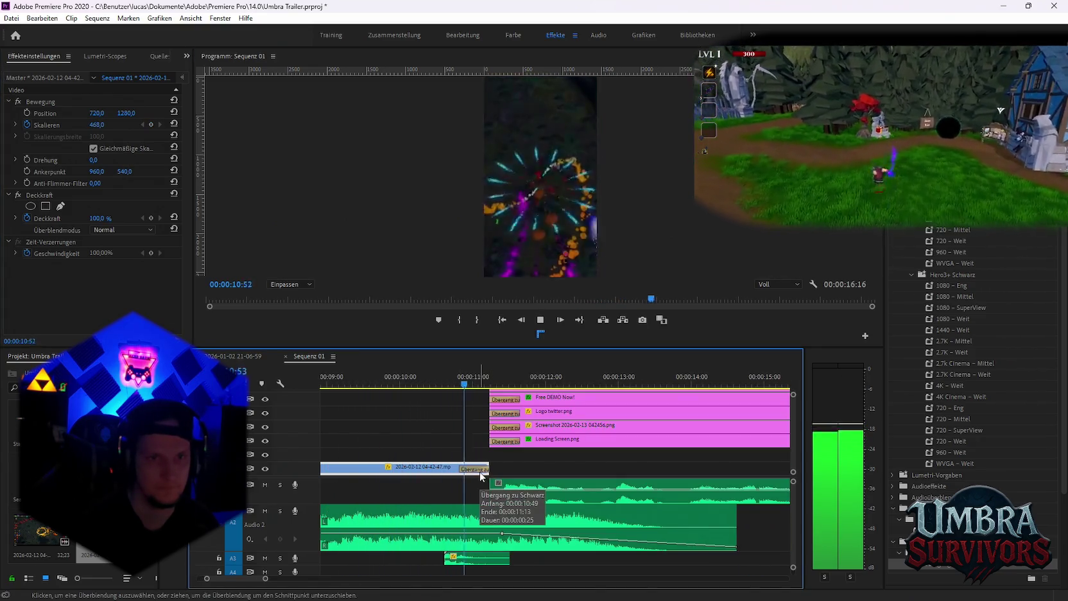
pyautogui.press('-')
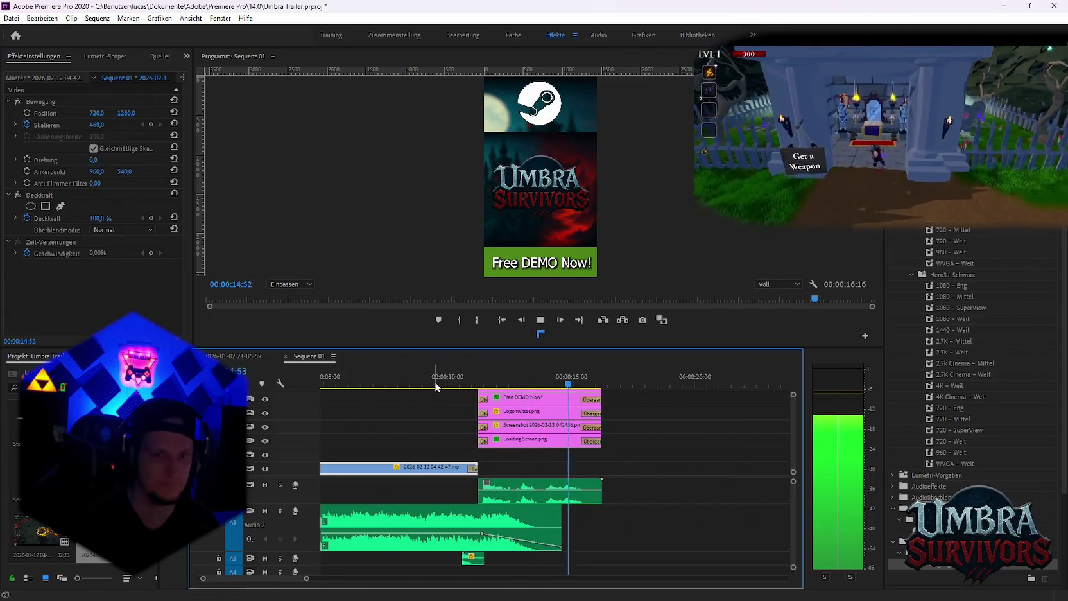
# Export Sequenz 01 as H.264 Choas lab boss.mp4 and start it encoding in Media Encoder
pyautogui.click(12, 18)
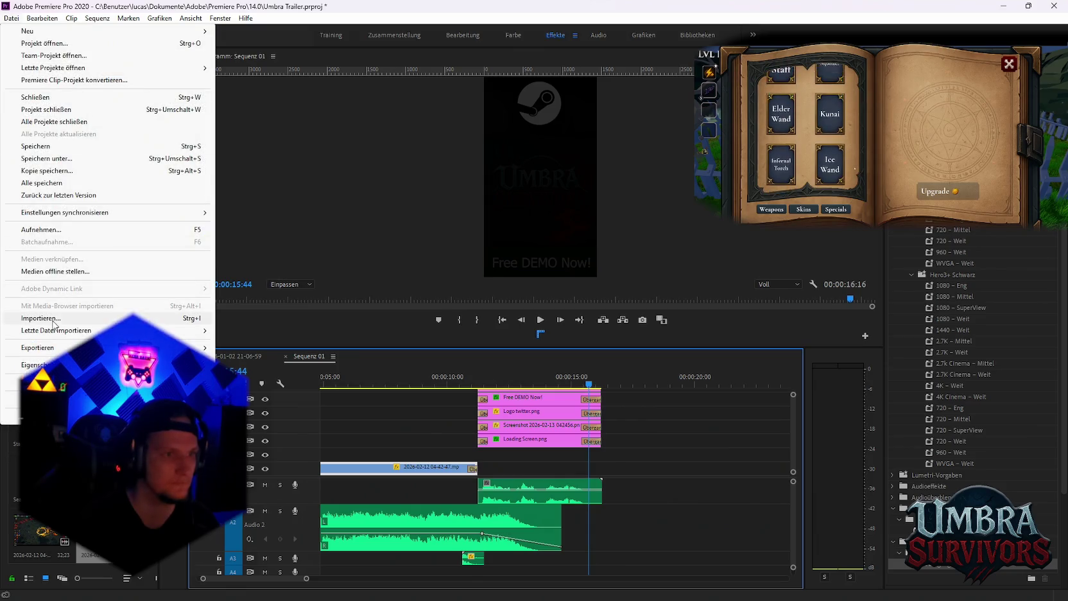
pyautogui.click(270, 347)
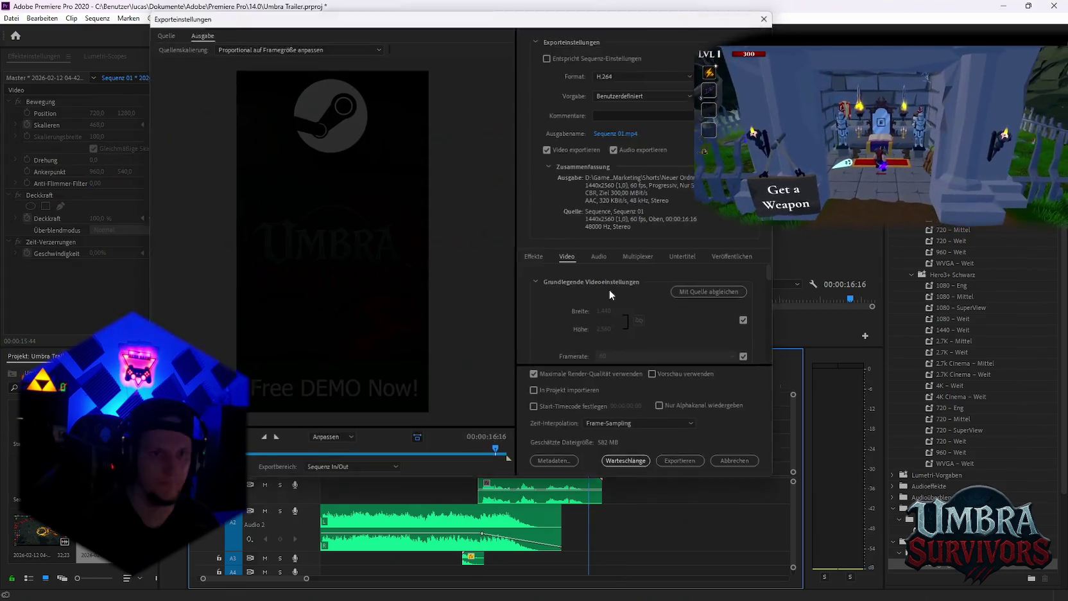
pyautogui.click(616, 131)
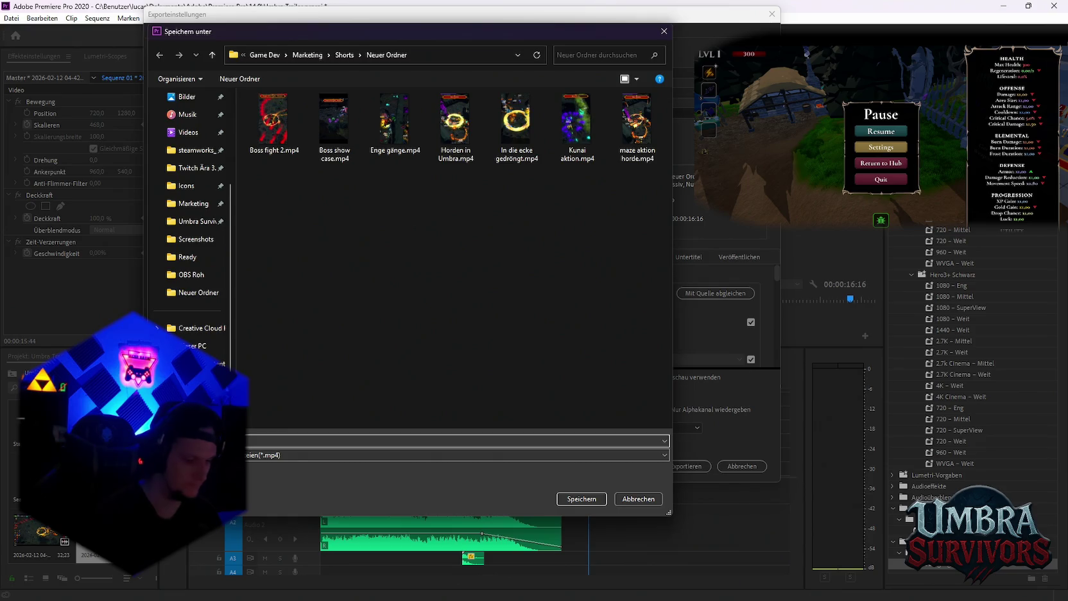
pyautogui.write('b boss')
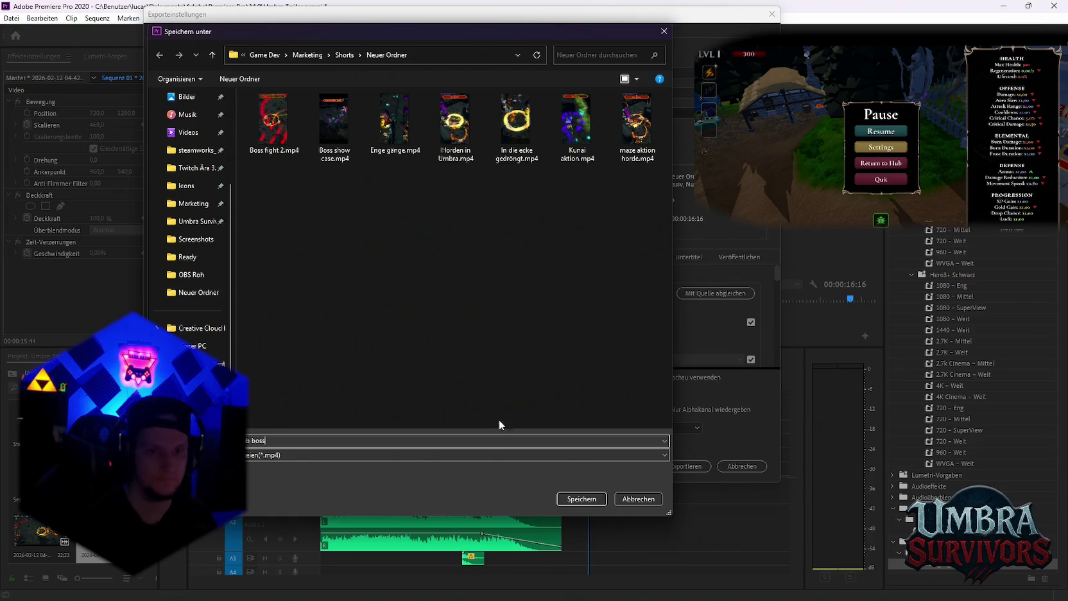
pyautogui.click(578, 501)
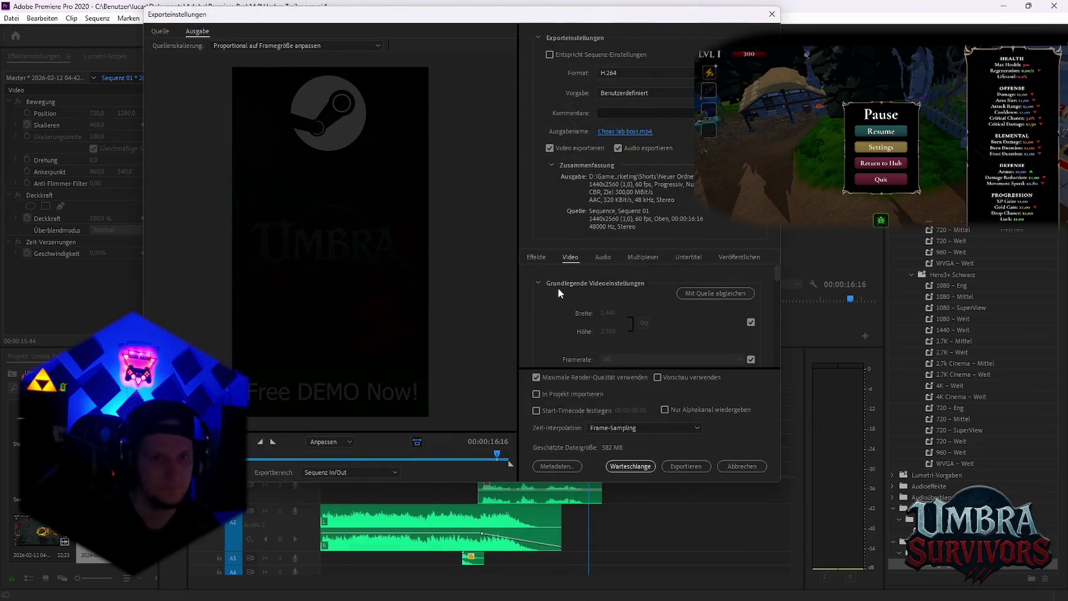
pyautogui.click(631, 466)
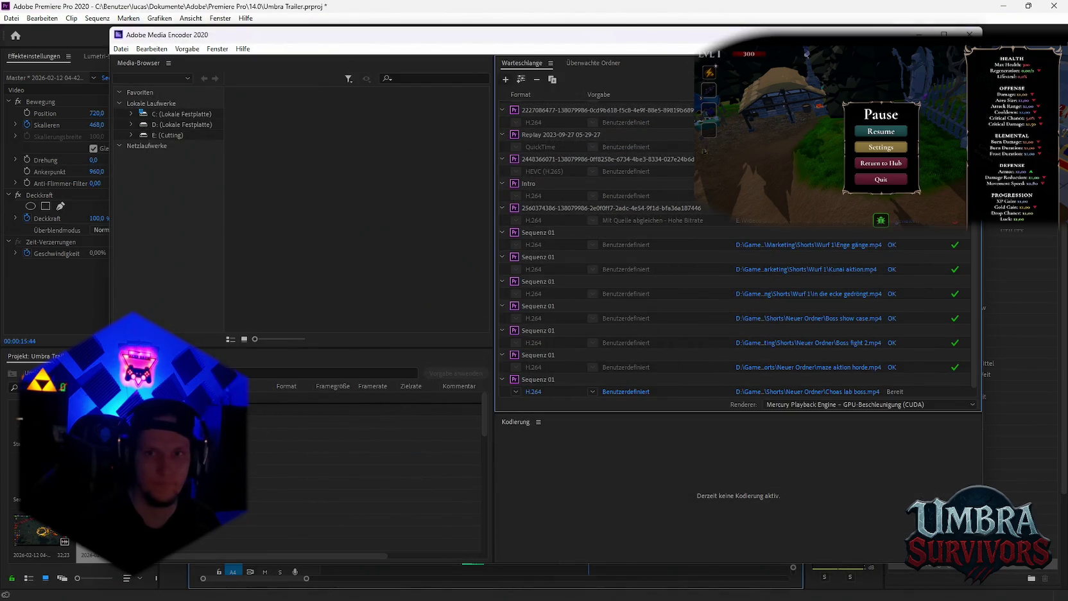
pyautogui.press('Return')
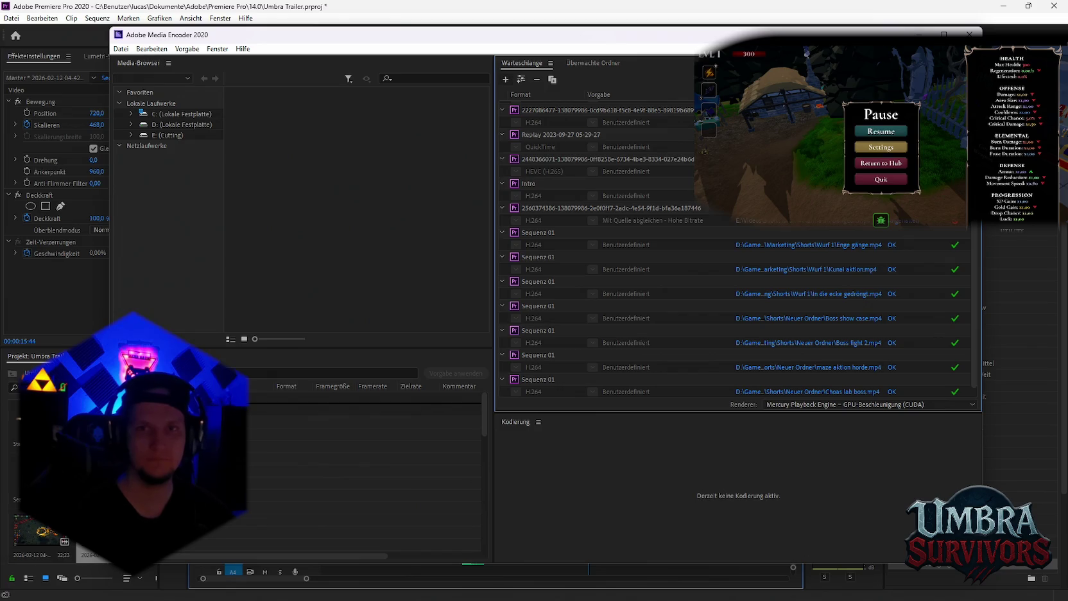
# Once Choas lab boss.mp4 finishes encoding, switch back to Premiere Pro
pyautogui.hotkey('alt', 'Tab')
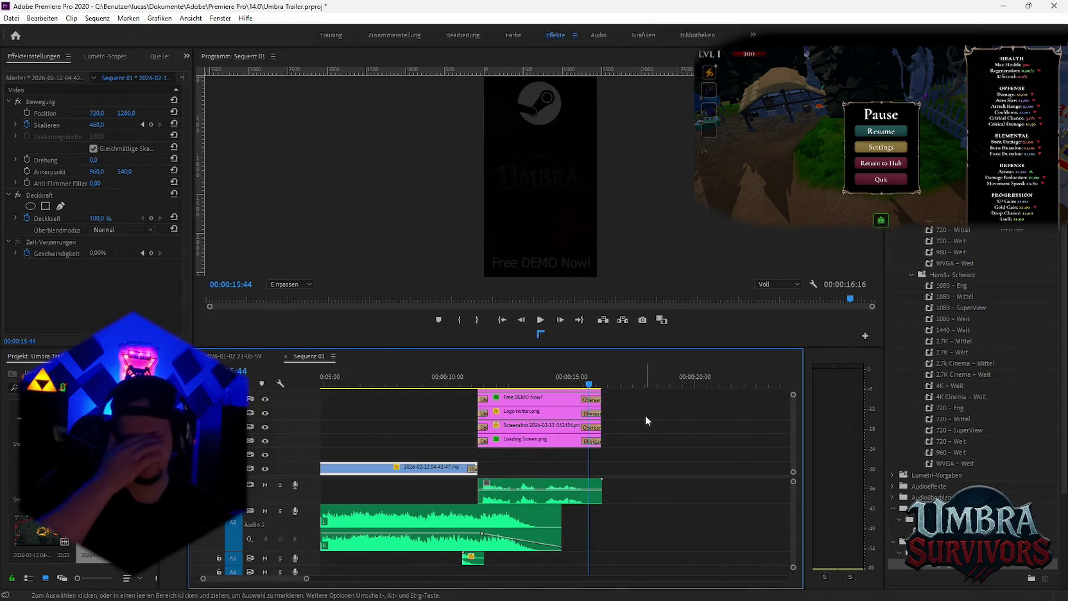
# Save the Umbra Trailer project via Datei > Speichern
pyautogui.click(11, 18)
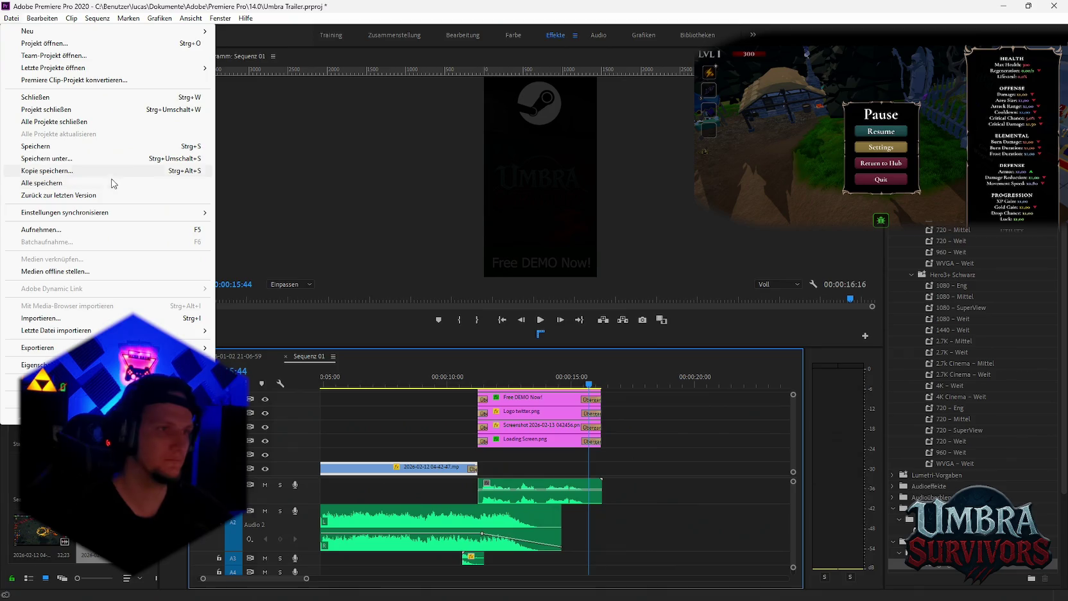
pyautogui.click(42, 146)
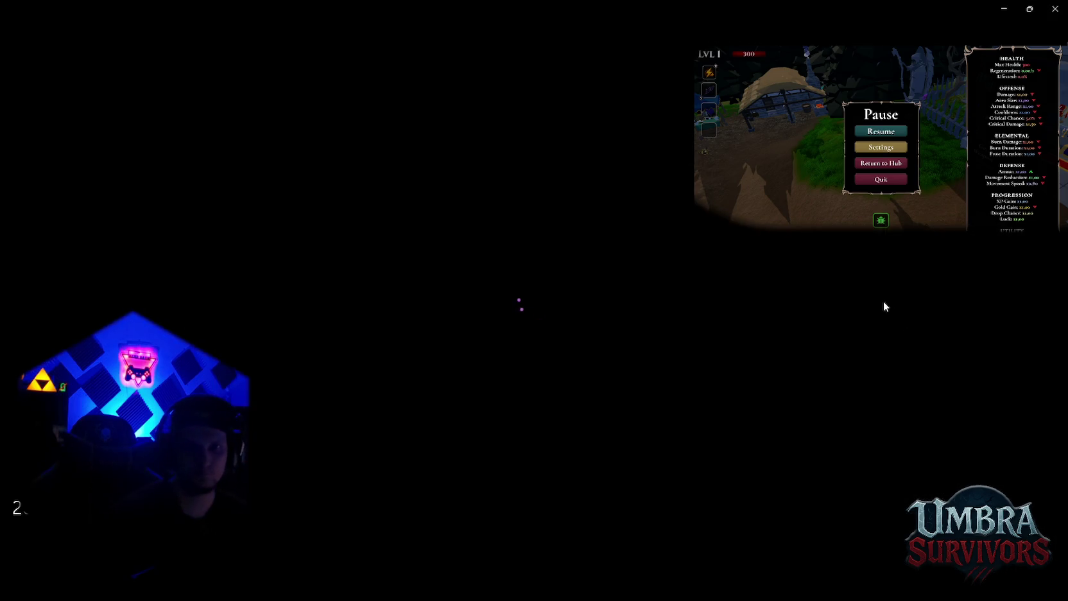
# Skim through the first boss-fight recording, then close it
pyautogui.moveTo(528, 538); pyautogui.dragTo(617, 540)
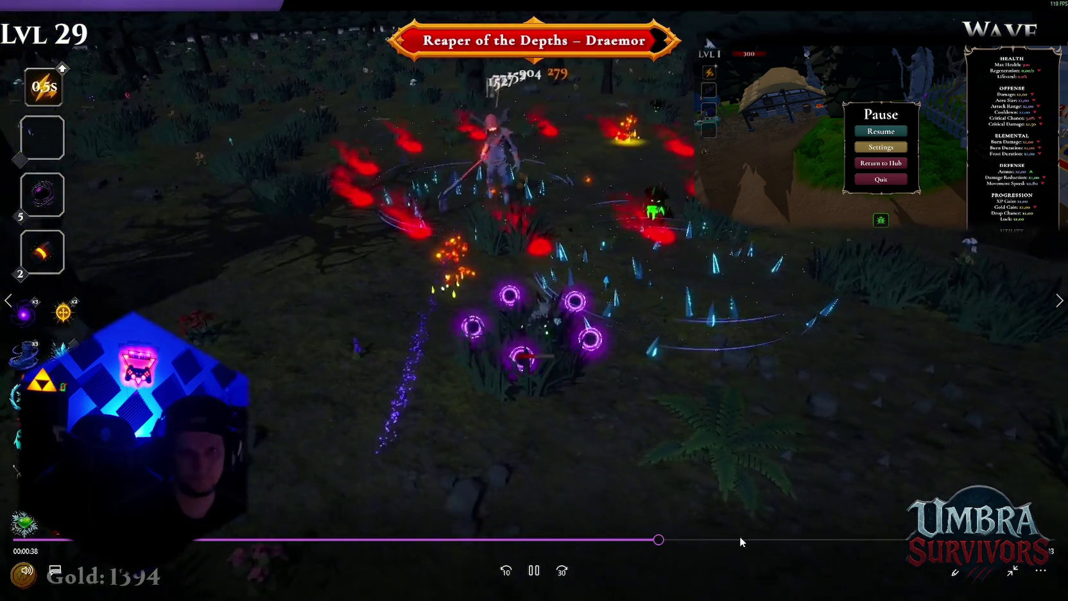
pyautogui.click(745, 540)
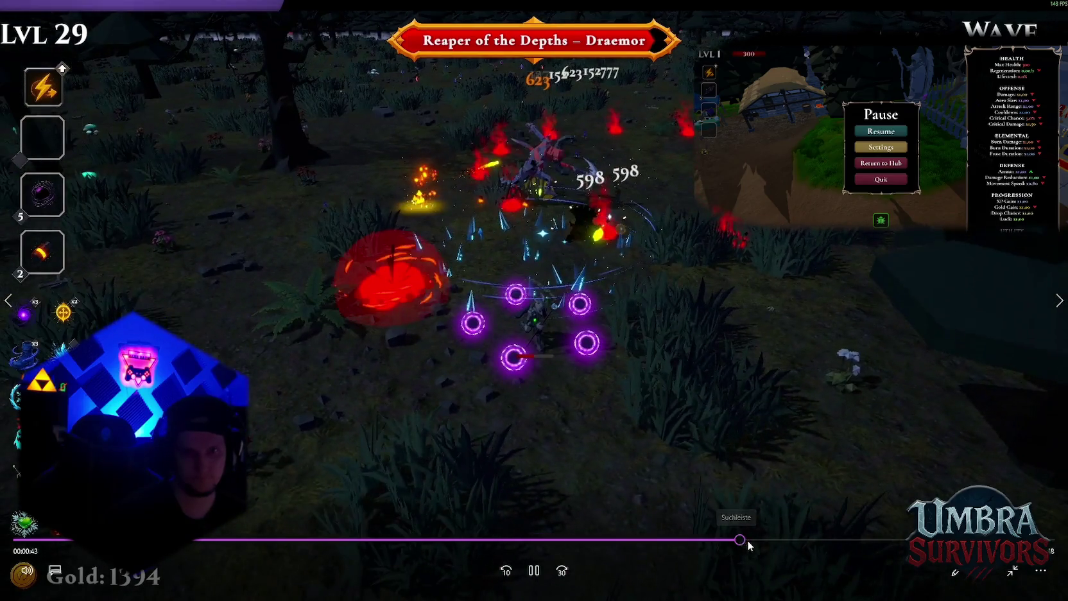
pyautogui.click(833, 539)
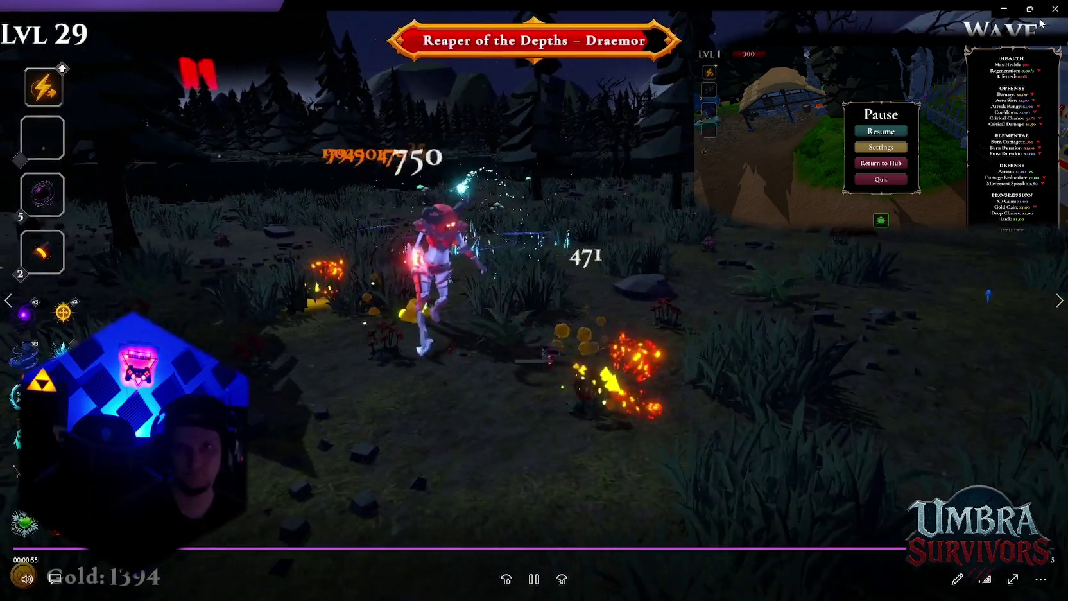
pyautogui.click(1046, 15)
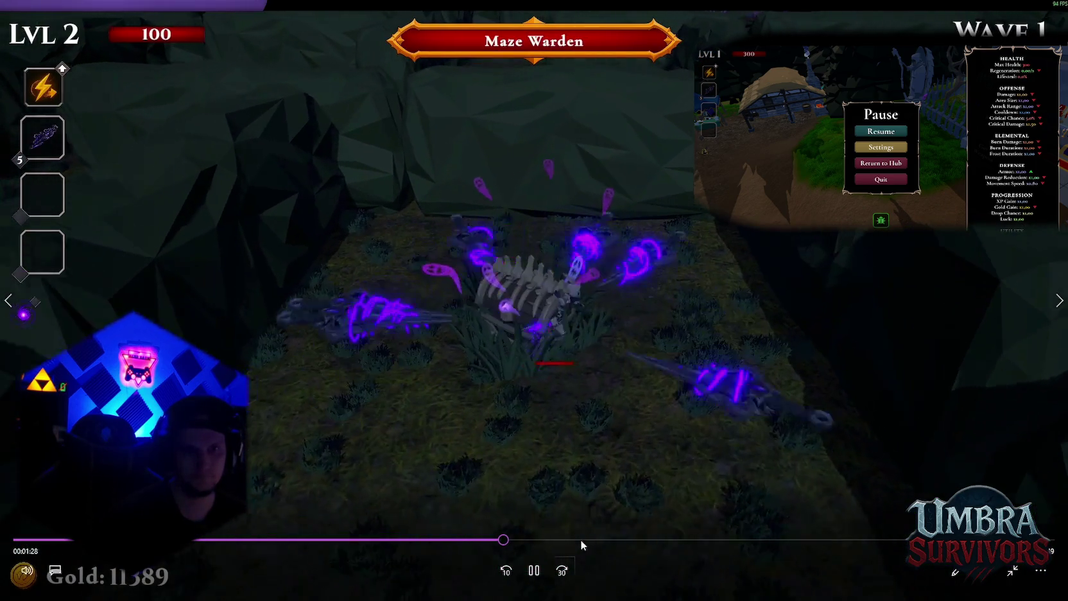
# Skip through the second recording to its later waves
pyautogui.click(581, 539)
pyautogui.click(704, 539)
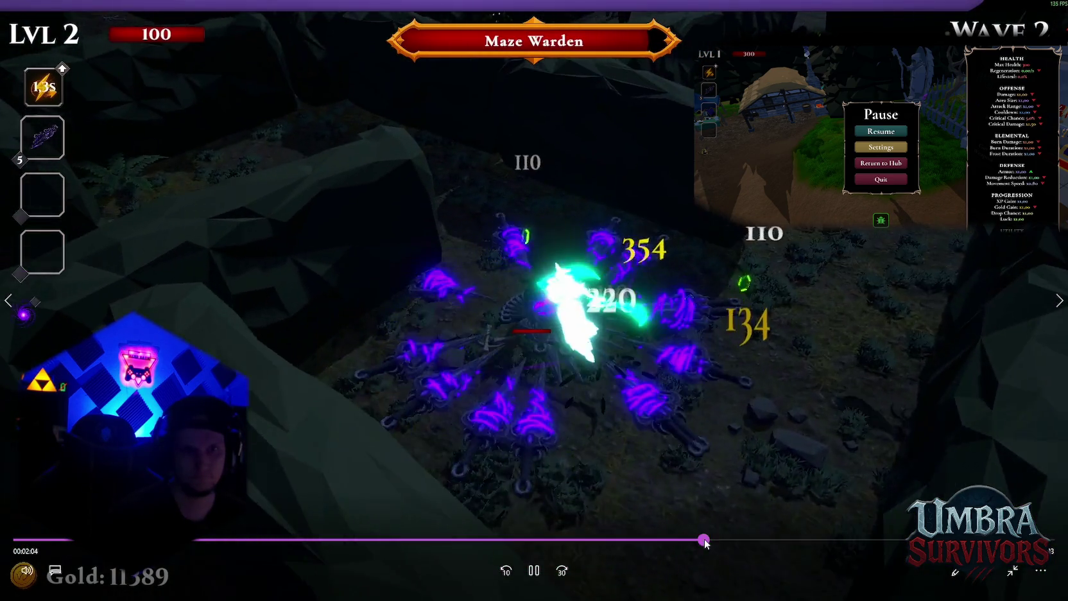
pyautogui.click(795, 539)
pyautogui.click(895, 539)
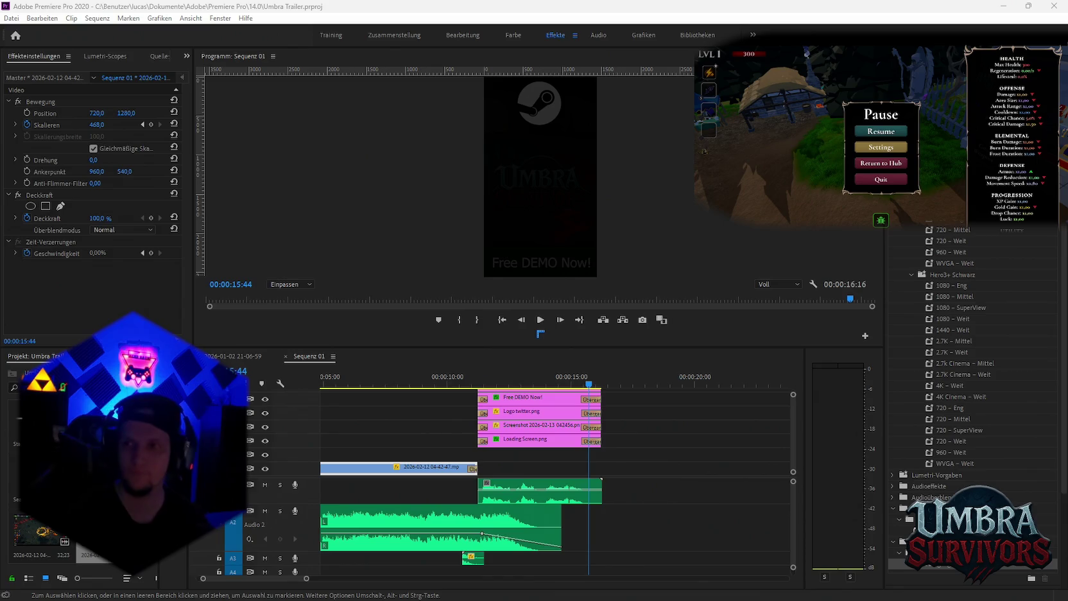
pyautogui.moveTo(192, 443); pyautogui.dragTo(704, 476)
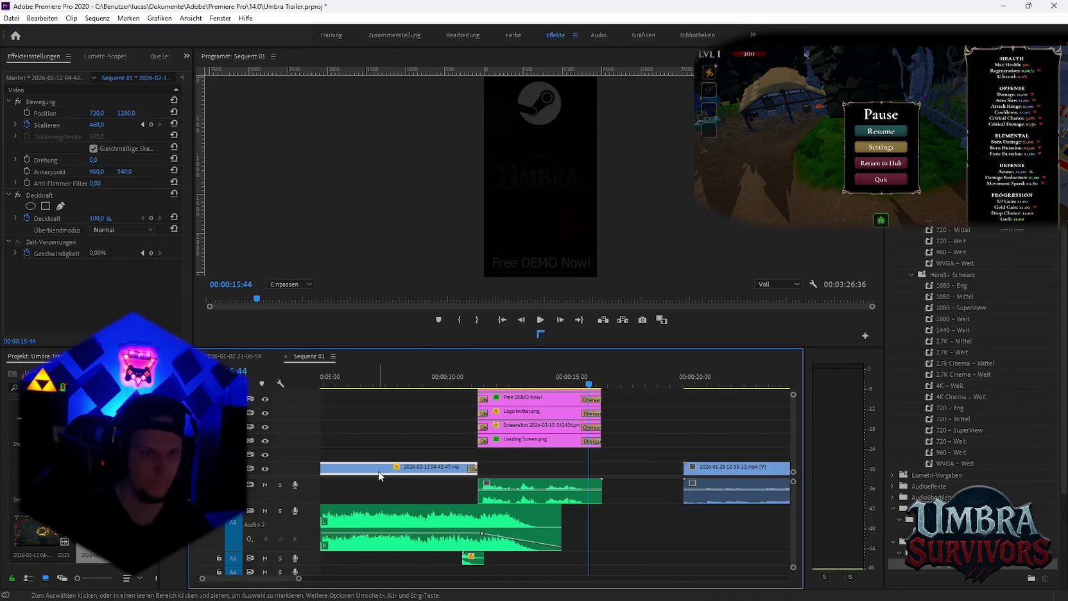
pyautogui.press('Delete')
pyautogui.scroll(-5, 680, 478)
pyautogui.scroll(-5, 670, 486)
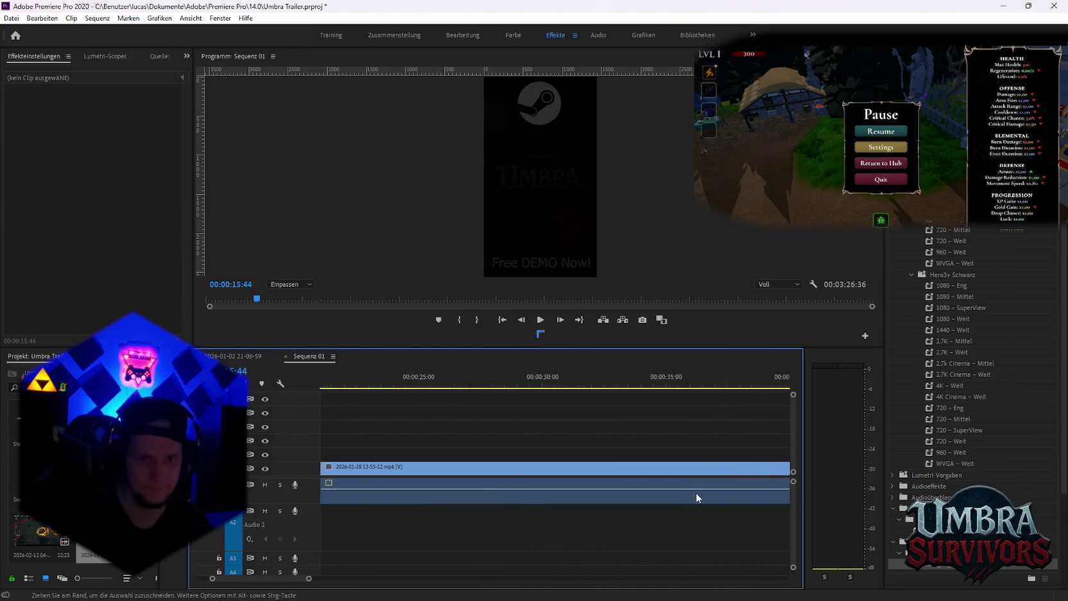
pyautogui.scroll(-5, 717, 504)
pyautogui.scroll(-5, 695, 505)
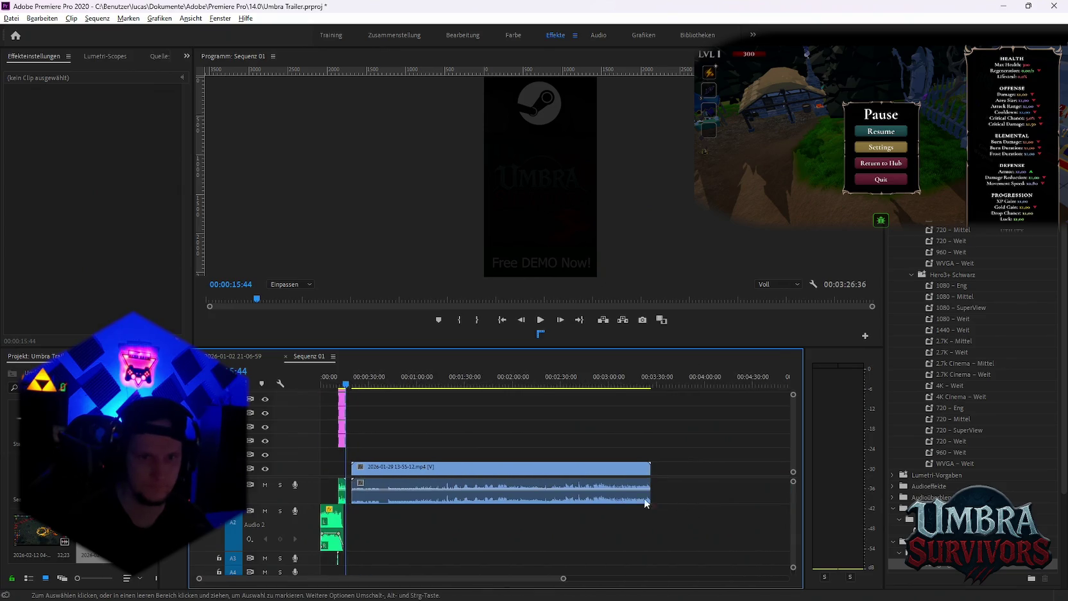
pyautogui.press('v')
pyautogui.click(456, 495)
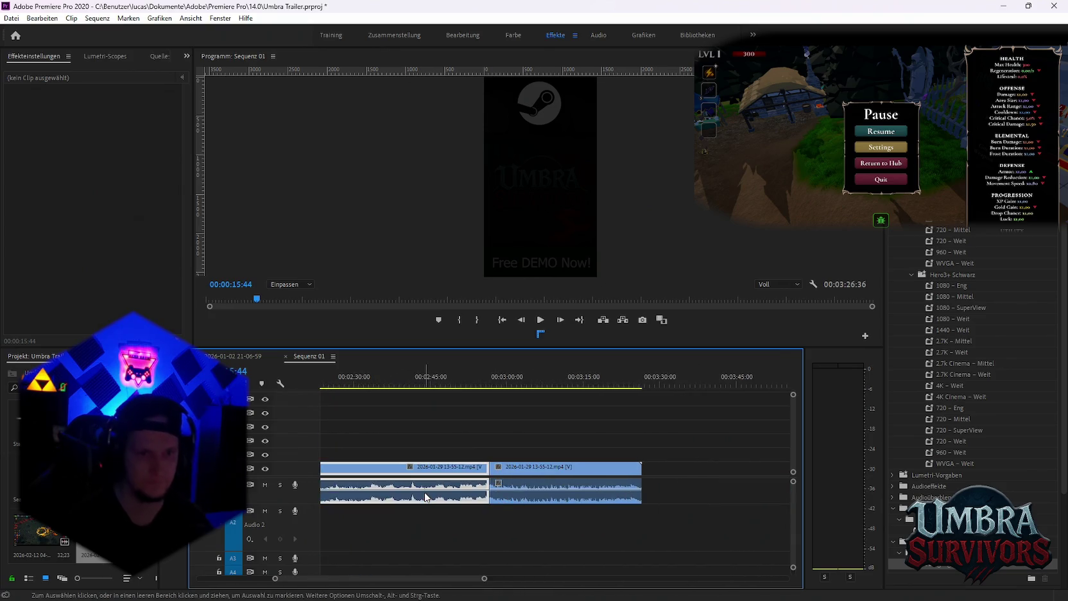
pyautogui.press('Delete')
# Cut the clip near 3:03–3:08, remove the earlier piece and slide the remainder left
pyautogui.moveTo(513, 386); pyautogui.dragTo(551, 391)
pyautogui.press('c')
pyautogui.click(550, 483)
pyautogui.press('v')
pyautogui.click(520, 488)
pyautogui.press('Delete')
pyautogui.moveTo(600, 475); pyautogui.dragTo(372, 478)
# Move and trim the gameplay clip so it sits at the start of the sequence
pyautogui.scroll(3, 445, 511)
pyautogui.keyDown('alt'); pyautogui.scroll(-3, 424, 531); pyautogui.keyUp('alt')
pyautogui.moveTo(578, 479); pyautogui.dragTo(480, 490)
pyautogui.keyDown('alt'); pyautogui.scroll(3, 380, 514); pyautogui.keyUp('alt')
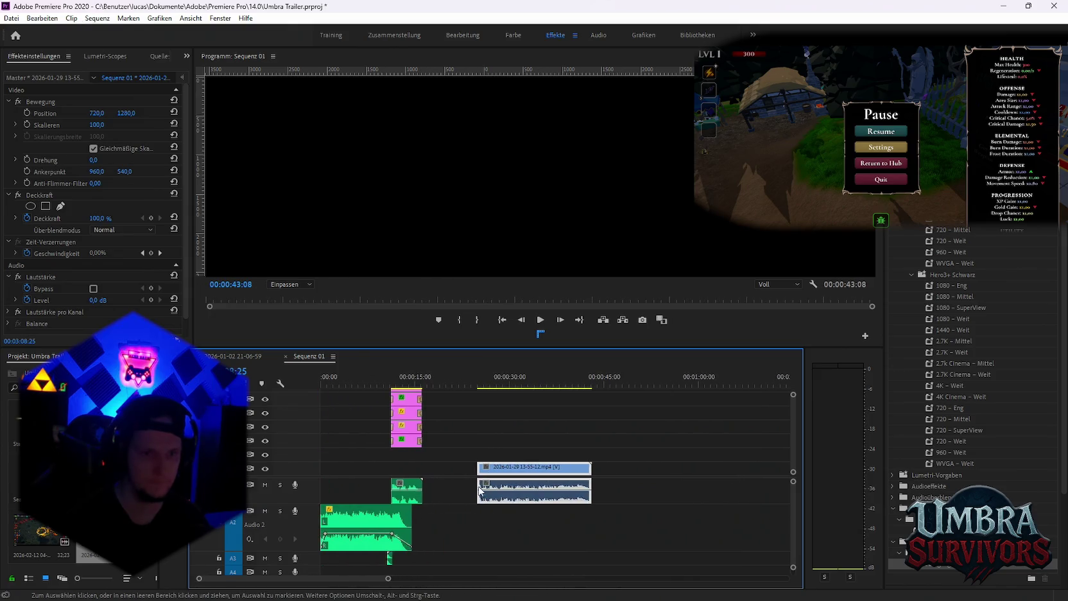
pyautogui.moveTo(478, 467)
pyautogui.mouseDown()
pyautogui.moveTo(526, 467)
pyautogui.moveTo(350, 471)
pyautogui.mouseUp()
pyautogui.keyDown('alt'); pyautogui.scroll(3, 457, 565); pyautogui.keyUp('alt')
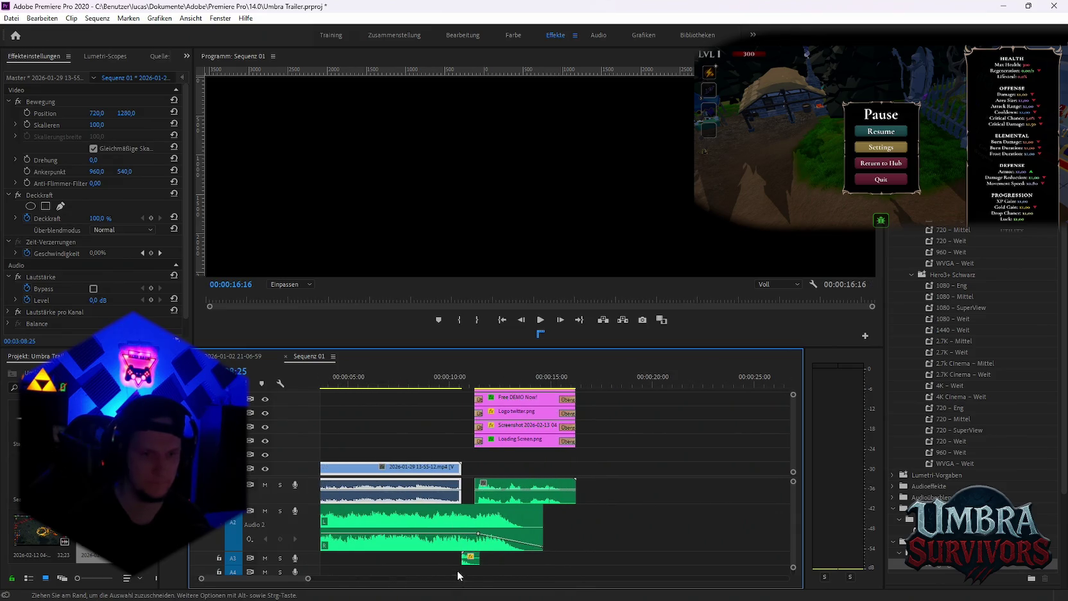
pyautogui.click(470, 557)
# Delete the gameplay clip's own audio, undo it, and scrub to the YOU DIED moment
pyautogui.click(540, 585)
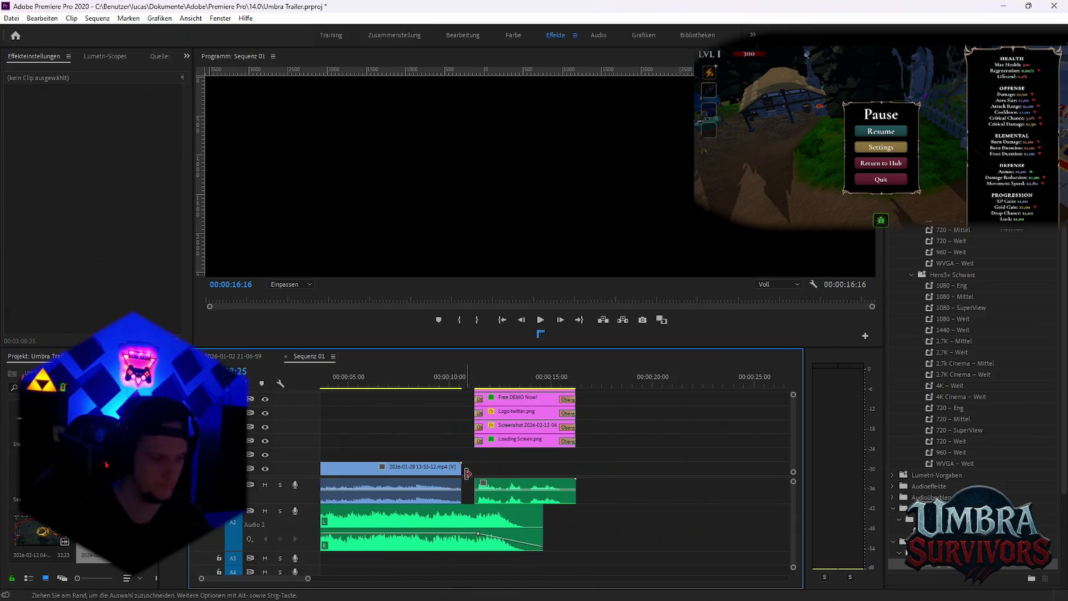
pyautogui.click(400, 497)
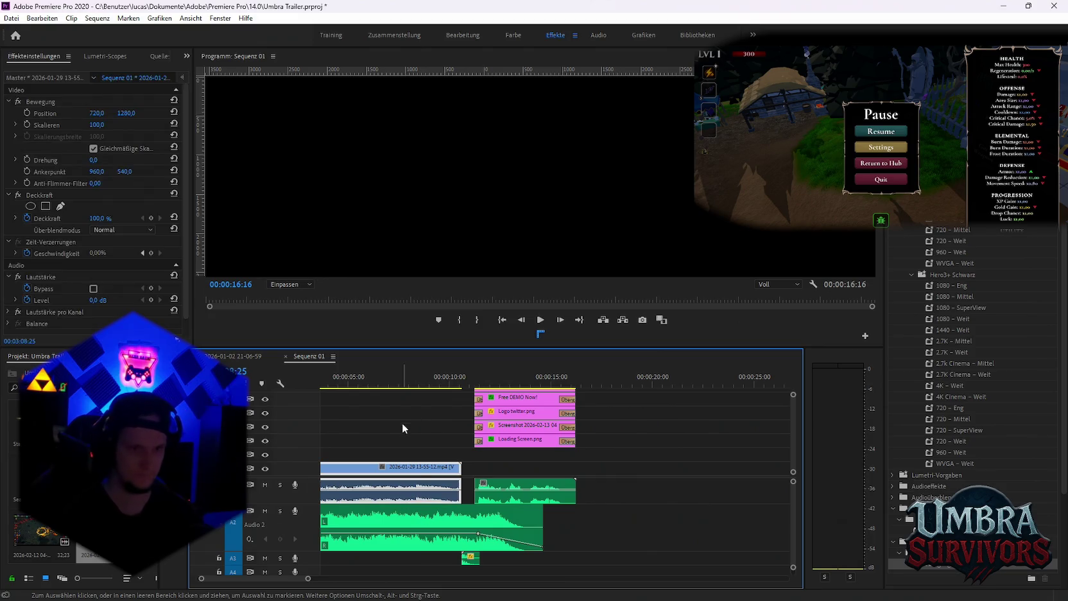
pyautogui.click(402, 422)
pyautogui.keyDown('alt'); pyautogui.click(386, 498); pyautogui.keyUp('alt')
pyautogui.press('Delete')
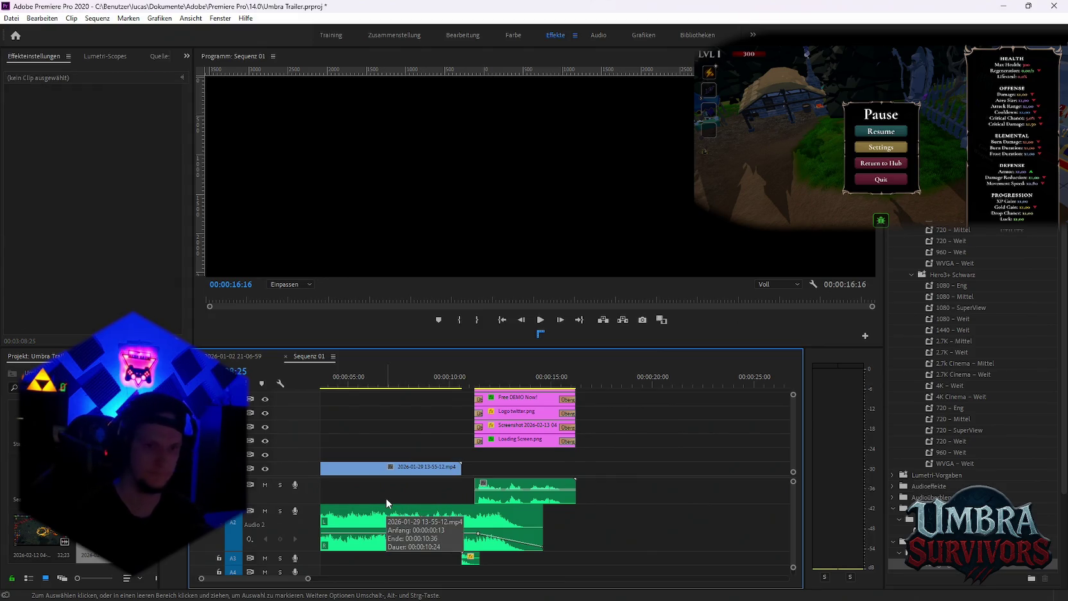
pyautogui.hotkey('ctrl', 'z')
pyautogui.click(352, 382)
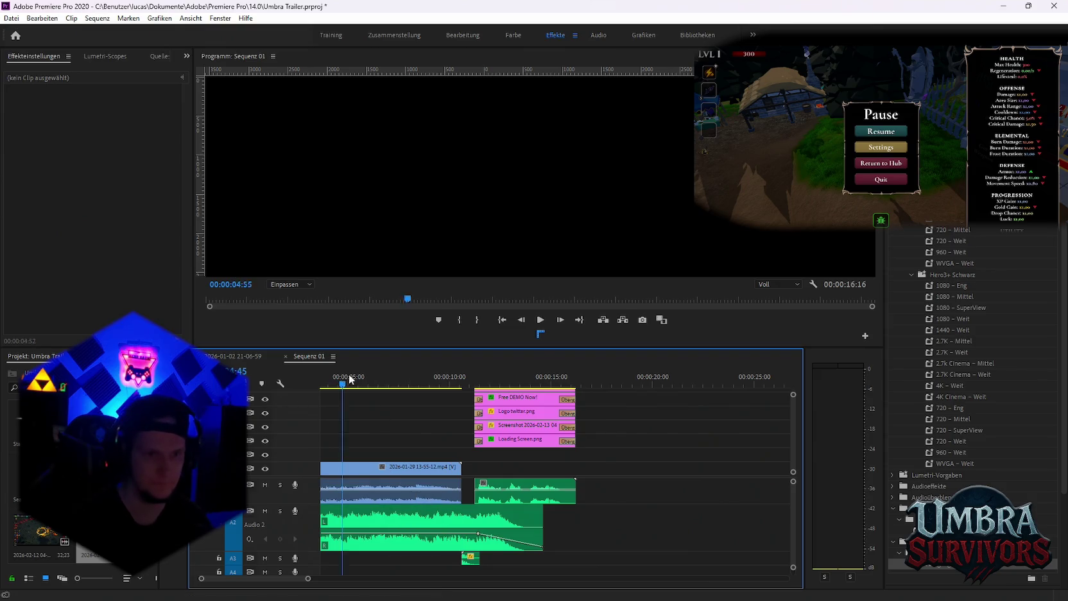
pyautogui.moveTo(358, 381); pyautogui.dragTo(384, 384)
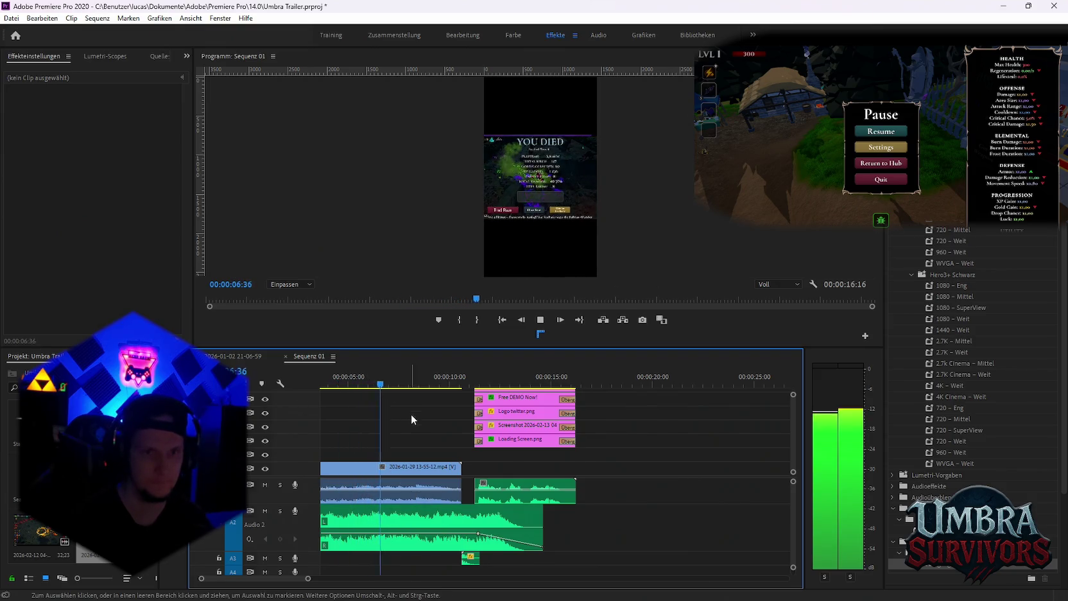
# Preview the edit, delete the gameplay clip's linked audio, and nudge the clip slightly later
pyautogui.click(402, 502)
pyautogui.press('space')
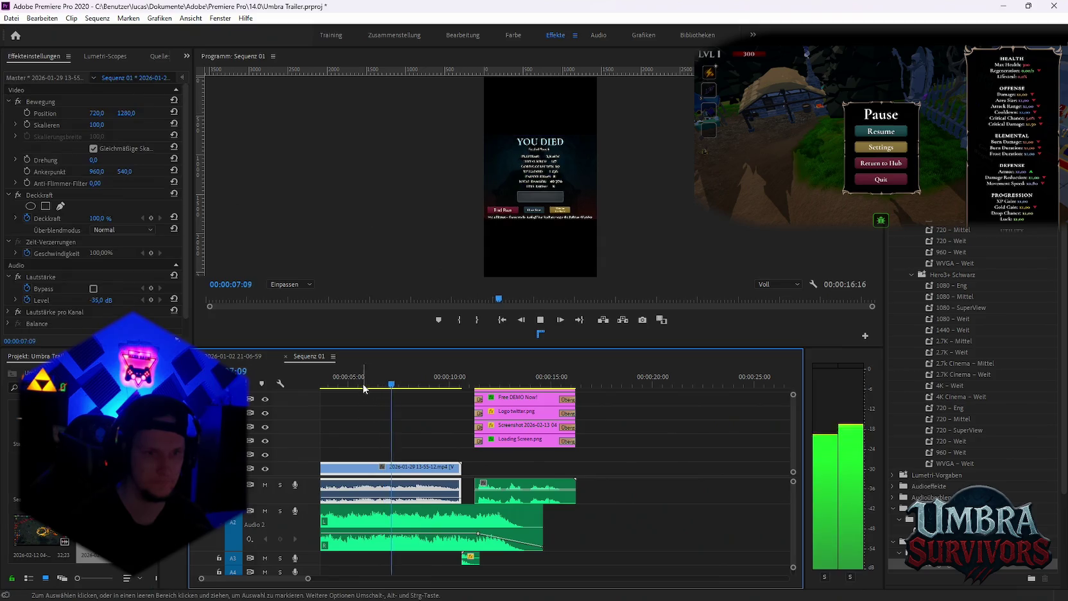
pyautogui.scroll(3, 366, 425)
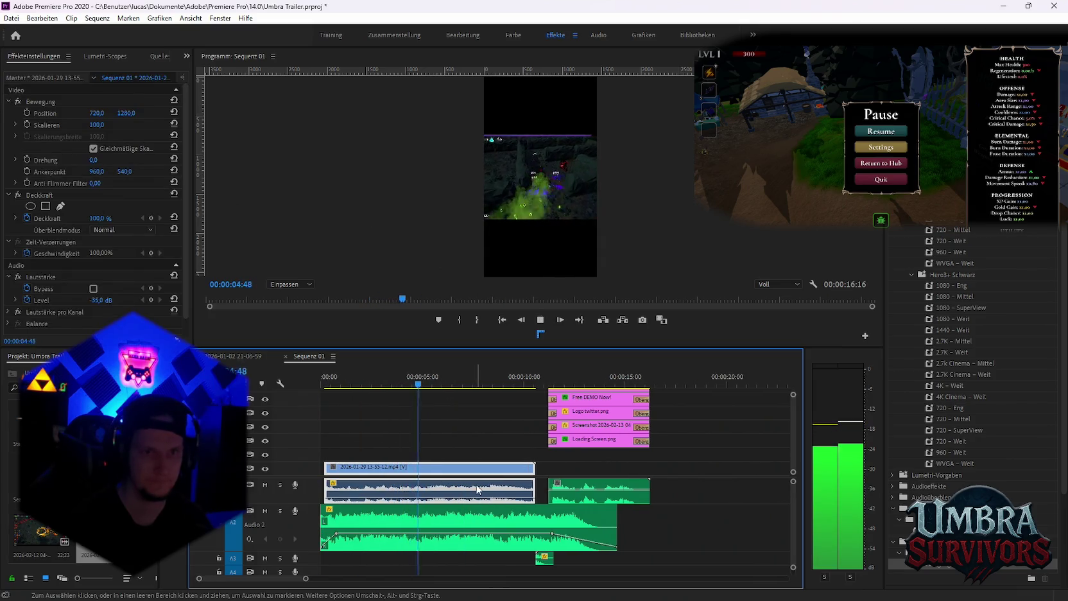
pyautogui.press('space')
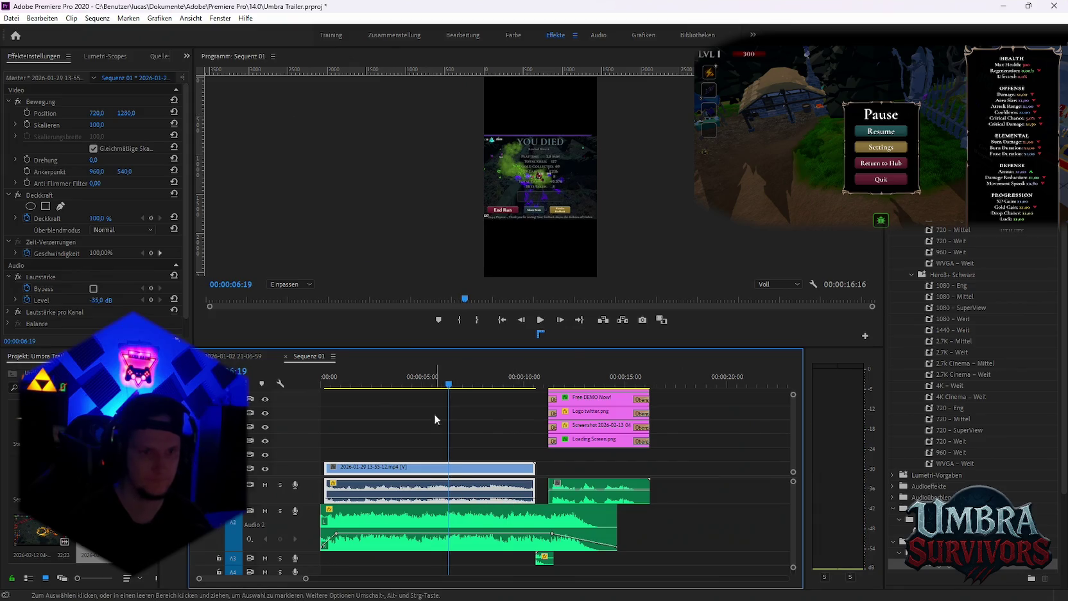
pyautogui.click(434, 426)
pyautogui.keyDown('alt'); pyautogui.click(398, 487); pyautogui.keyUp('alt')
pyautogui.press('Delete')
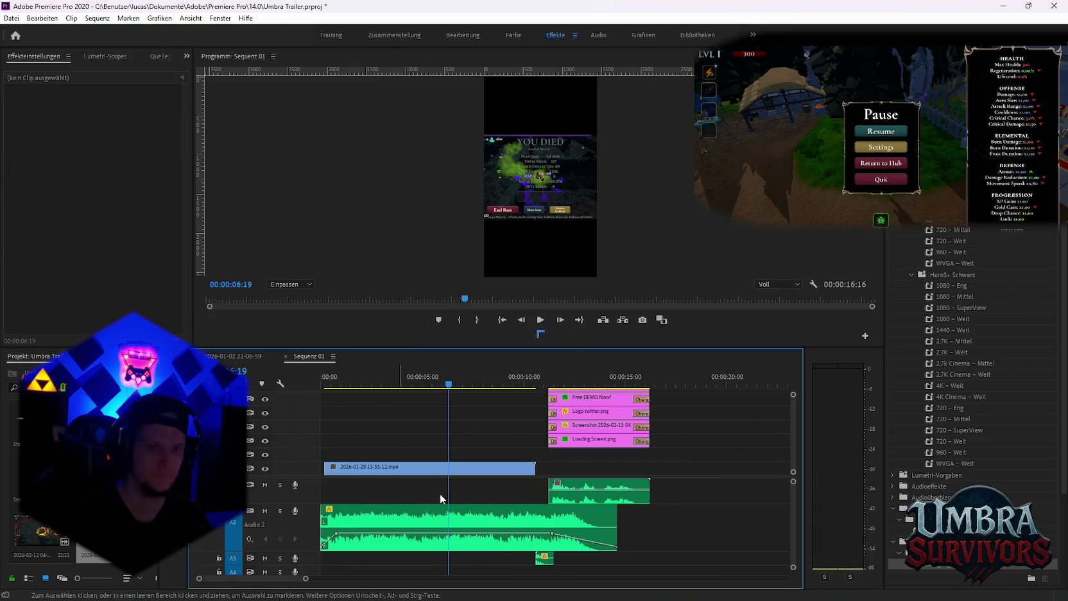
pyautogui.moveTo(501, 474); pyautogui.dragTo(513, 473)
# Trim the clip's start to about 5.5 seconds and close the gap so it starts at zero
pyautogui.moveTo(411, 384)
pyautogui.mouseDown()
pyautogui.moveTo(464, 388)
pyautogui.moveTo(420, 395)
pyautogui.mouseUp()
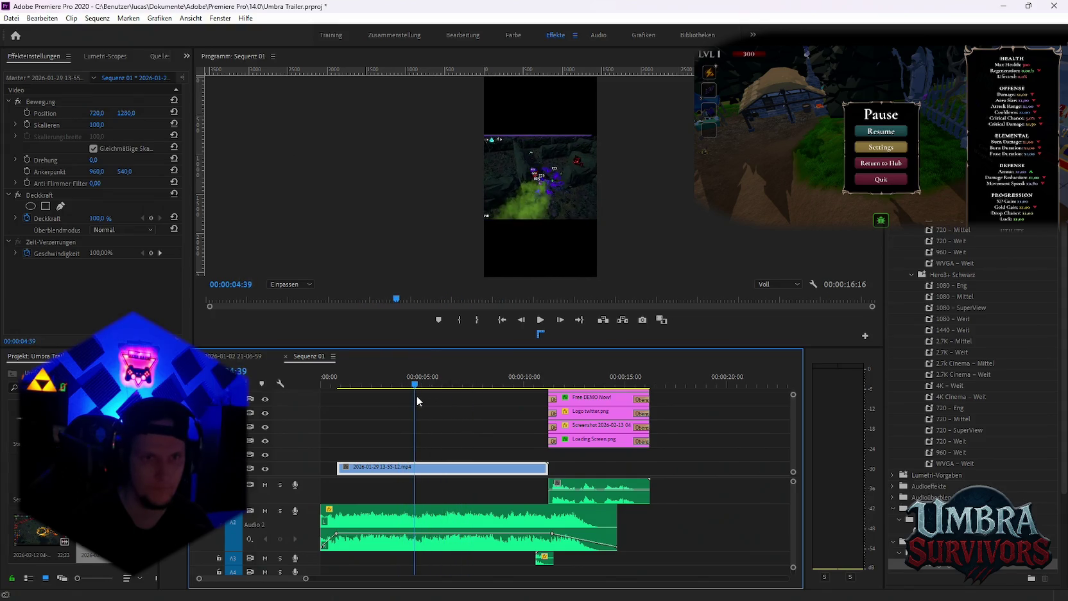
pyautogui.moveTo(420, 395); pyautogui.dragTo(430, 399)
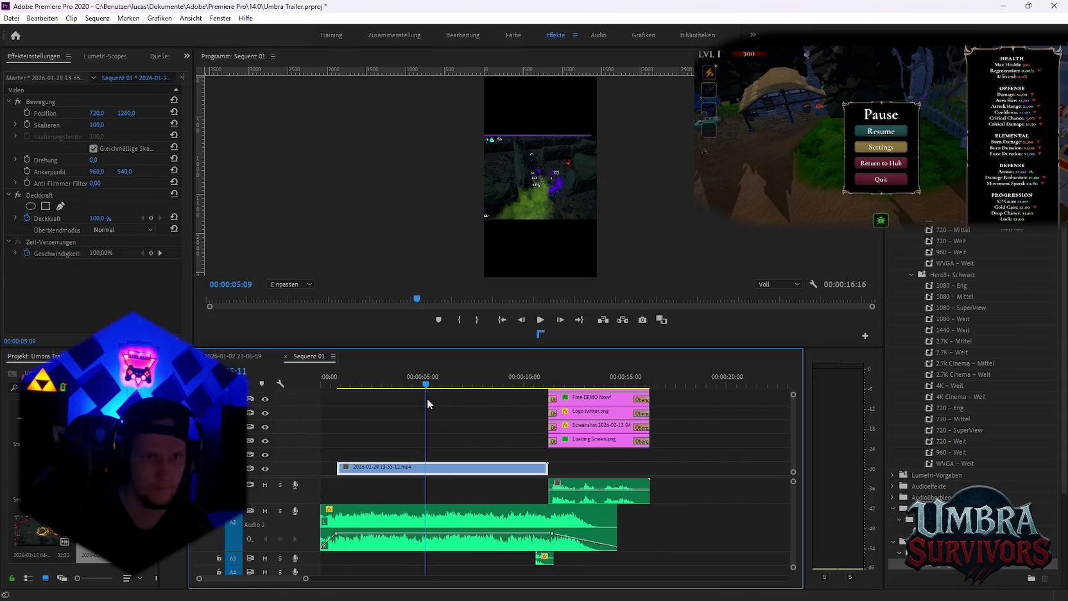
pyautogui.moveTo(430, 399); pyautogui.dragTo(433, 399)
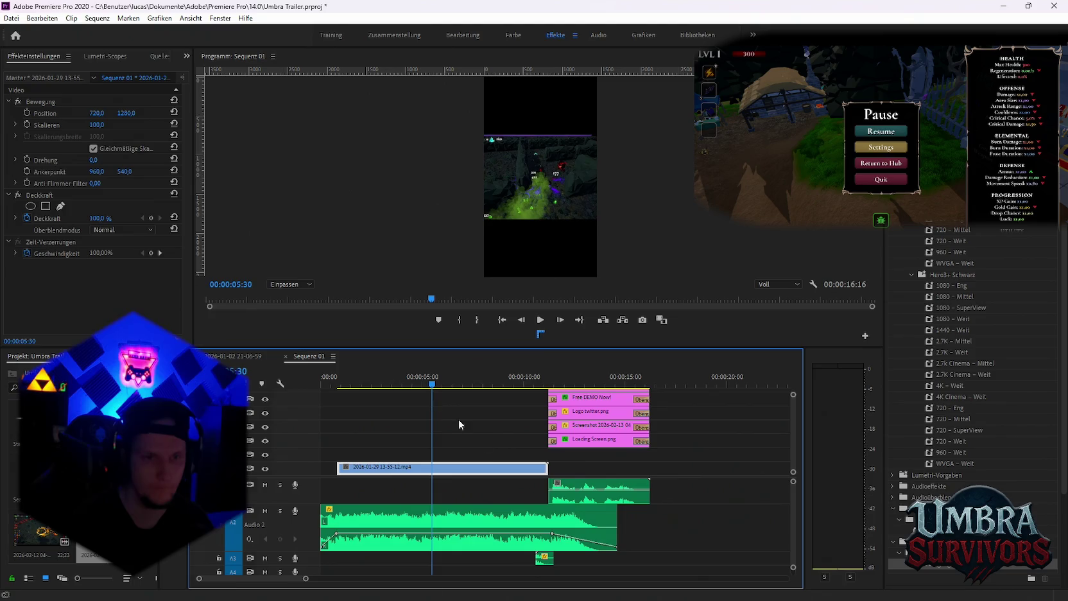
pyautogui.moveTo(338, 469); pyautogui.dragTo(433, 469)
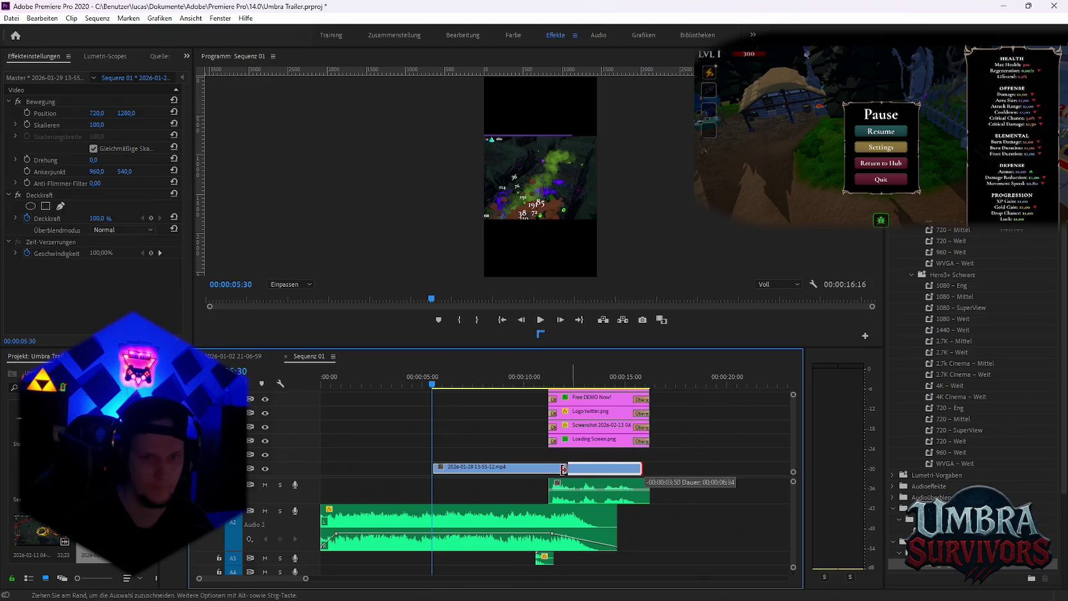
pyautogui.click(379, 468)
pyautogui.press('Delete')
pyautogui.moveTo(342, 386); pyautogui.dragTo(307, 384)
# Shift the gameplay clip later and line poly_gore01.wav up with the end-card start
pyautogui.moveTo(378, 394); pyautogui.dragTo(512, 409)
pyautogui.keyDown('alt'); pyautogui.scroll(2, 526, 427); pyautogui.keyUp('alt')
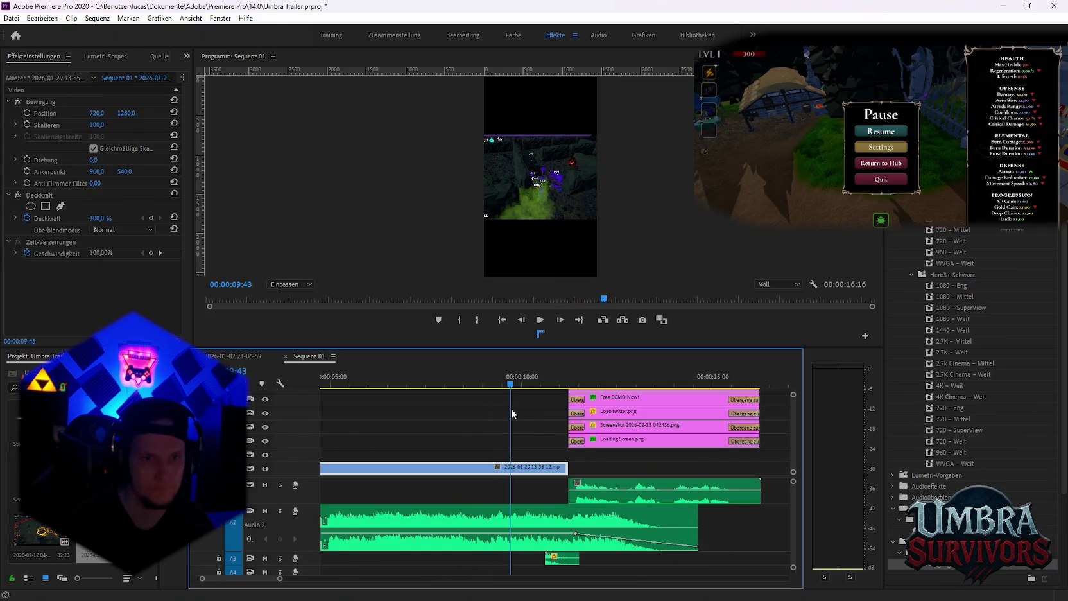
pyautogui.moveTo(525, 474); pyautogui.dragTo(582, 474)
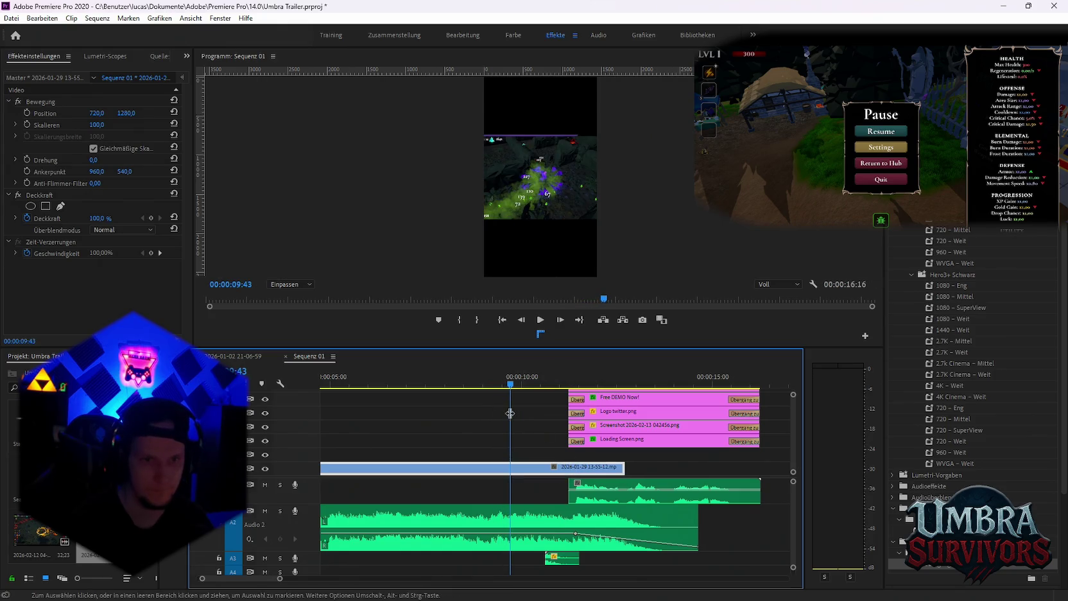
pyautogui.moveTo(512, 389); pyautogui.dragTo(563, 398)
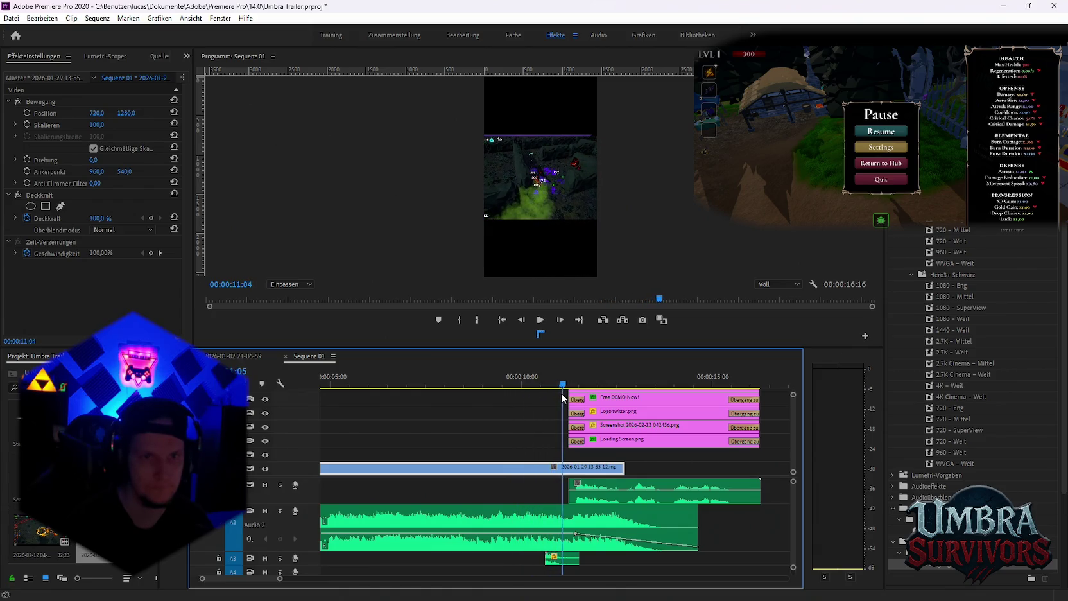
pyautogui.moveTo(568, 561); pyautogui.dragTo(582, 560)
pyautogui.scroll(4, 492, 436)
pyautogui.press('-')
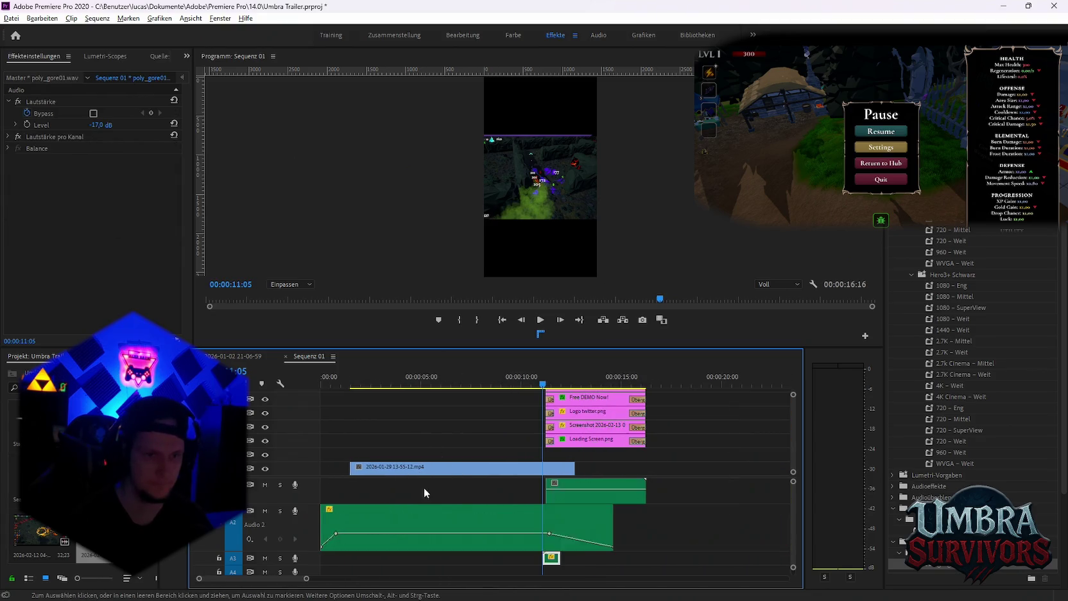
# Extend the gameplay clip to the start, then cut it at the end card and delete the tail
pyautogui.moveTo(353, 468); pyautogui.dragTo(321, 467)
pyautogui.press('Home')
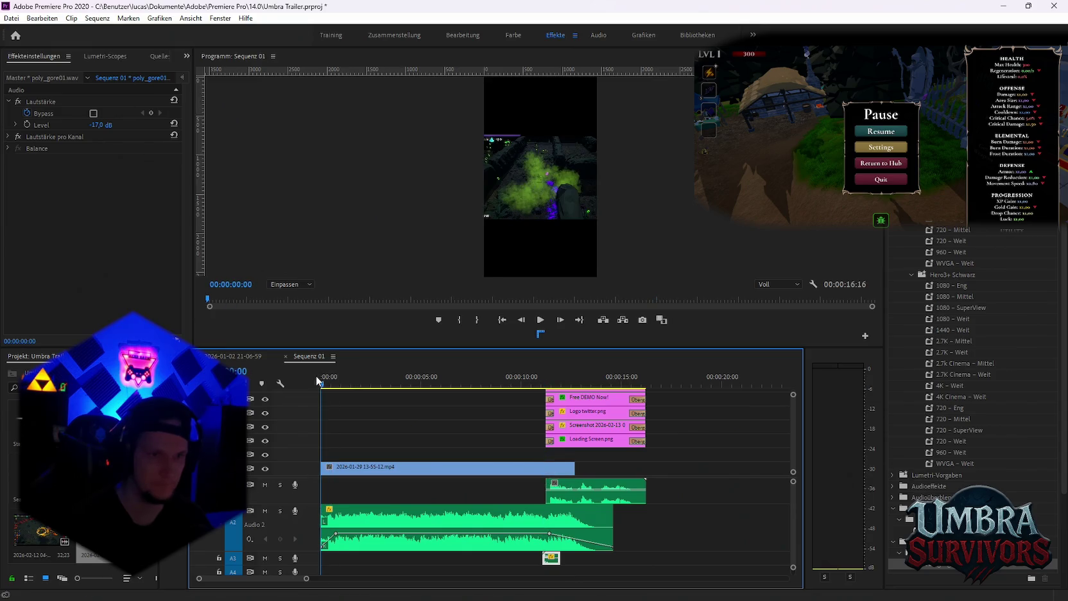
pyautogui.press('space')
pyautogui.press('space')
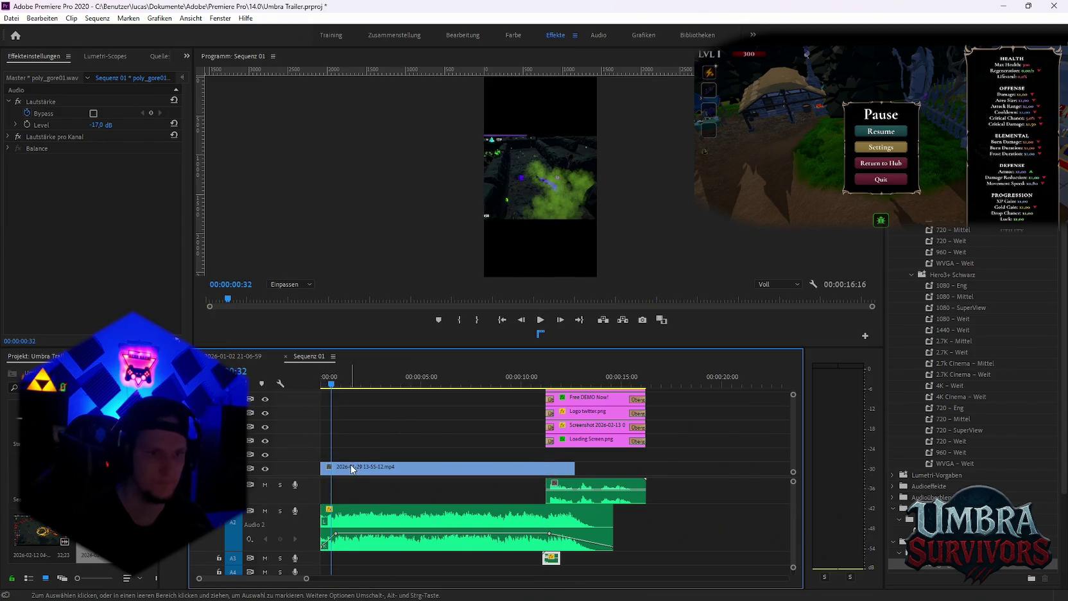
pyautogui.click(351, 467)
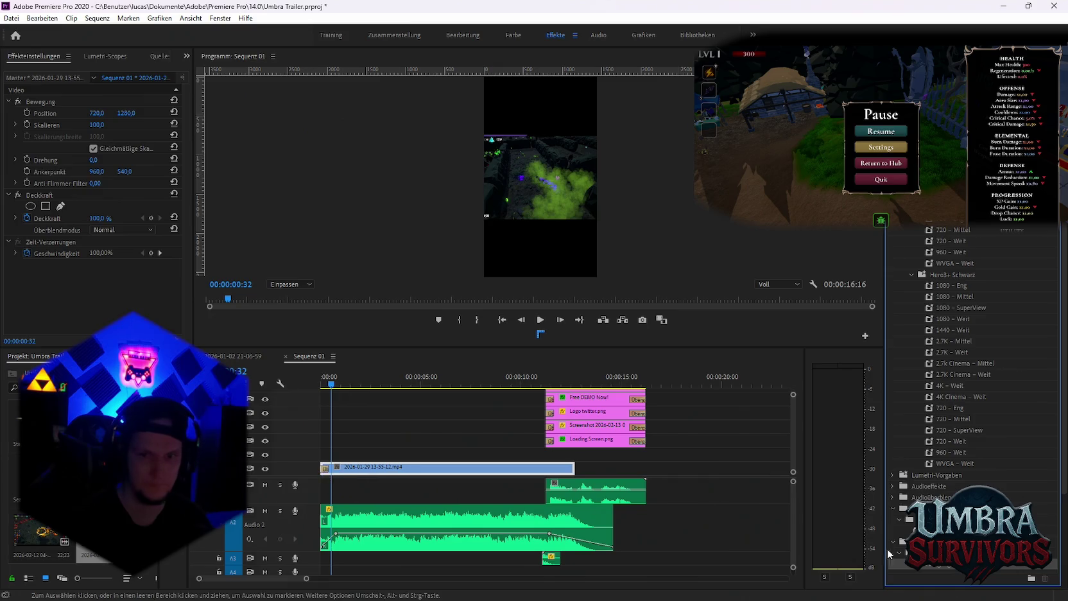
pyautogui.press('c')
pyautogui.click(547, 468)
pyautogui.press('v')
pyautogui.click(557, 469)
pyautogui.press('Delete')
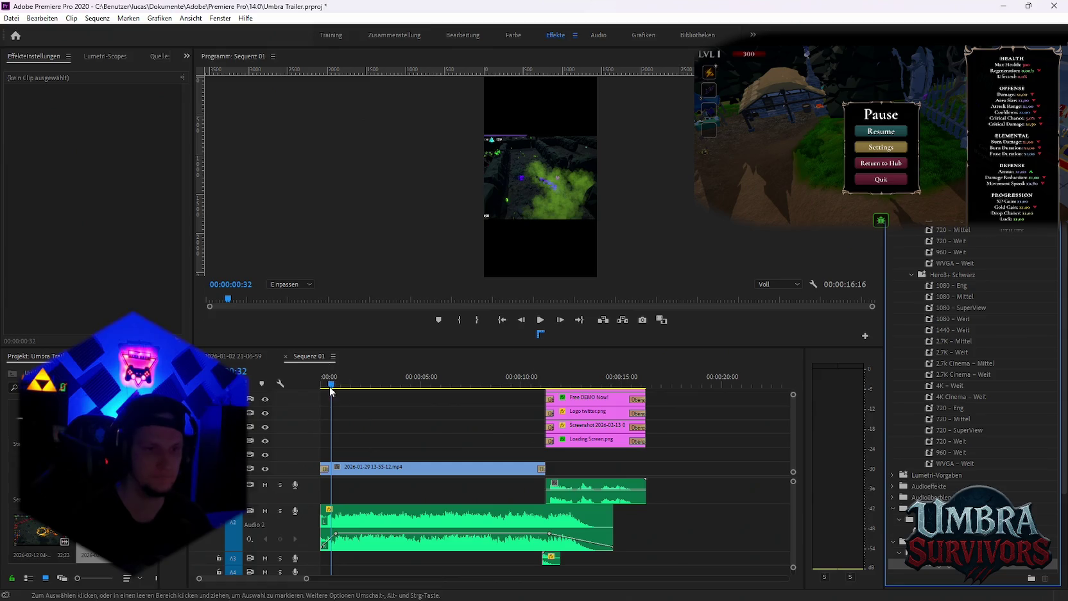
# Trim the clip's start, move it back to 00:00, and extend it to meet the end card
pyautogui.moveTo(332, 387); pyautogui.dragTo(309, 387)
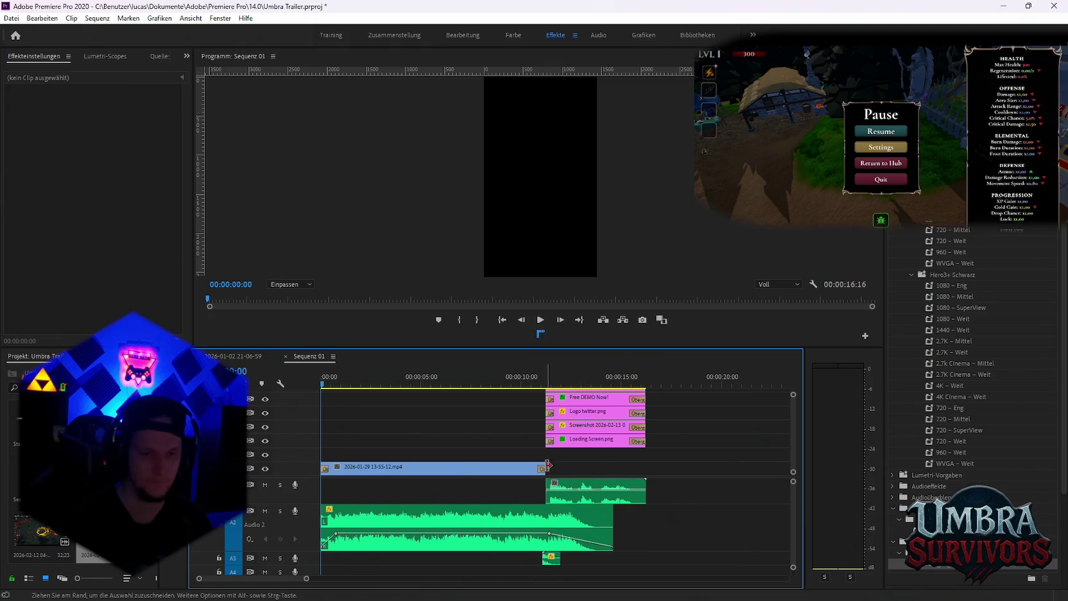
pyautogui.moveTo(521, 384); pyautogui.dragTo(543, 462)
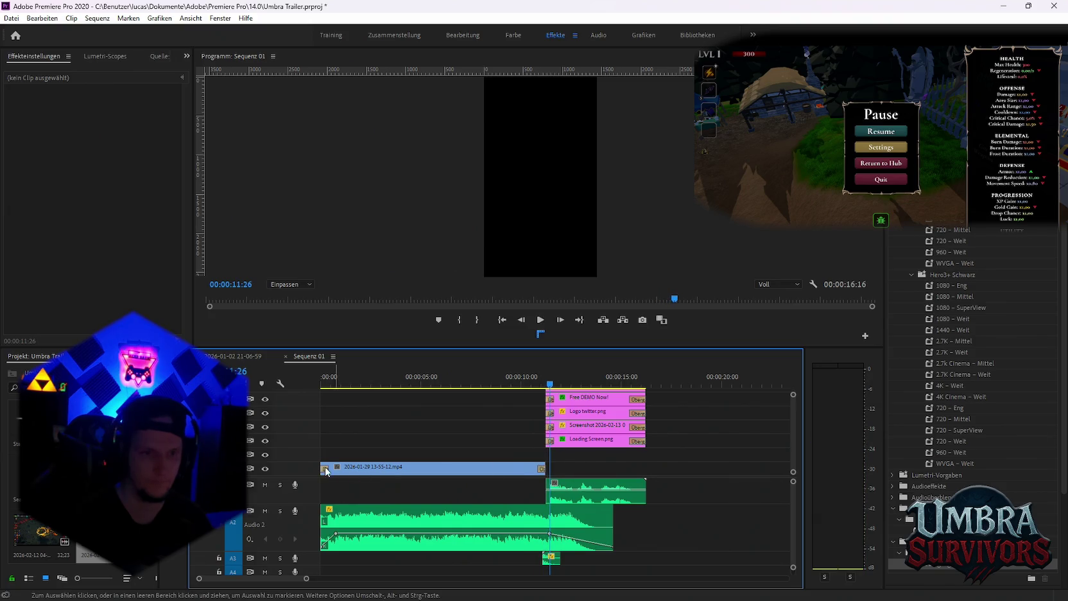
pyautogui.moveTo(326, 464); pyautogui.dragTo(342, 464)
pyautogui.moveTo(470, 472); pyautogui.dragTo(453, 473)
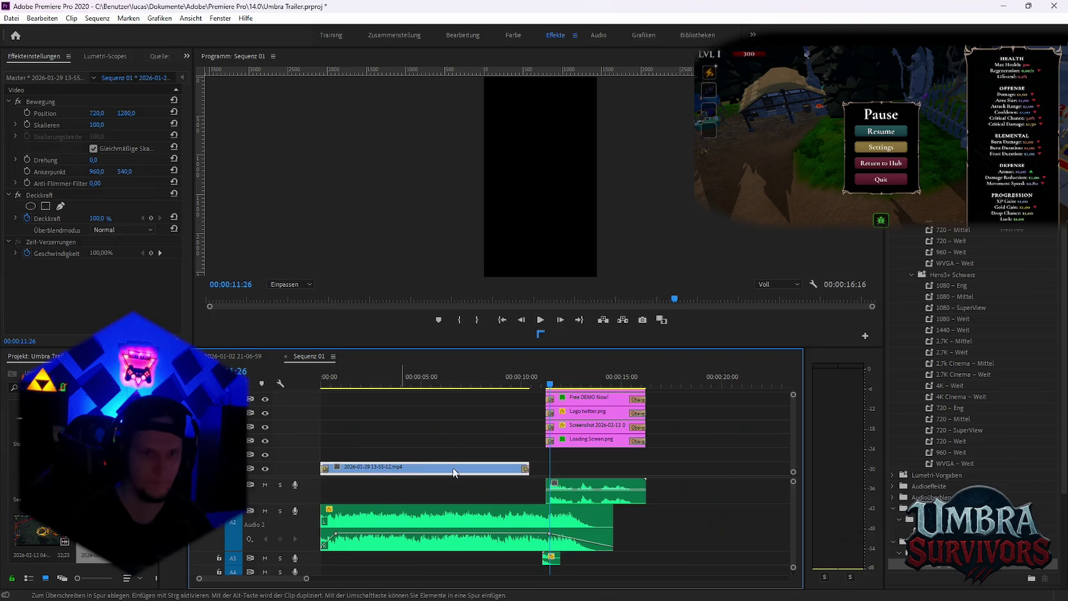
pyautogui.moveTo(533, 462); pyautogui.dragTo(549, 463)
pyautogui.press('space')
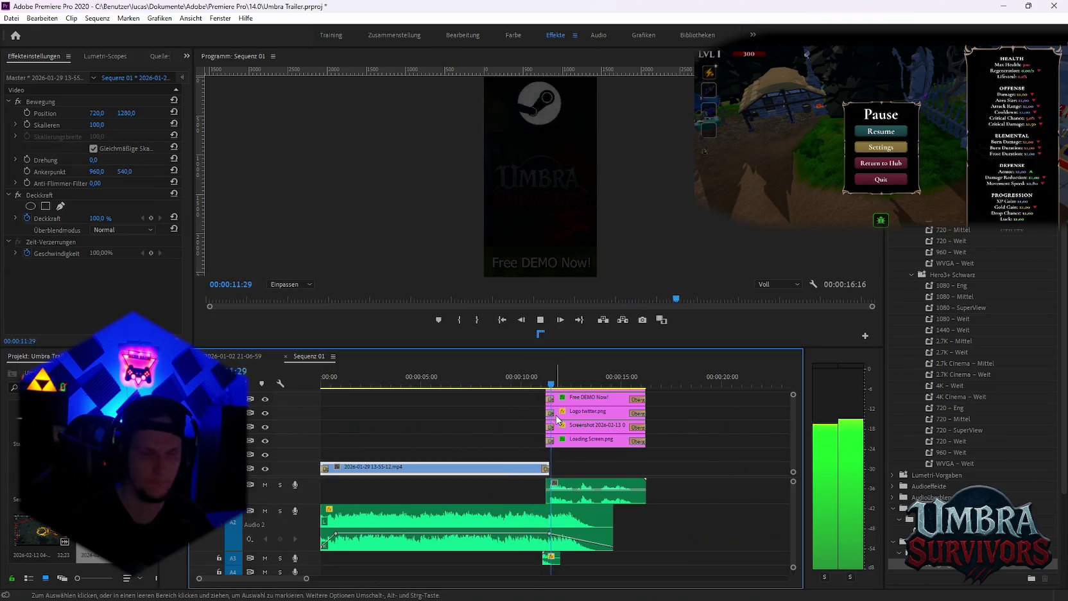
pyautogui.press('space')
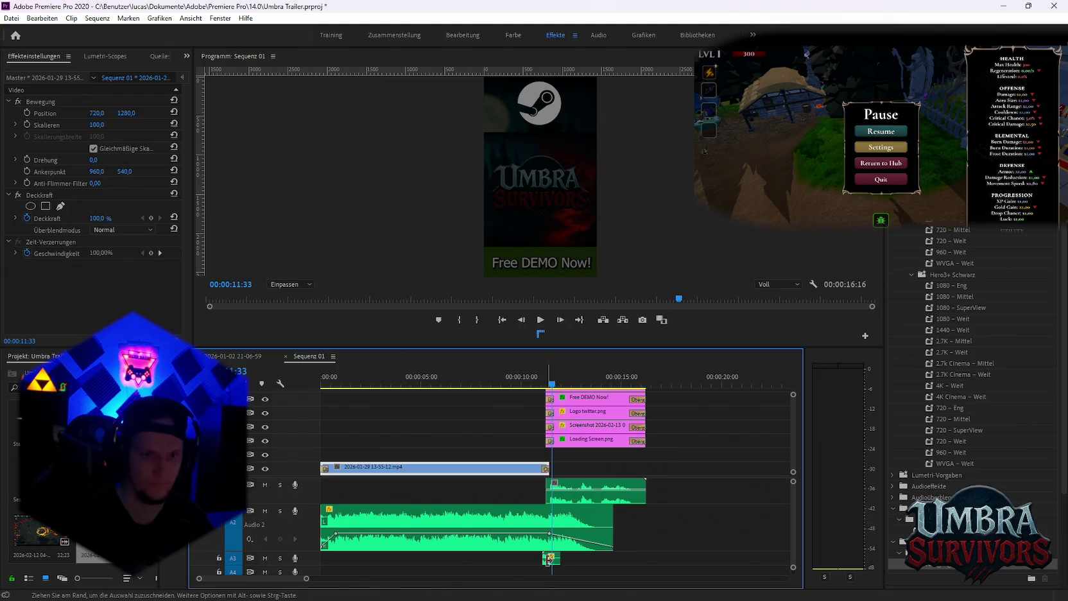
# Nudge the poly_gore01 sound effect earlier twice, replaying the transition into the end card
pyautogui.moveTo(552, 560); pyautogui.dragTo(545, 560)
pyautogui.click(531, 391)
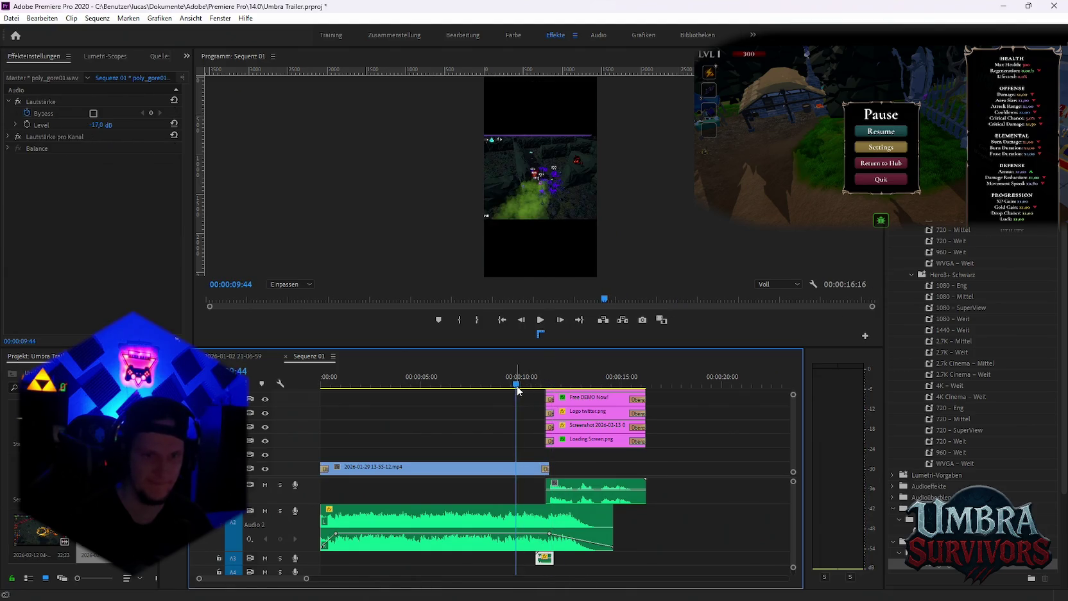
pyautogui.press('space')
pyautogui.press('space')
pyautogui.moveTo(544, 558); pyautogui.dragTo(536, 558)
pyautogui.click(510, 385)
pyautogui.press('space')
# Enable the Skalieren keyframe stopwatch on the gameplay clip at the sequence start
pyautogui.press('Home')
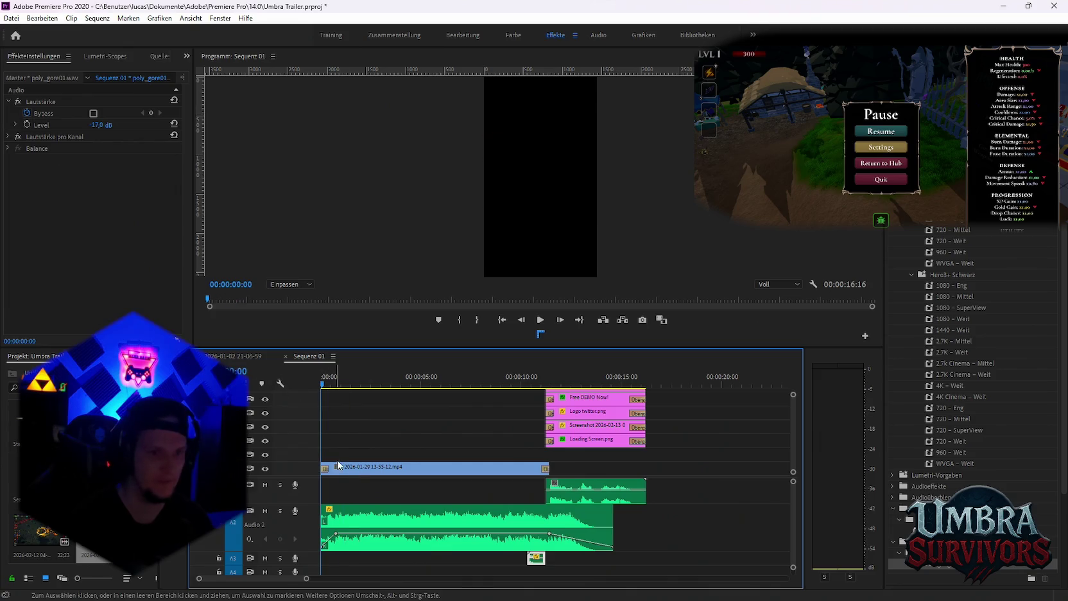
pyautogui.click(436, 467)
pyautogui.click(27, 124)
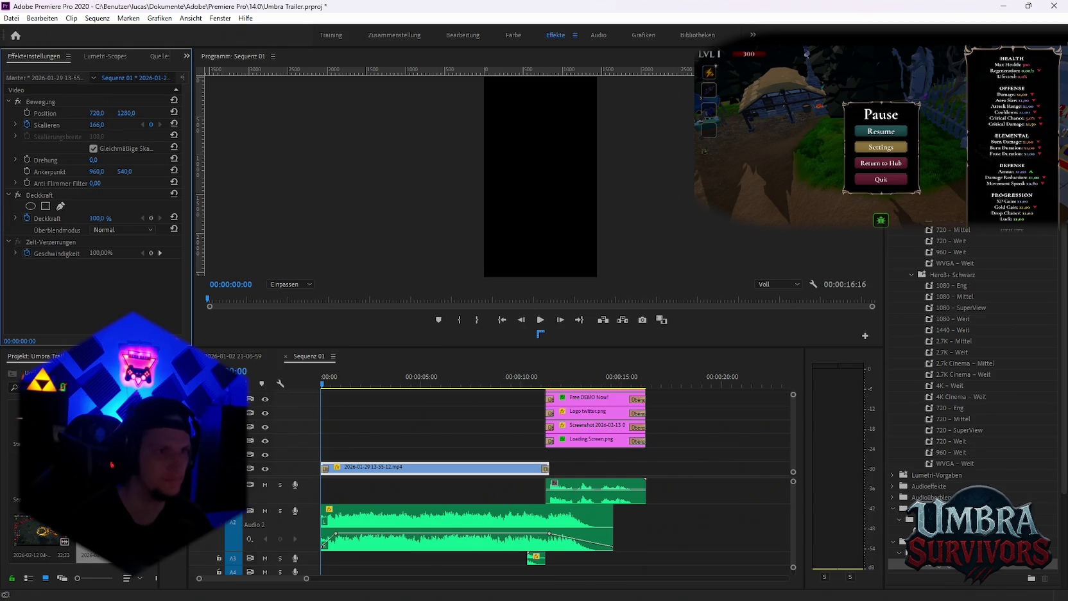
# Keyframe Skalieren to 239 at about 2 seconds, then preview the short from the start
pyautogui.click(342, 385)
pyautogui.moveTo(344, 390); pyautogui.dragTo(369, 392)
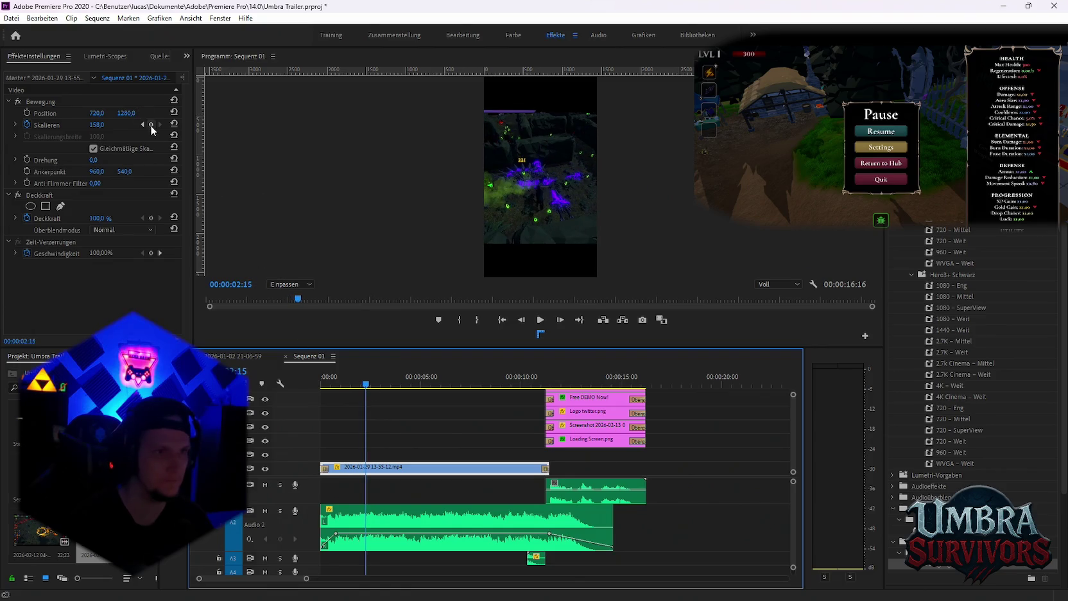
pyautogui.moveTo(97, 124); pyautogui.dragTo(148, 125)
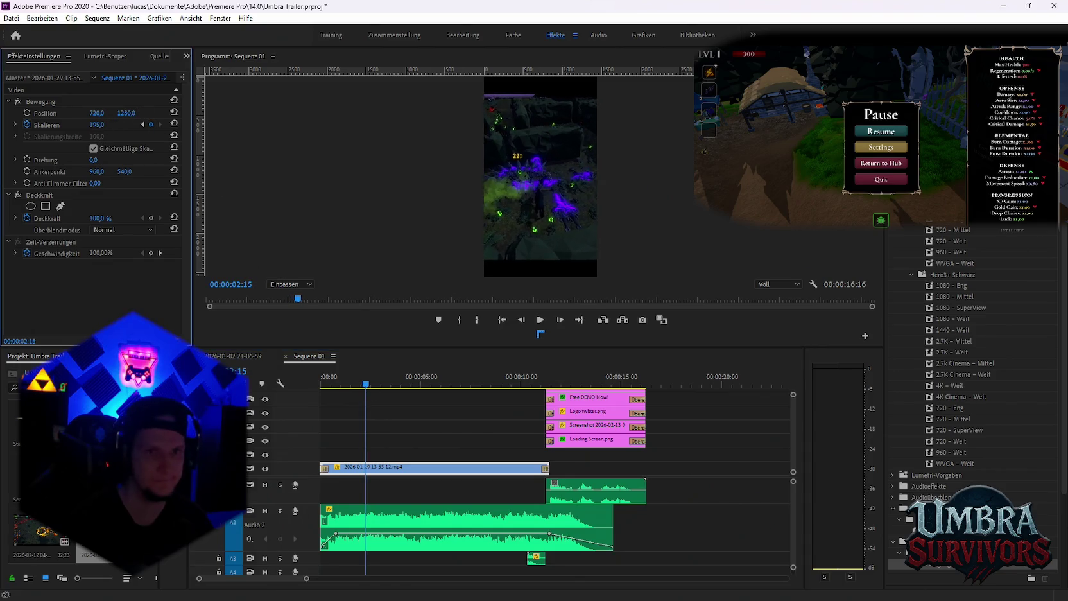
pyautogui.click(326, 383)
pyautogui.press('space')
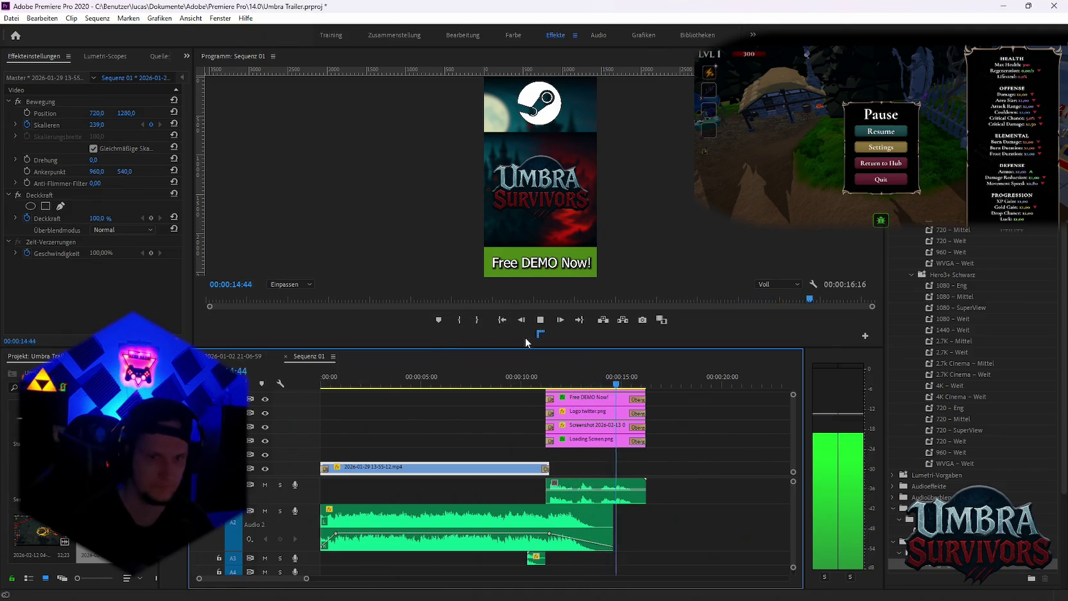
pyautogui.press('space')
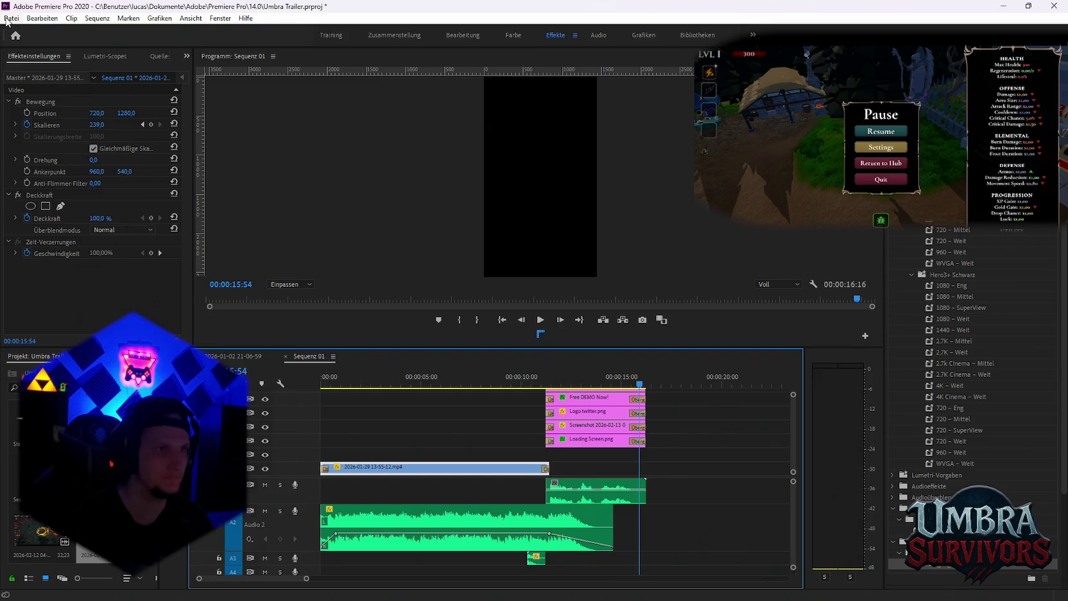
pyautogui.click(270, 357)
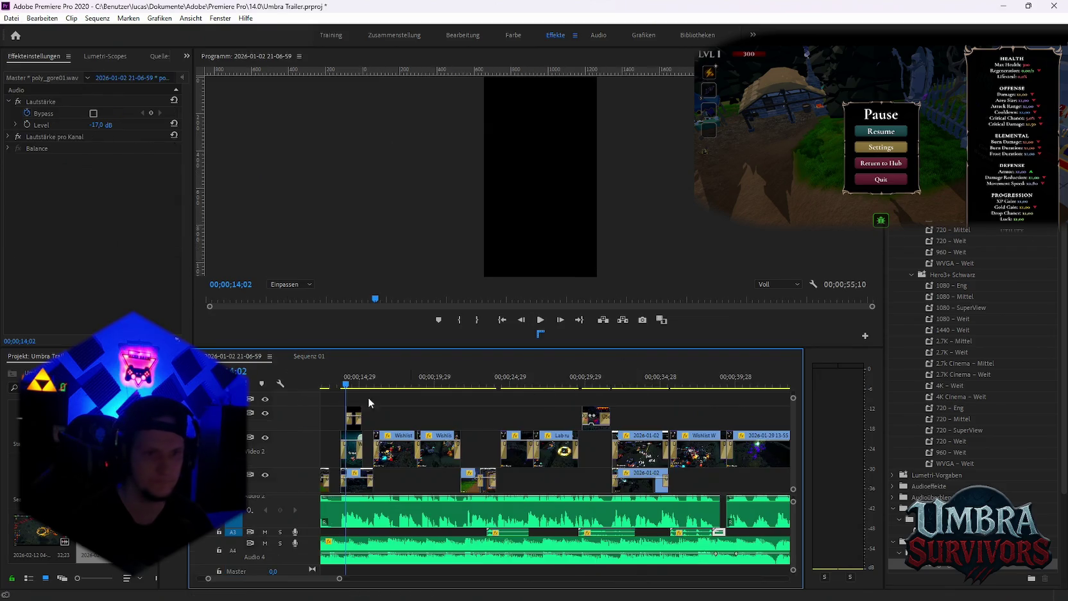
pyautogui.scroll(-1, 590, 545)
pyautogui.scroll(-3, 590, 546)
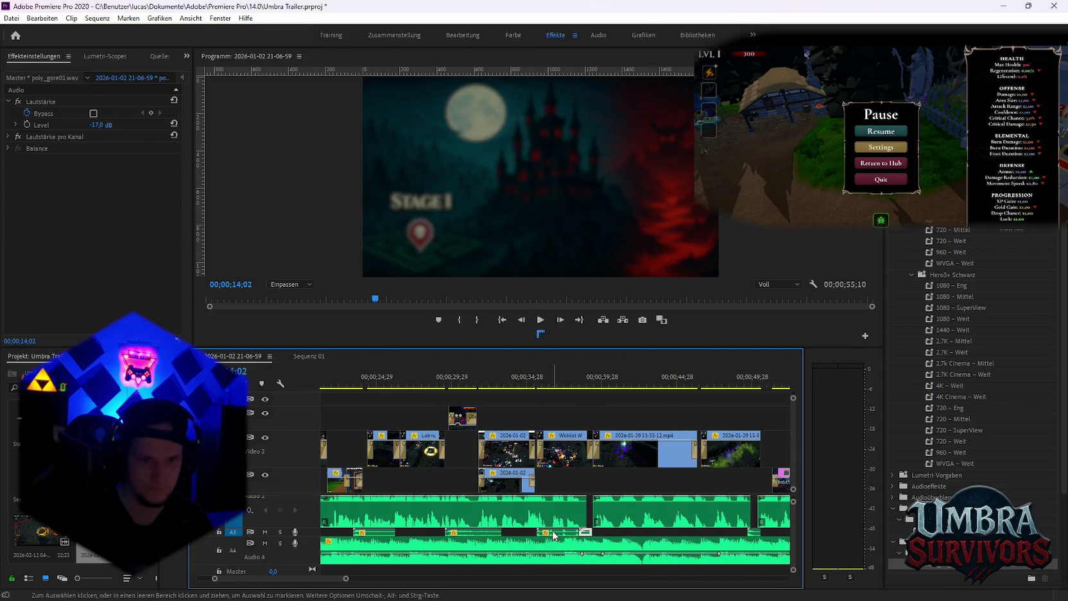
pyautogui.click(310, 356)
pyautogui.click(682, 385)
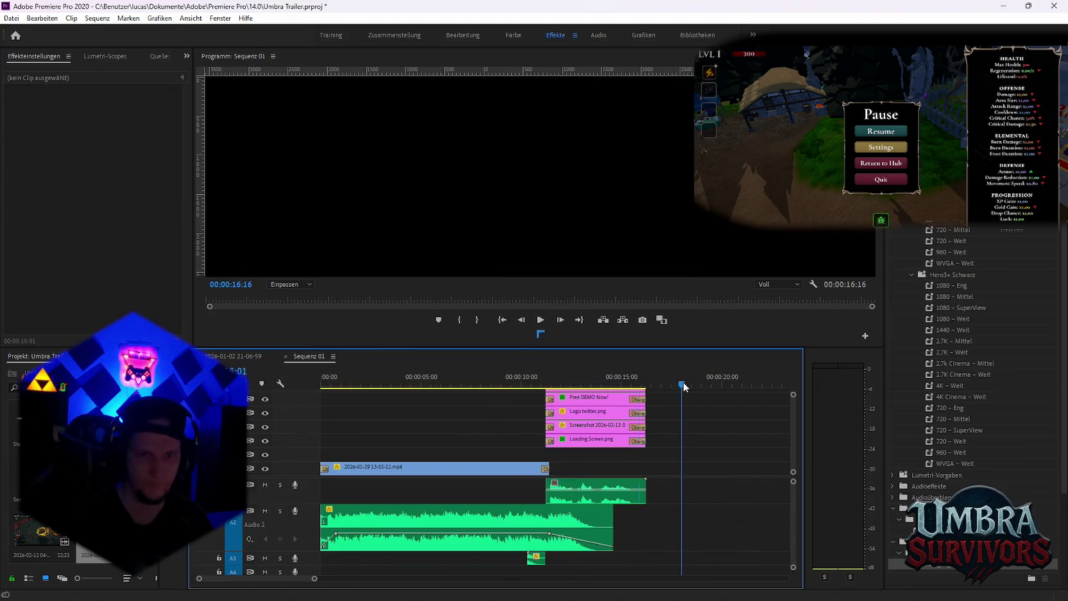
pyautogui.hotkey('ctrl', 'v')
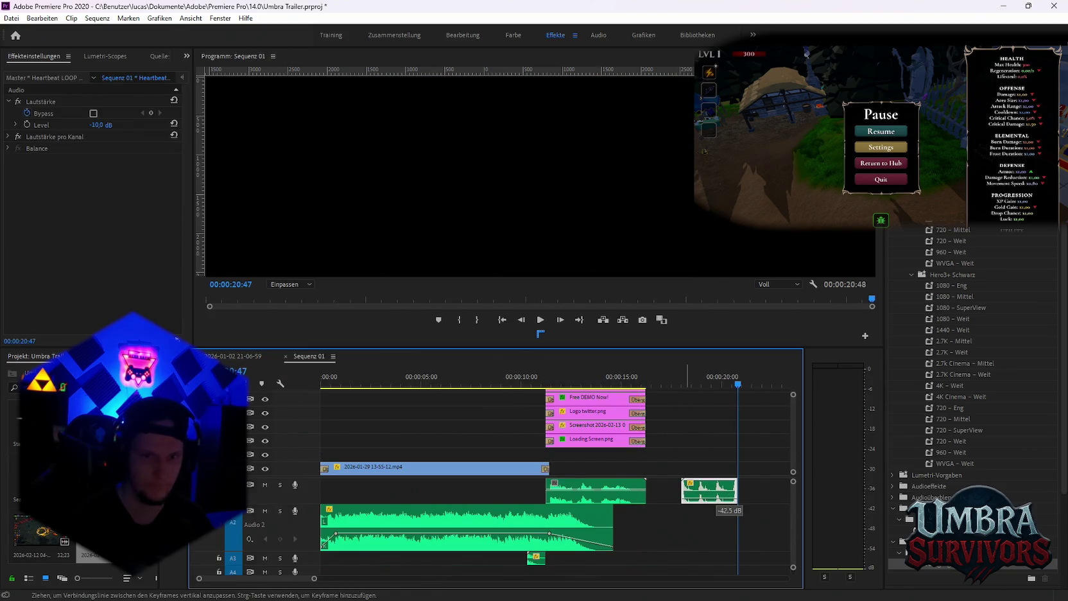
pyautogui.moveTo(709, 496); pyautogui.dragTo(393, 489)
# Paste a second Heartbeat copy right after the first and play the short from the start
pyautogui.click(705, 385)
pyautogui.hotkey('ctrl', 'v')
pyautogui.moveTo(720, 489)
pyautogui.mouseDown()
pyautogui.moveTo(430, 486)
pyautogui.moveTo(473, 489)
pyautogui.mouseUp()
pyautogui.keyDown('shift'); pyautogui.click(381, 490); pyautogui.keyUp('shift')
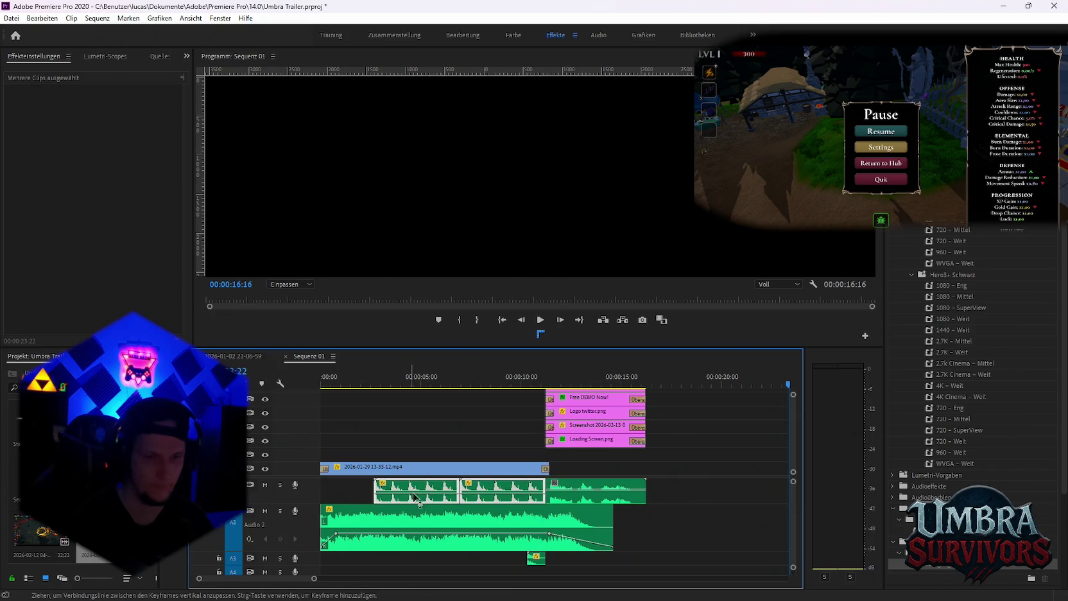
pyautogui.press('Home')
pyautogui.press('space')
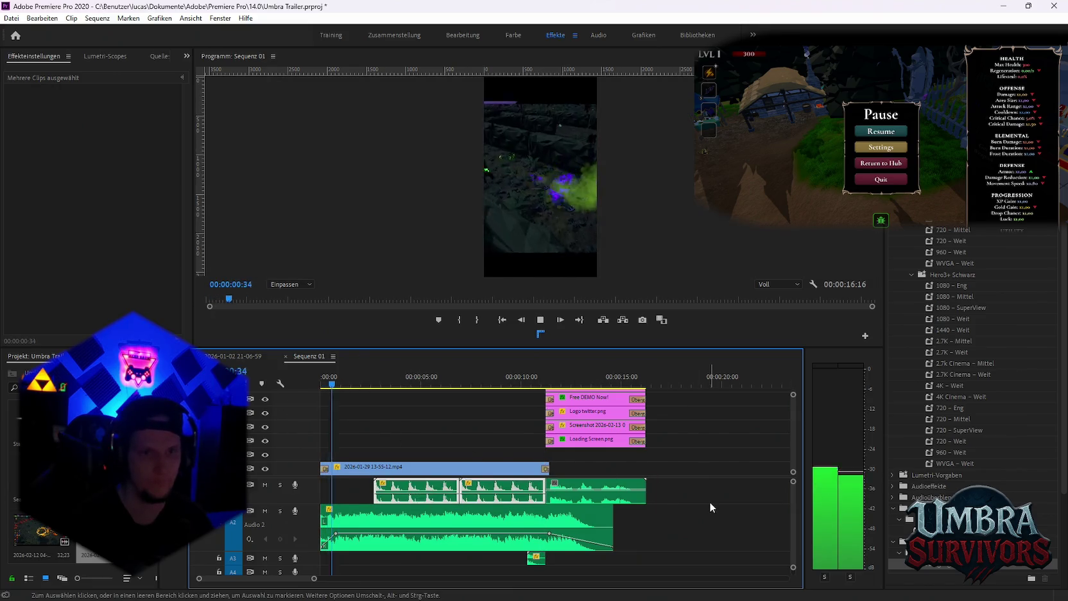
pyautogui.click(709, 502)
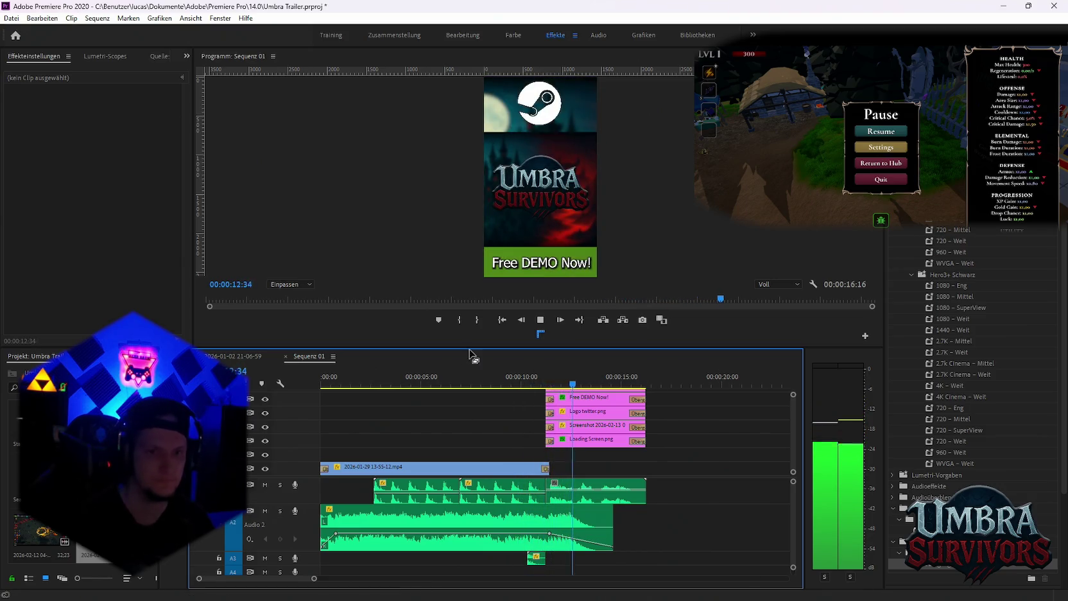
# Queue Sequenz 01 in Media Encoder as an H.264 Sequenz 01.mp4 export
pyautogui.press('space')
pyautogui.click(12, 18)
pyautogui.moveTo(37, 348)
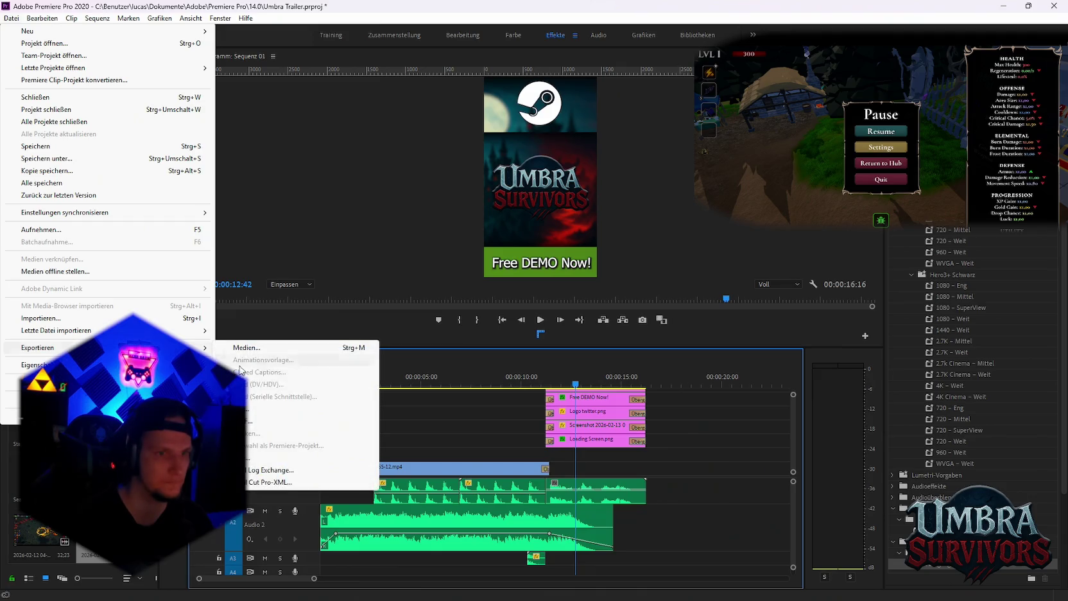
pyautogui.click(246, 347)
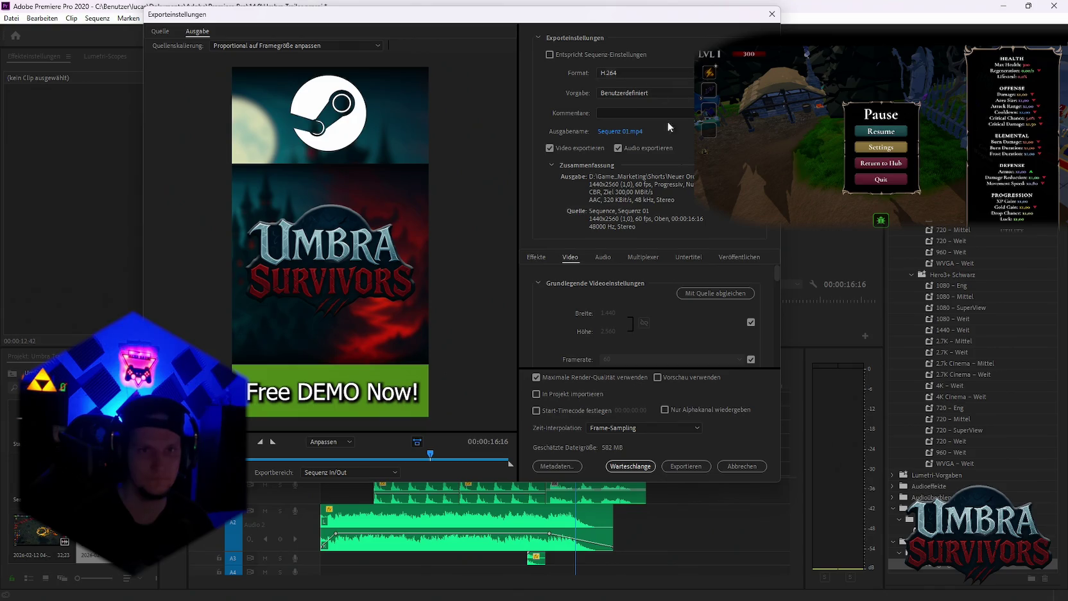
pyautogui.click(631, 466)
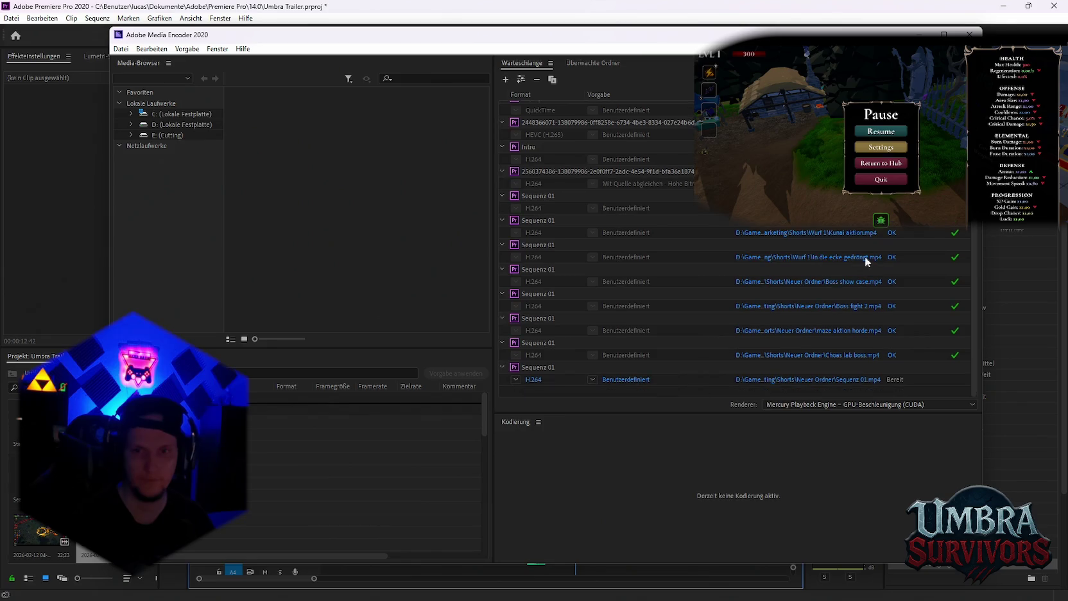
# Start the Media Encoder queue rendering Sequenz 01.mp4, then switch to the Twitch browser
pyautogui.click(967, 79)
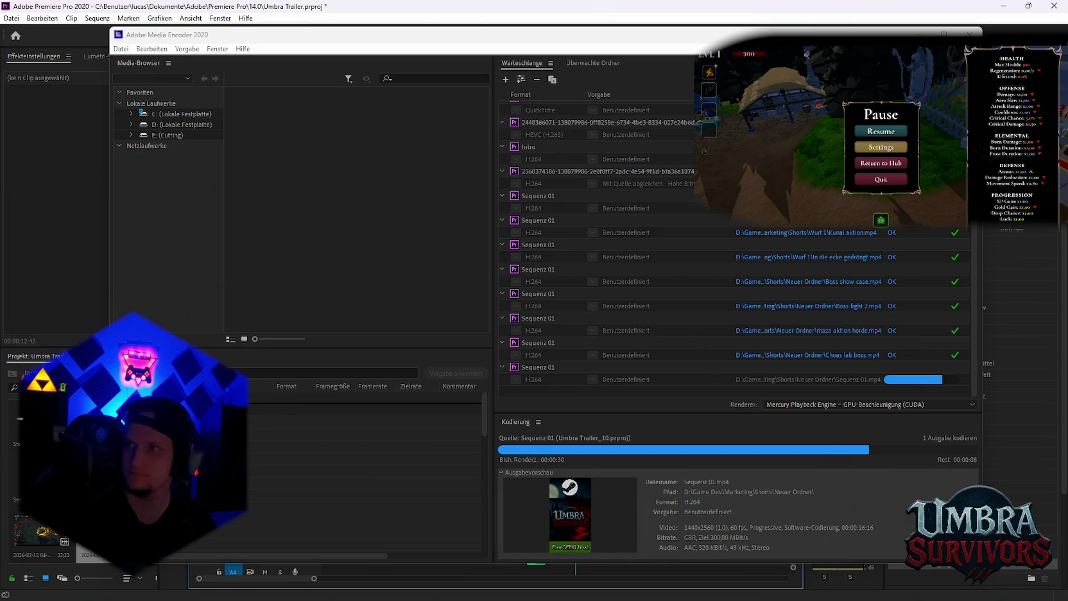
pyautogui.hotkey('alt', 'Tab')
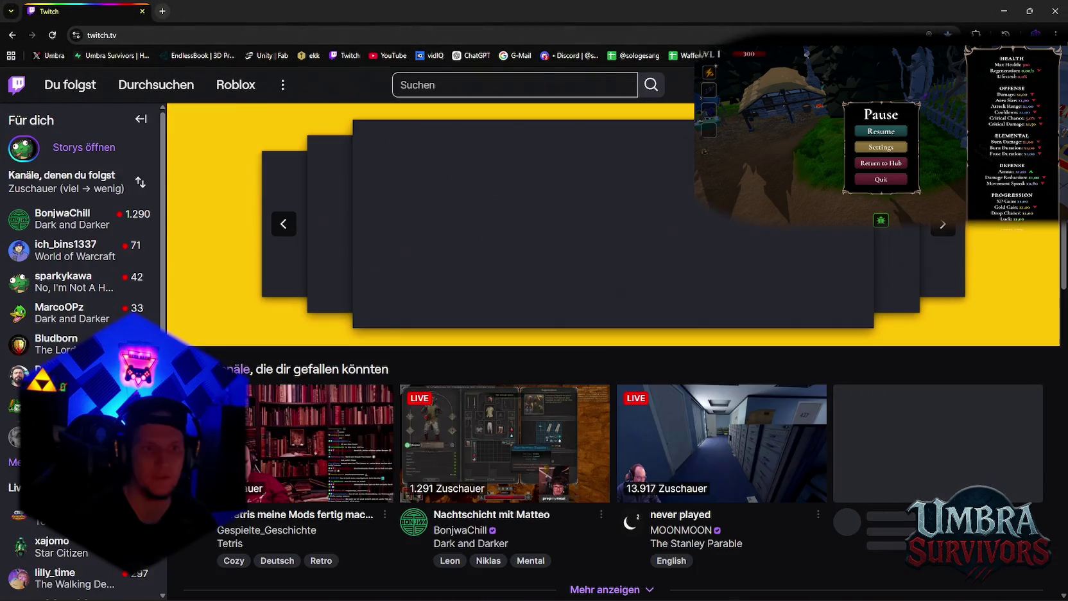
# View the Emote-Credit page from the Twitch account menu, then return to Premiere
pyautogui.scroll(-2, 799, 265)
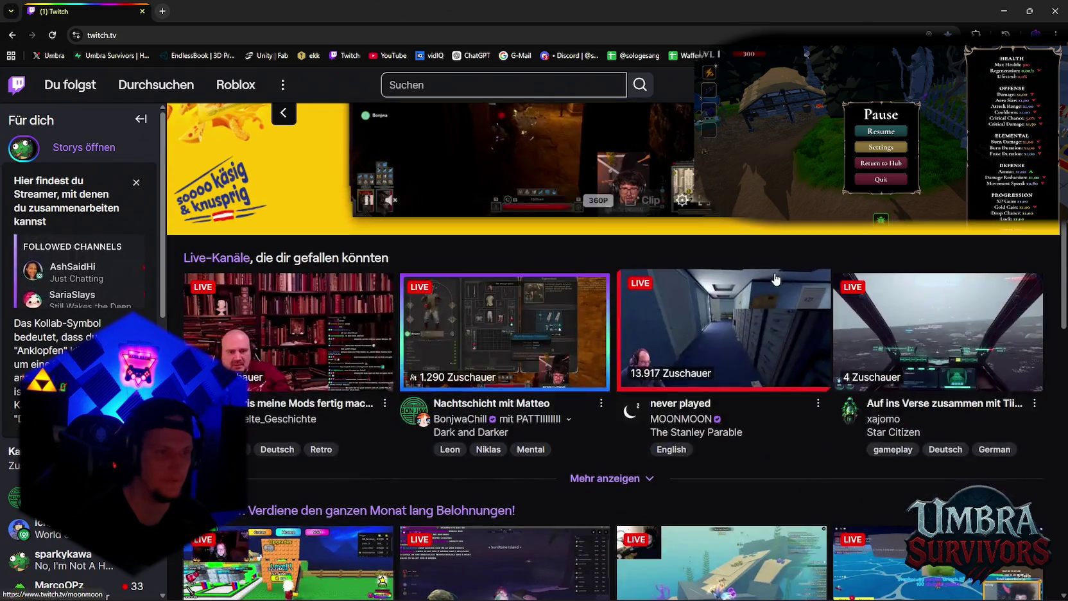
pyautogui.click(1052, 85)
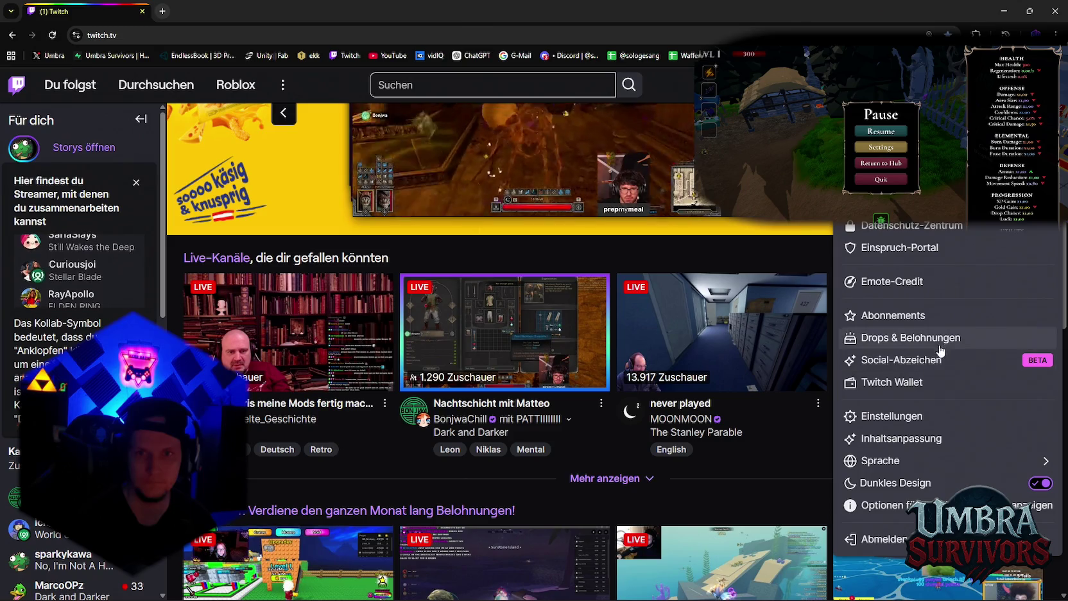
pyautogui.click(925, 283)
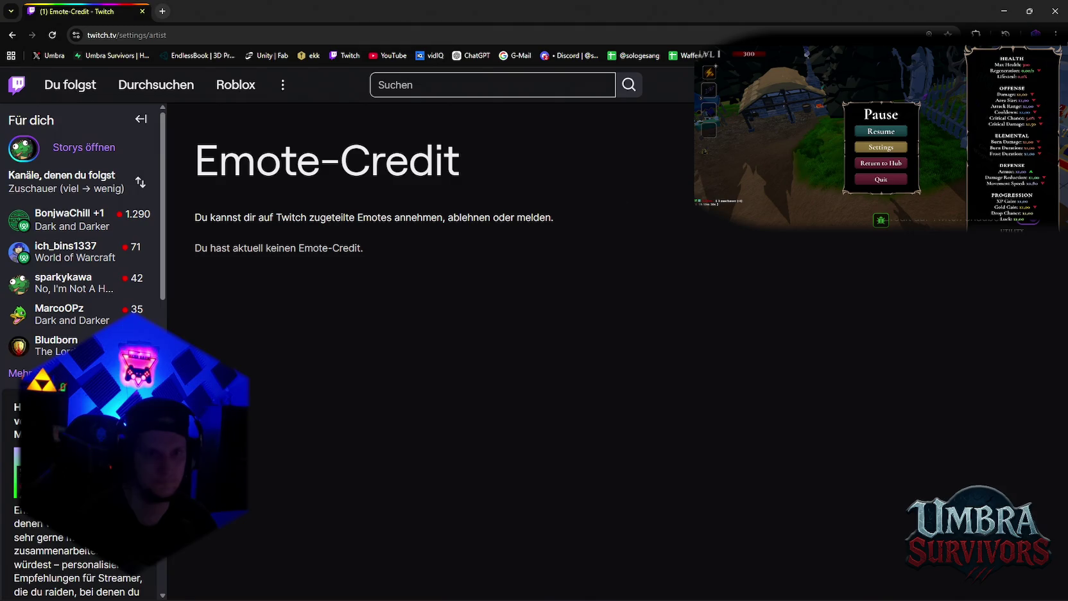
pyautogui.click(1053, 85)
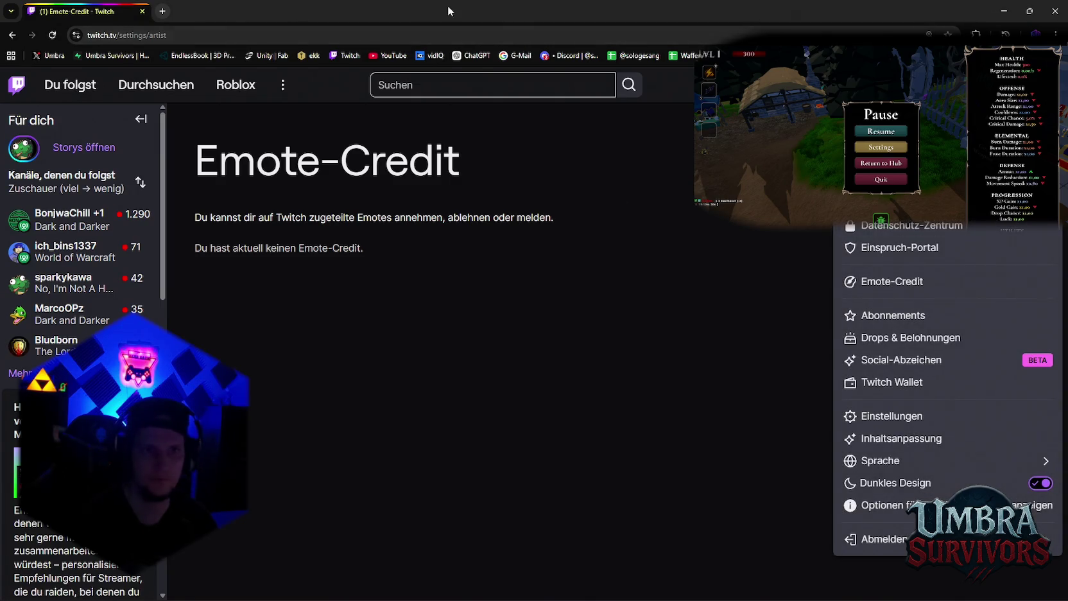
pyautogui.hotkey('alt', 'Tab')
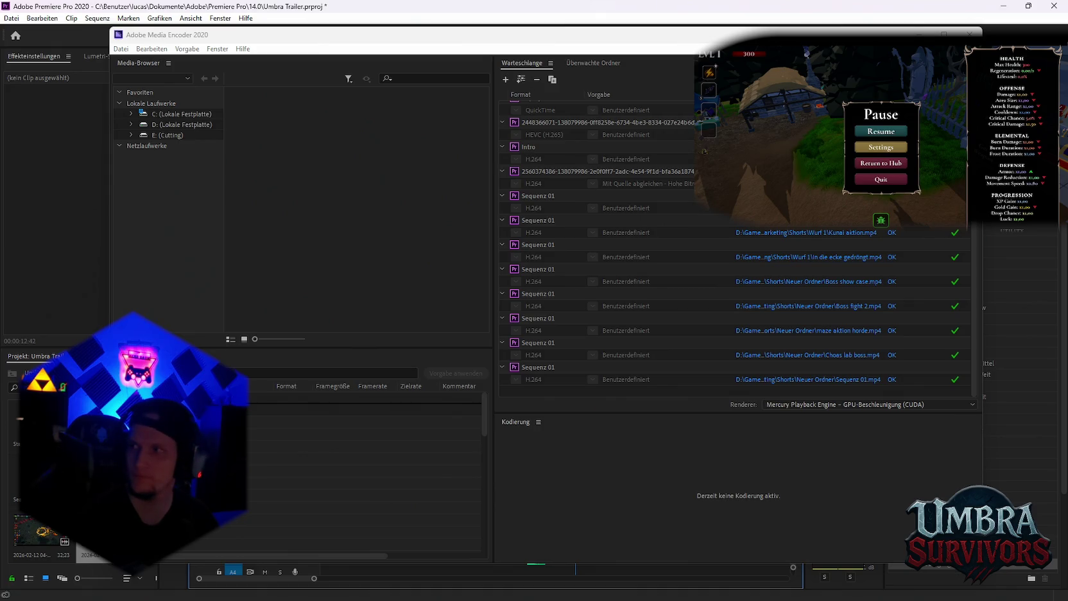
# Switch back to the Twitch browser window and open the account menu
pyautogui.hotkey('alt', 'Tab')
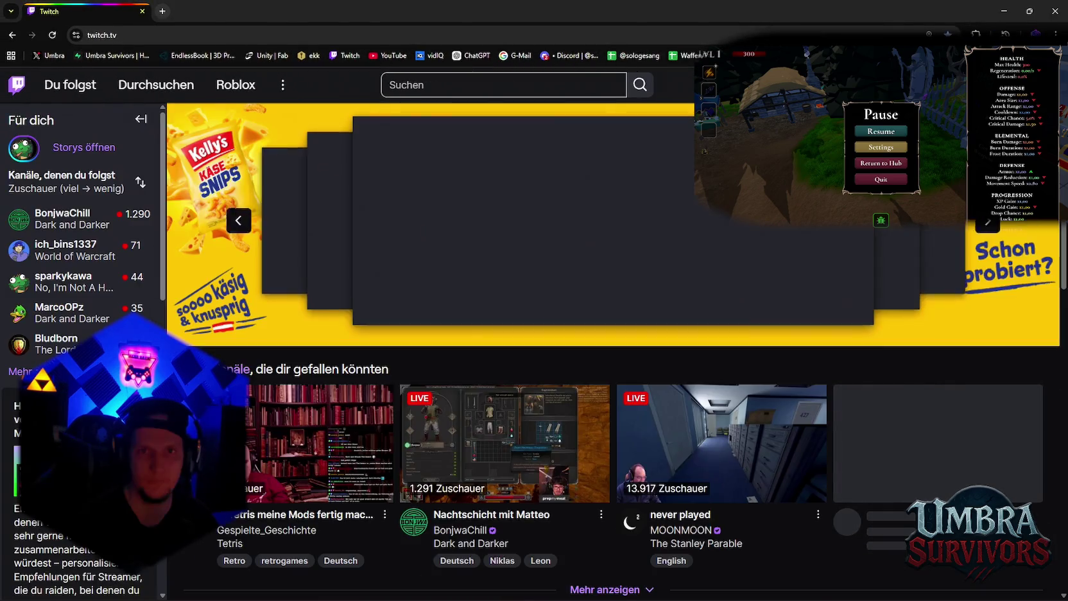
pyautogui.click(1050, 84)
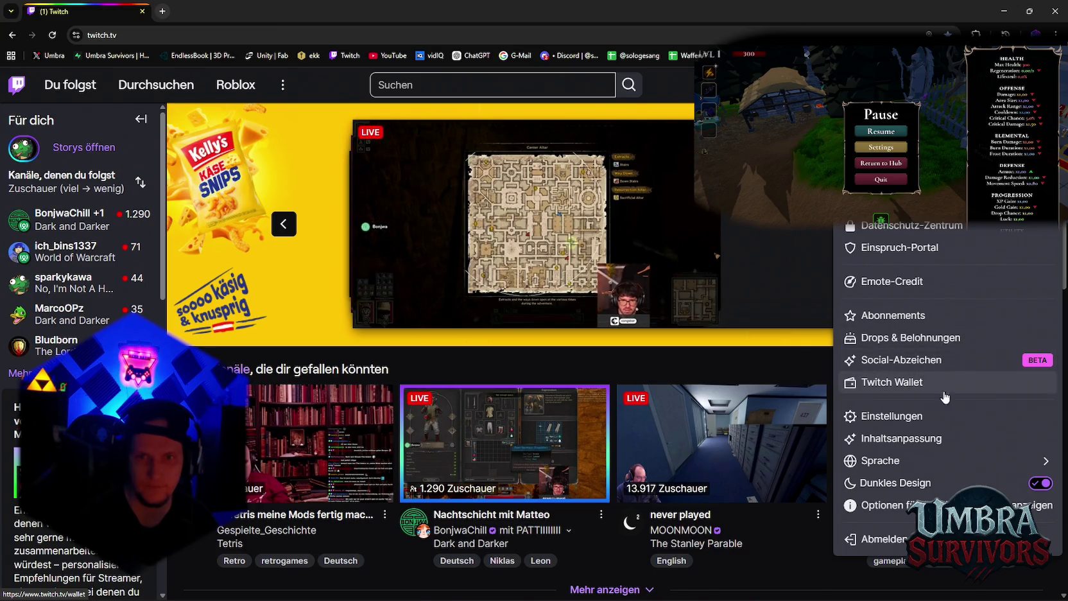
# Dismiss the Inhaltsanpassung interests picker and open the Creator-Dashboard stream summary
pyautogui.click(961, 446)
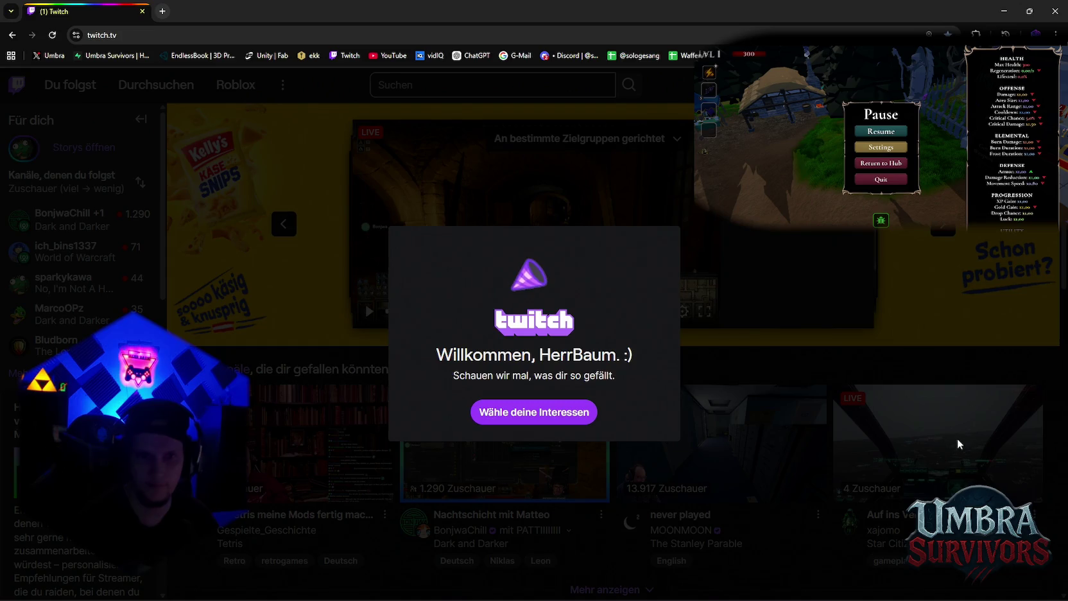
pyautogui.click(557, 421)
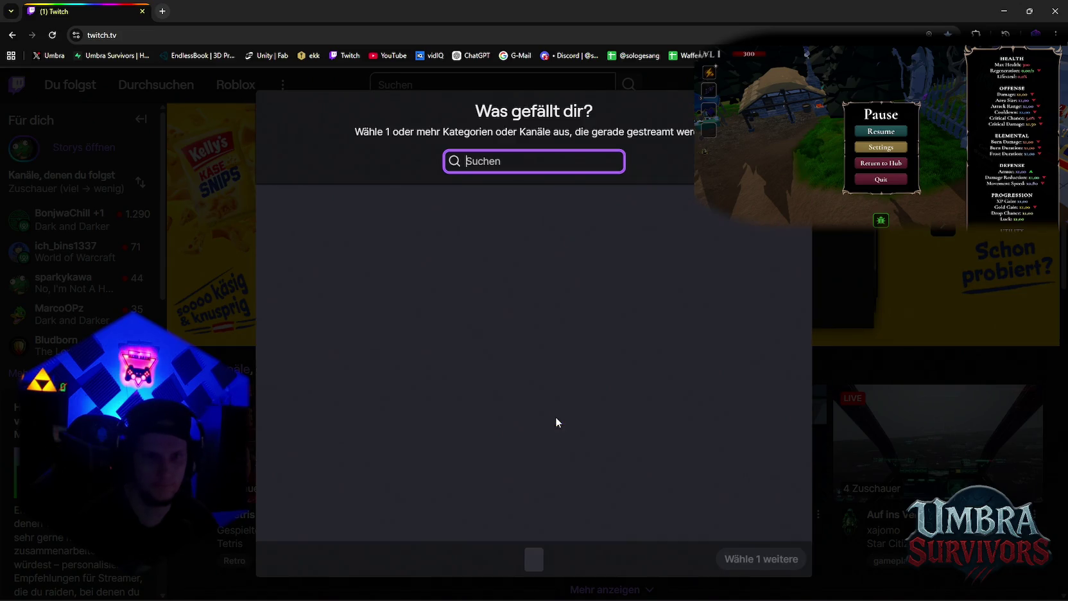
pyautogui.press('Escape')
pyautogui.click(1052, 84)
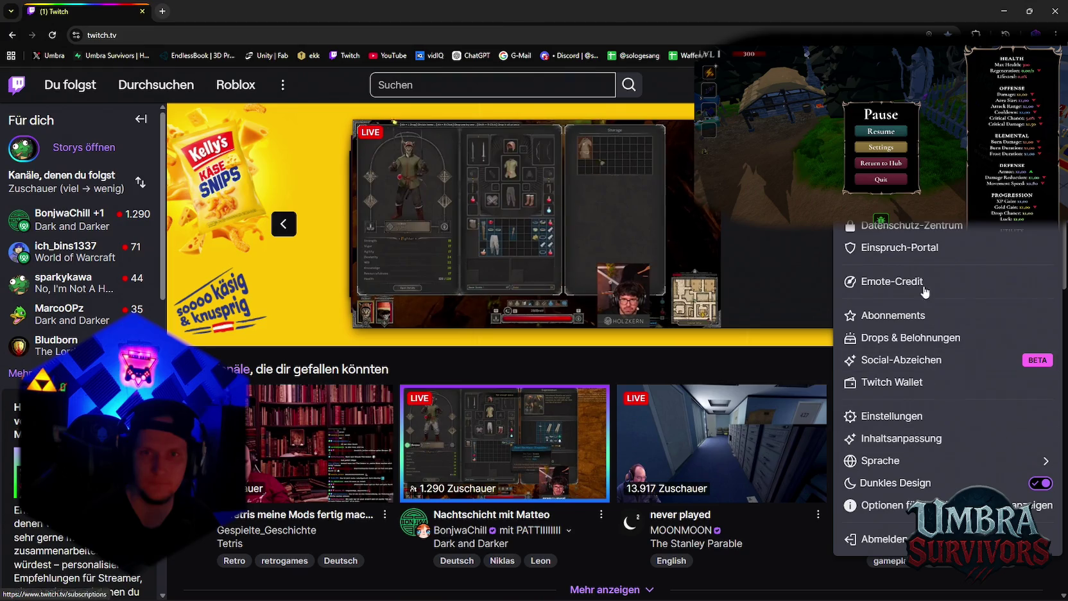
pyautogui.click(895, 270)
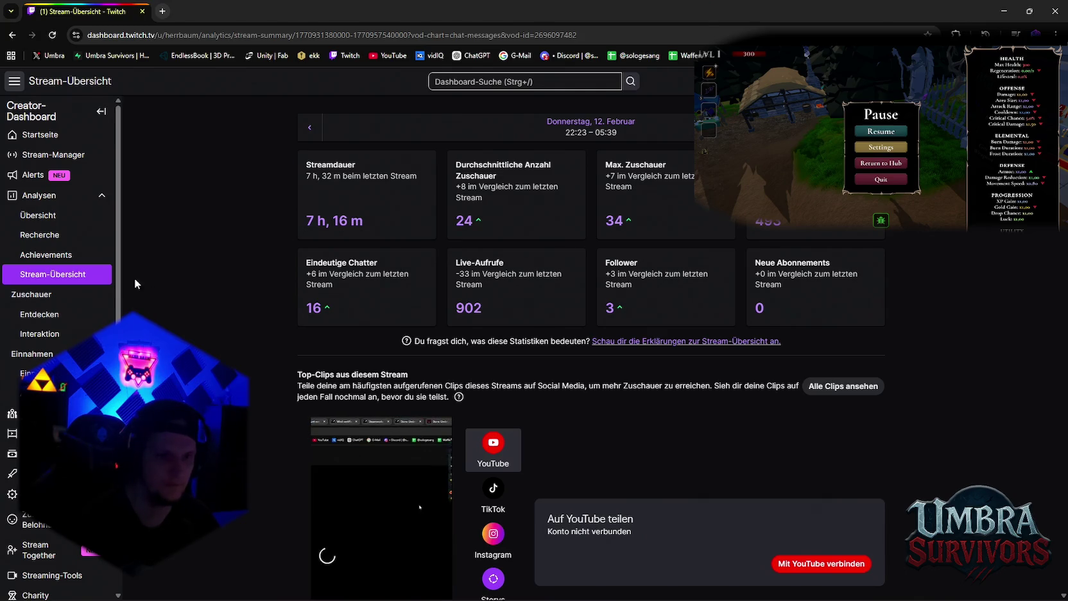
# Review the dashboard's Moderation Einstellungen and Mod-Management pages
pyautogui.scroll(-1, 80, 278)
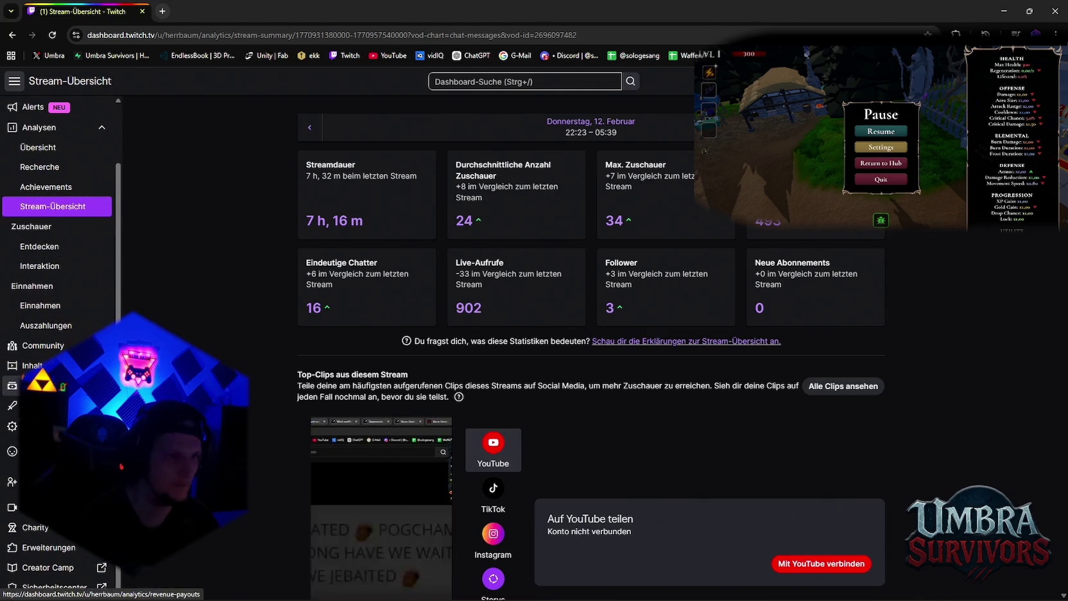
pyautogui.scroll(1, 58, 277)
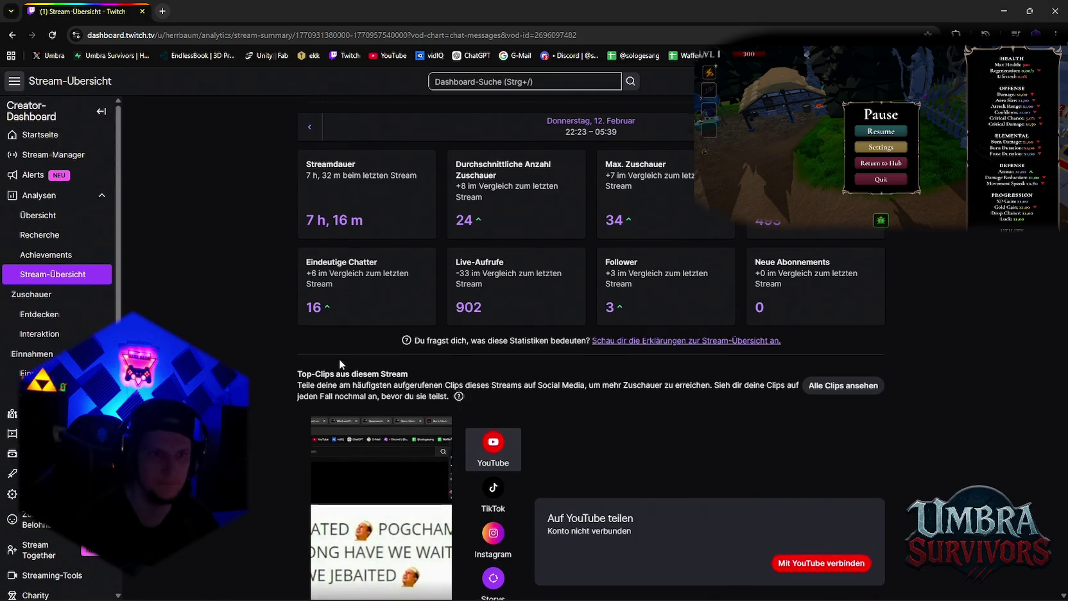
pyautogui.scroll(-5, 337, 360)
pyautogui.scroll(-5, 331, 362)
pyautogui.scroll(-4, 324, 366)
pyautogui.scroll(10, 323, 369)
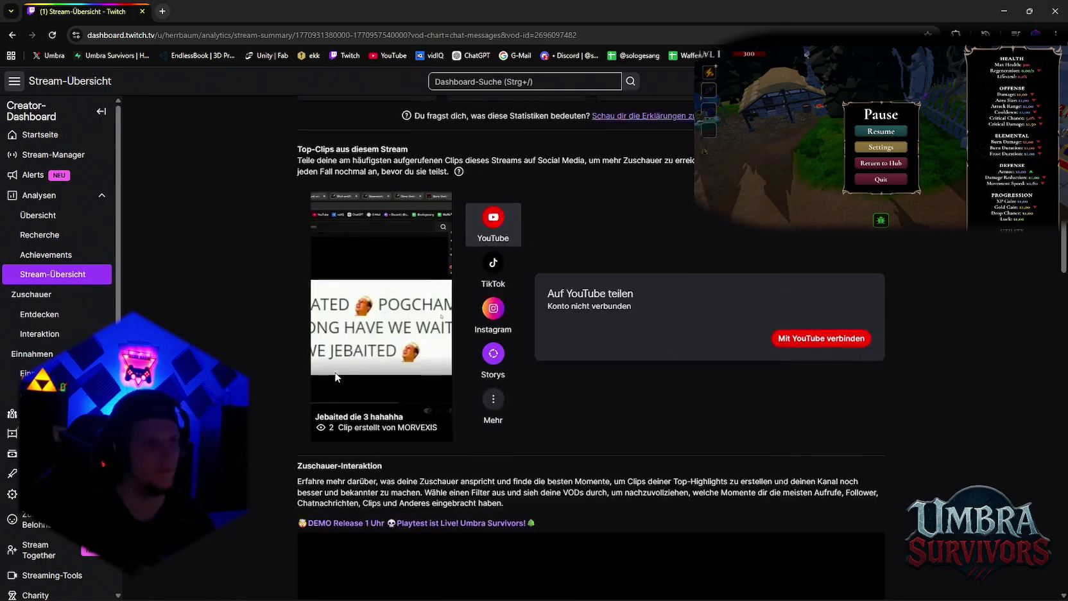
pyautogui.scroll(3, 318, 350)
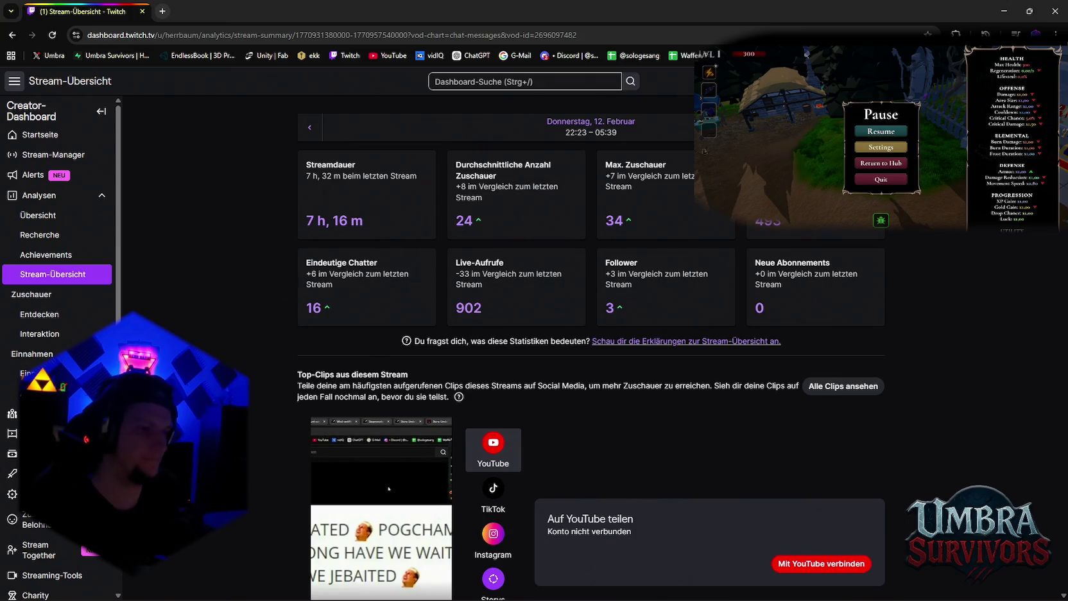
pyautogui.click(38, 473)
pyautogui.scroll(-2, 58, 360)
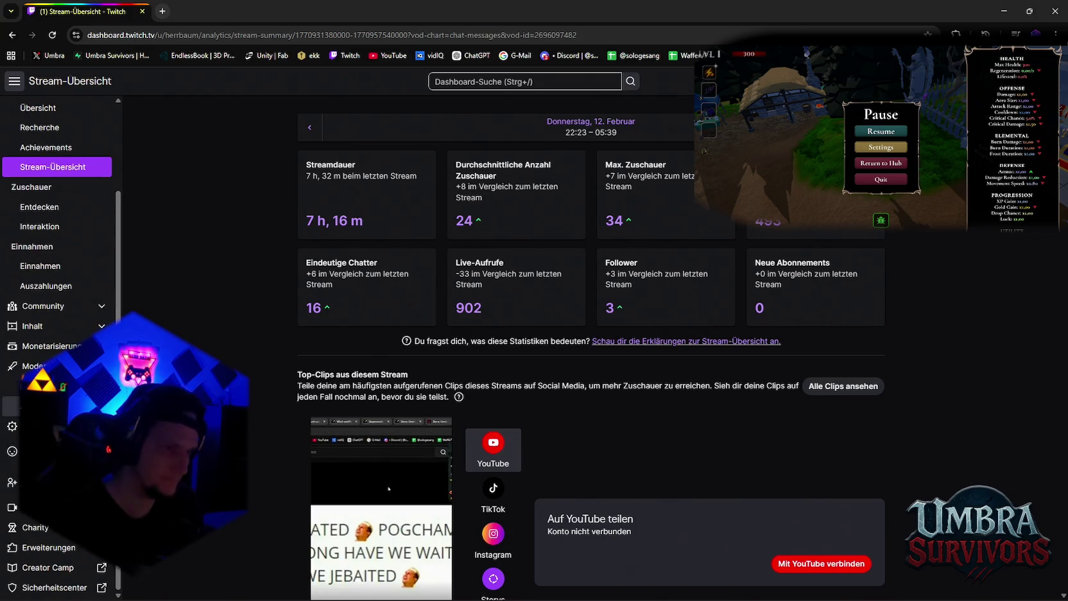
pyautogui.scroll(1, 58, 359)
pyautogui.click(39, 406)
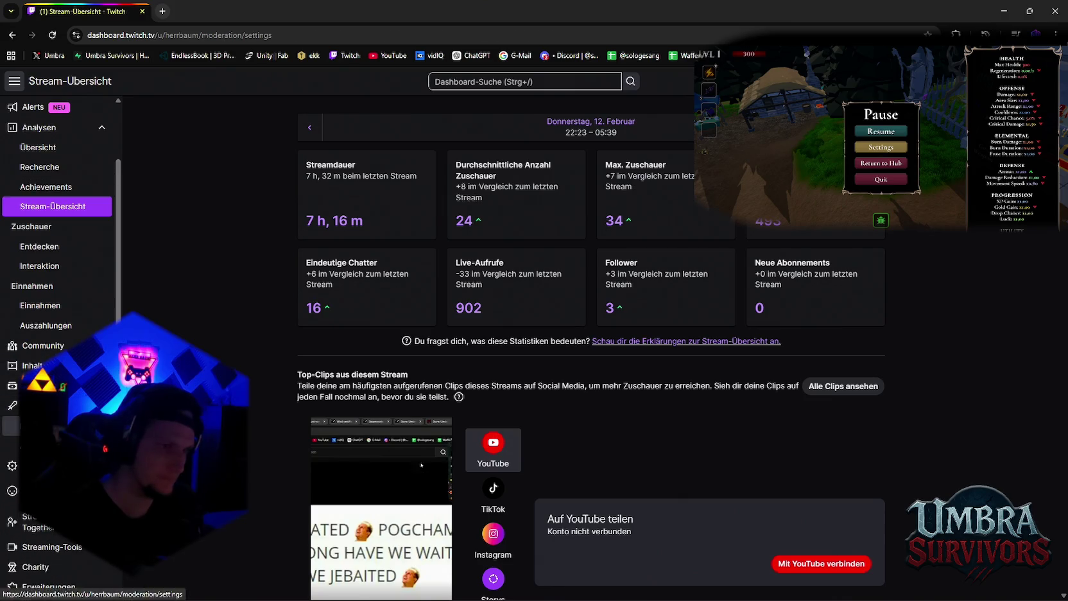
pyautogui.click(430, 181)
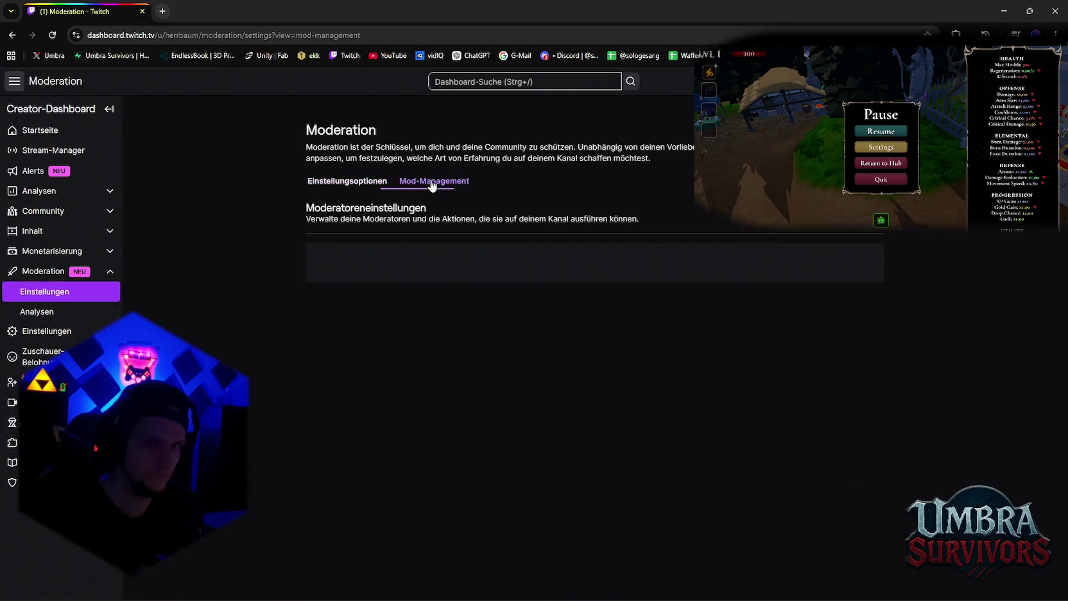
pyautogui.click(358, 181)
# Look over the moderation Analysen page, then open Inhalt > Videoproduzent
pyautogui.click(51, 312)
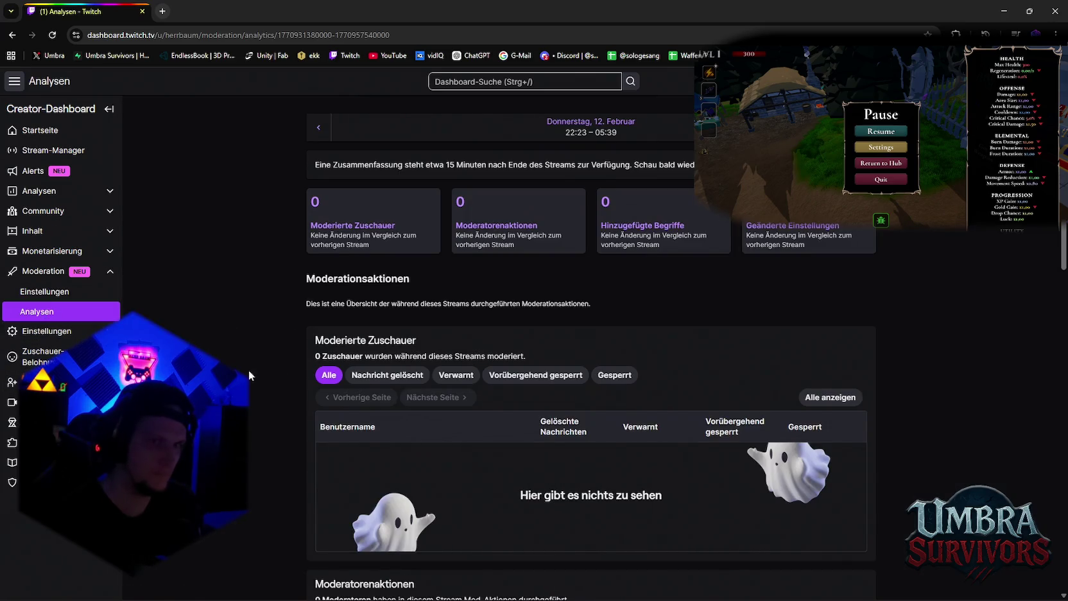
pyautogui.scroll(-6, 298, 379)
pyautogui.scroll(-5, 289, 380)
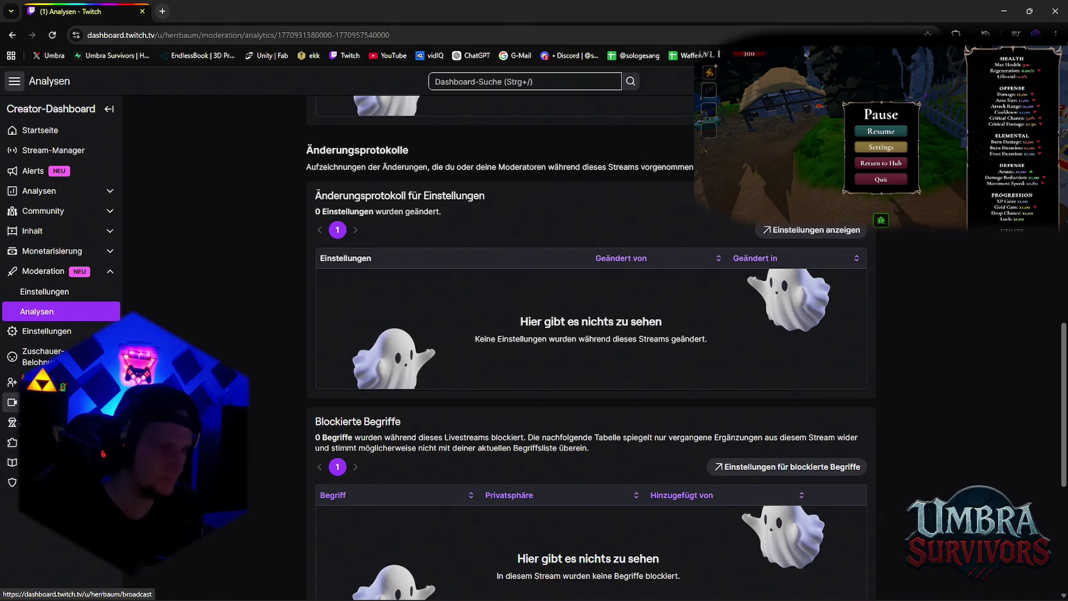
pyautogui.click(106, 231)
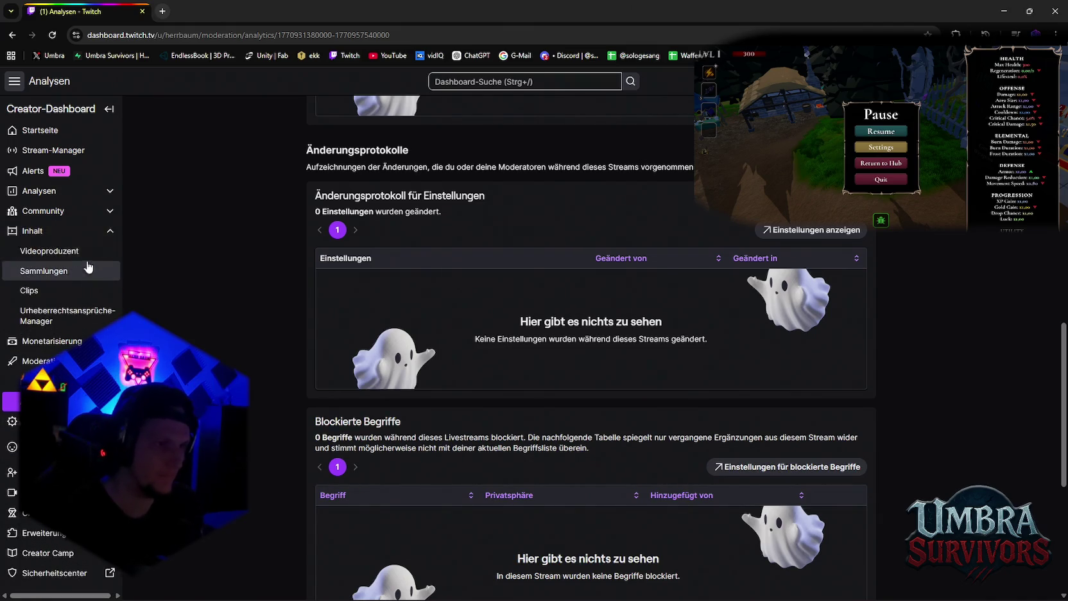
pyautogui.click(48, 251)
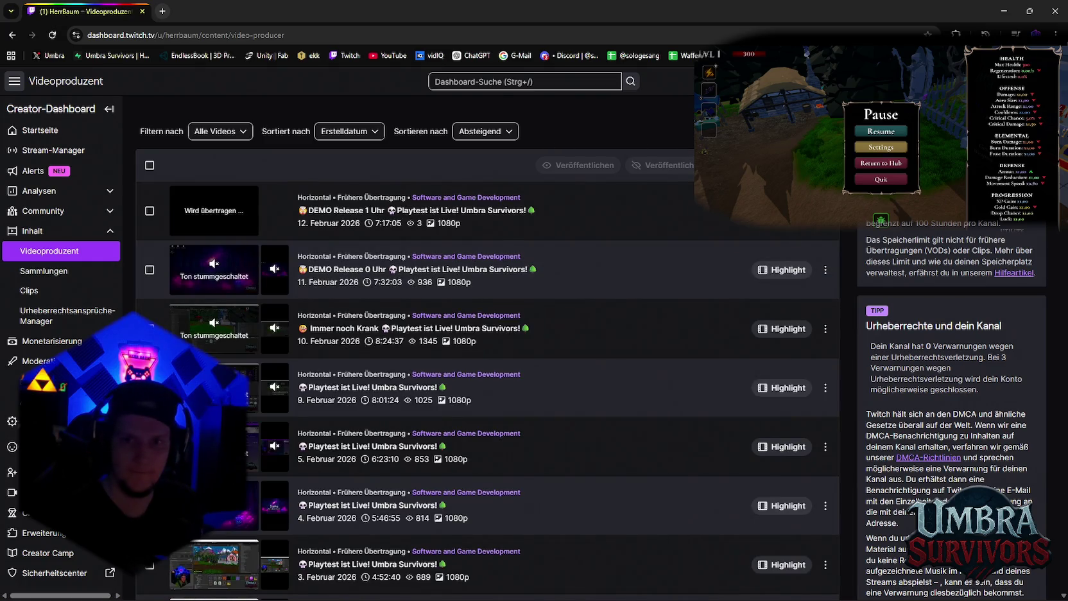
# Keep the Alle Videos filter, then view the Sammlungen and Clips-Manager pages
pyautogui.scroll(-3, 905, 350)
pyautogui.scroll(-5, 905, 350)
pyautogui.scroll(10, 905, 351)
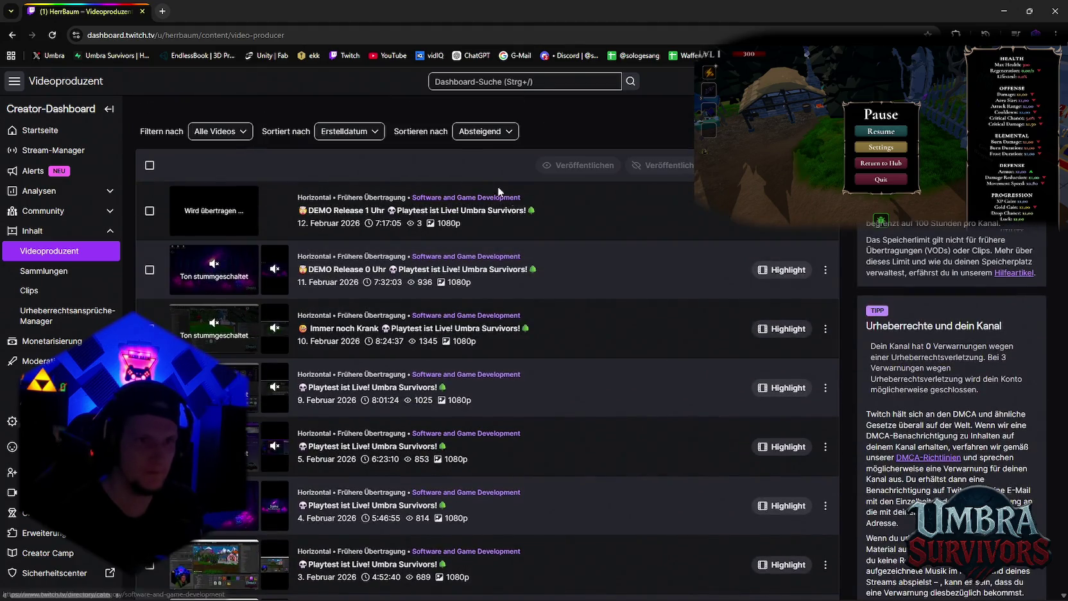
pyautogui.click(231, 132)
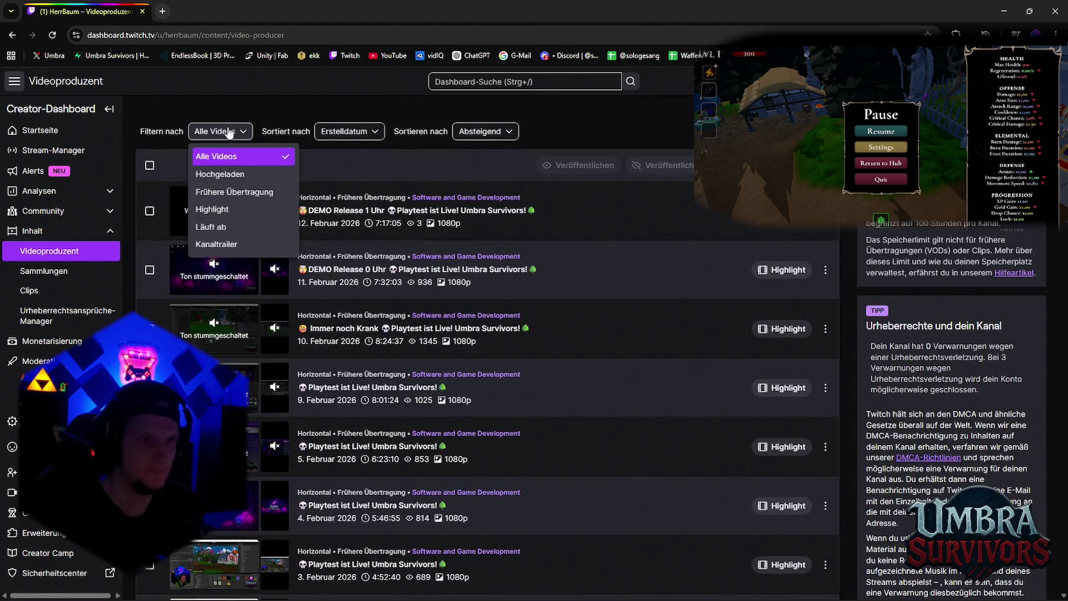
pyautogui.click(243, 161)
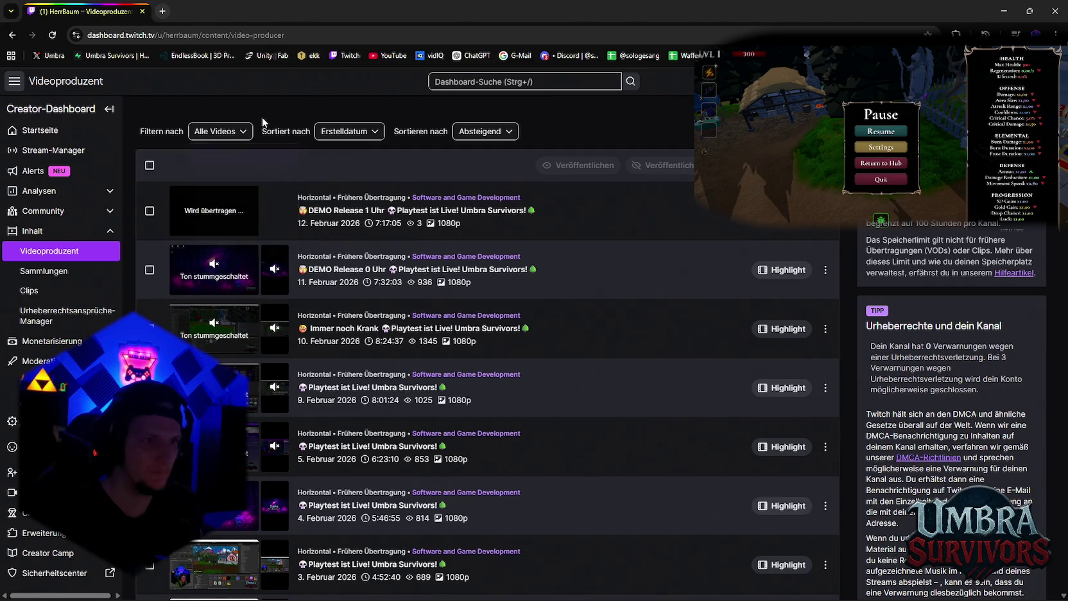
pyautogui.click(48, 272)
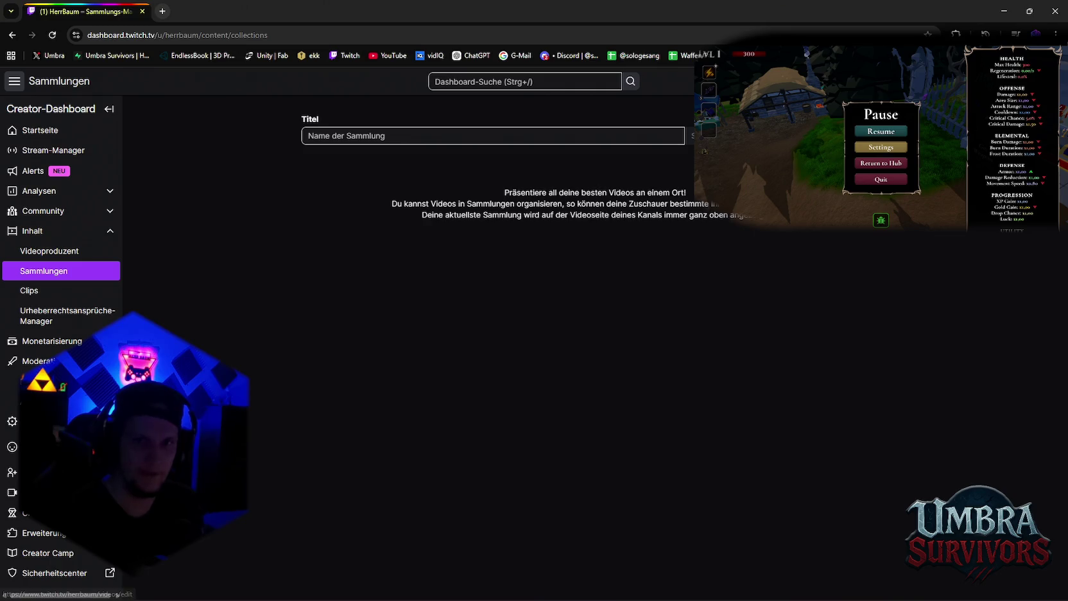
pyautogui.click(51, 292)
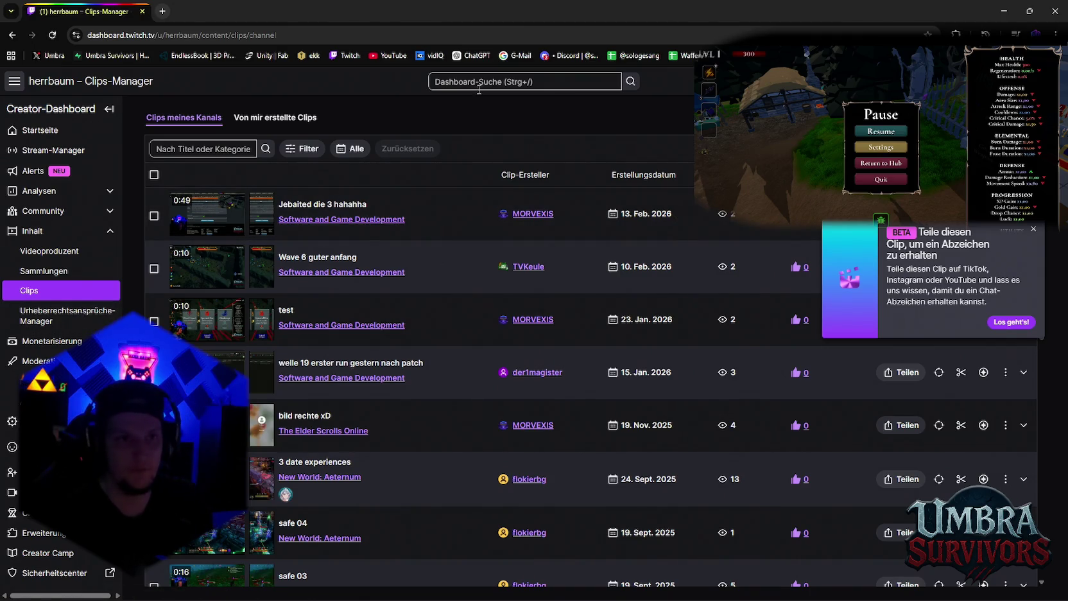
# Return to the twitch.tv home page via the account menu and start a channel search
pyautogui.click(1053, 80)
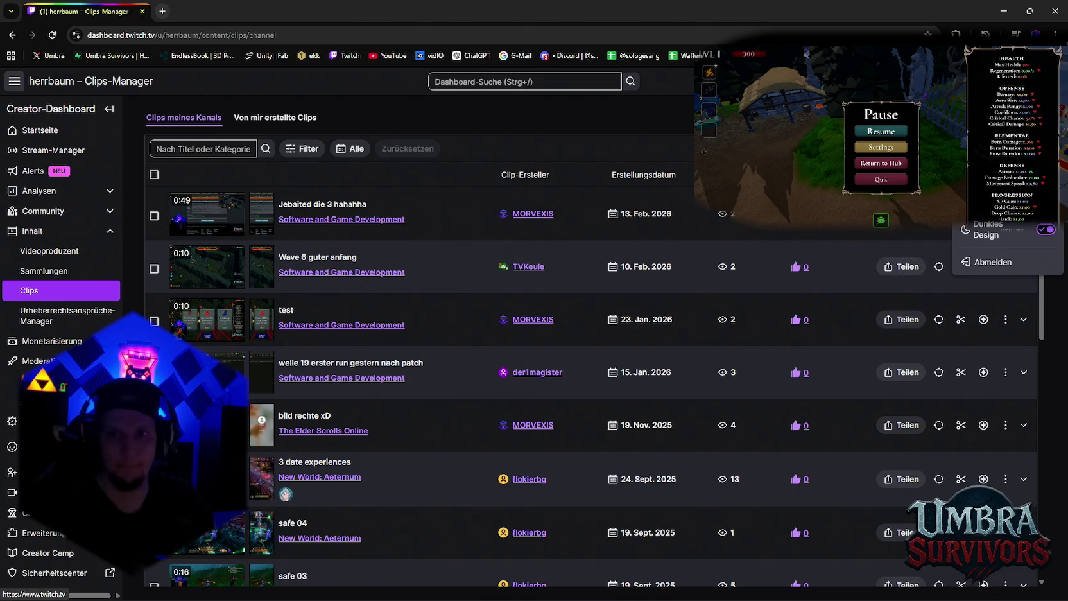
pyautogui.click(1002, 205)
pyautogui.click(514, 87)
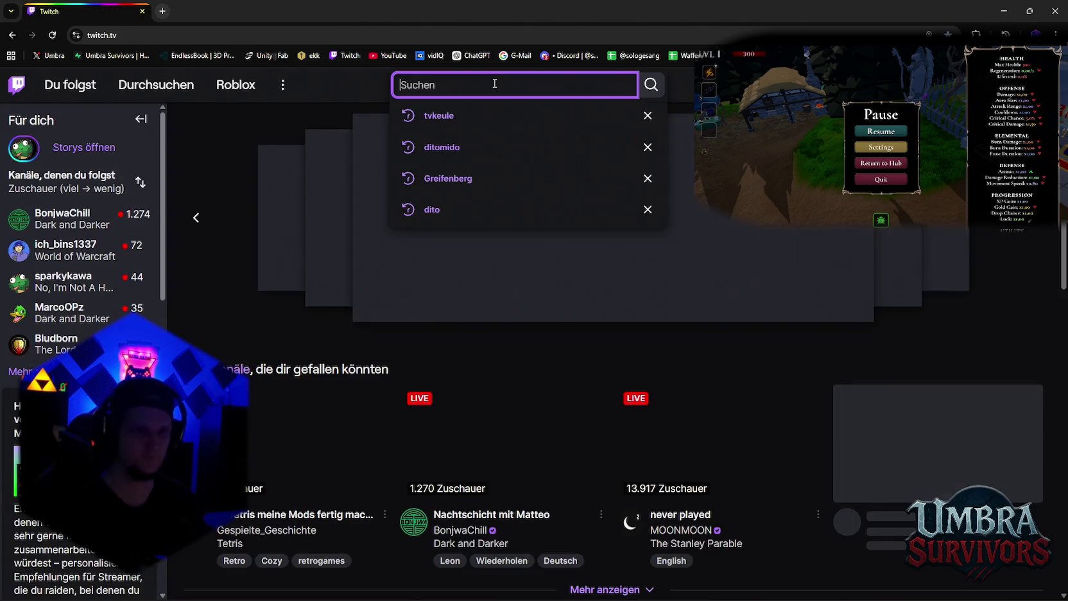
# Search for tvkeule, open the TVKeule channel page and check the stream's more-options menu
pyautogui.click(457, 117)
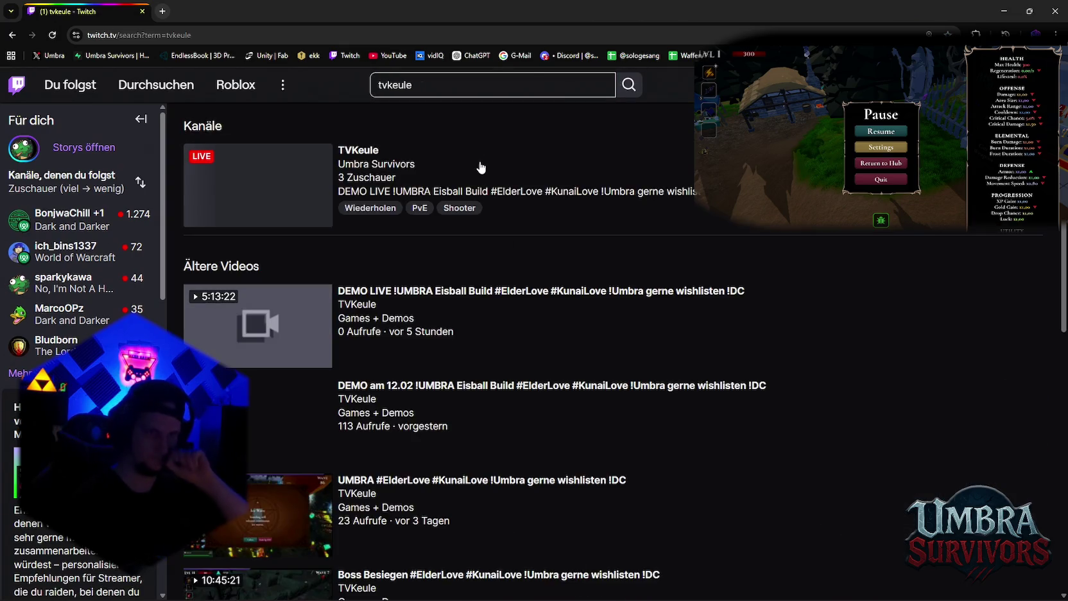
pyautogui.click(363, 154)
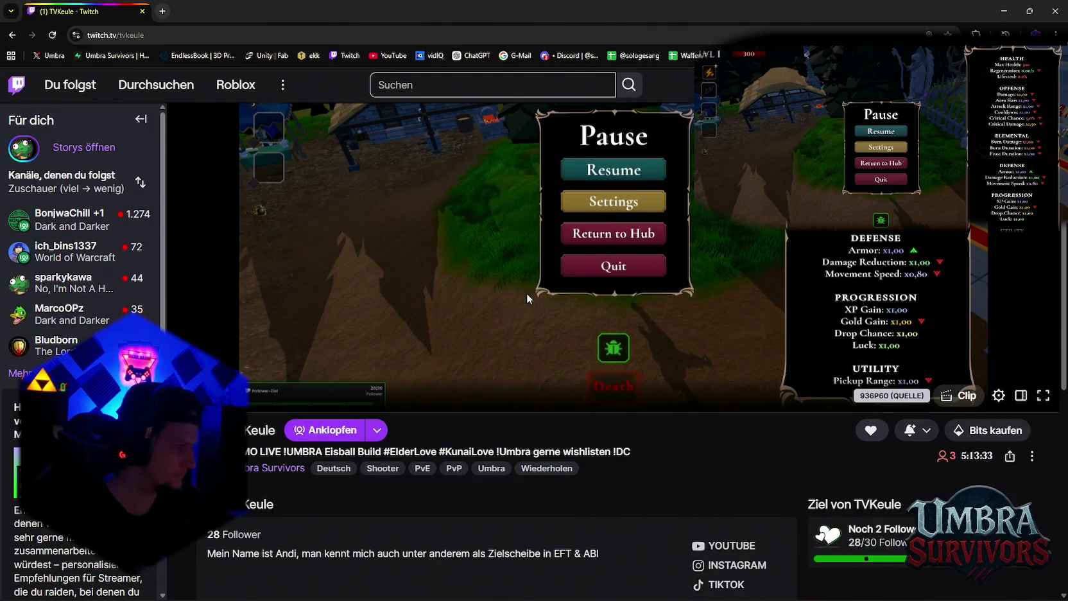
pyautogui.scroll(-2, 912, 330)
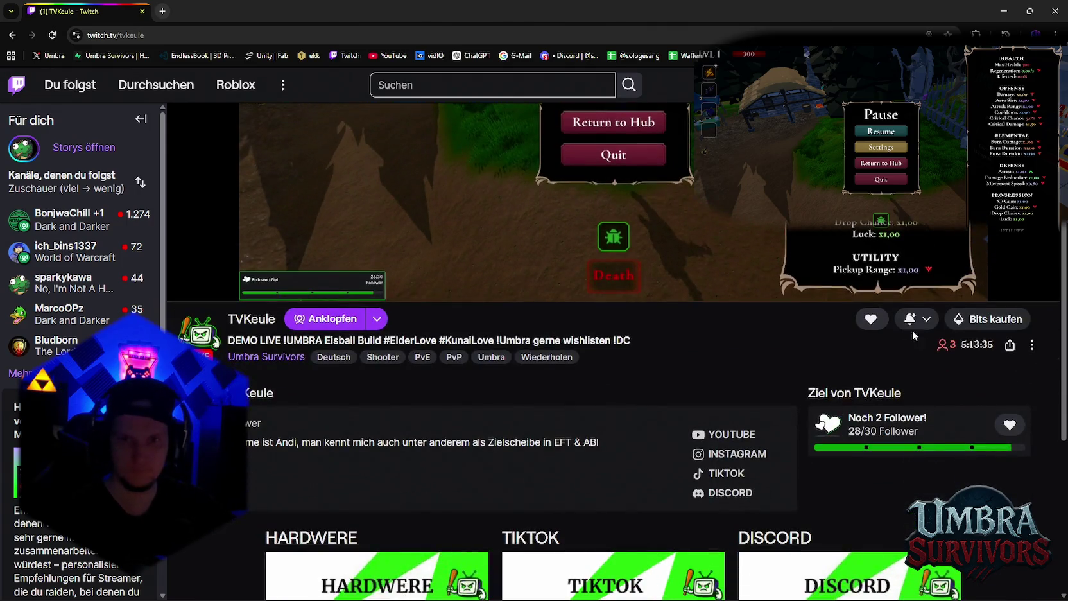
pyautogui.click(1032, 347)
pyautogui.click(764, 349)
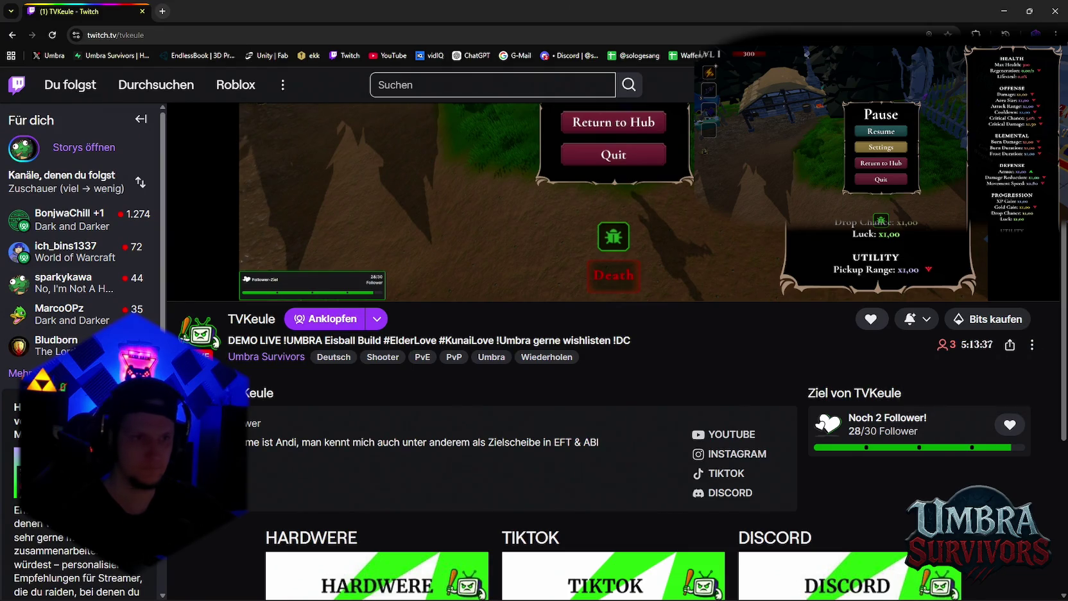
pyautogui.scroll(4, 716, 327)
pyautogui.scroll(-4, 717, 330)
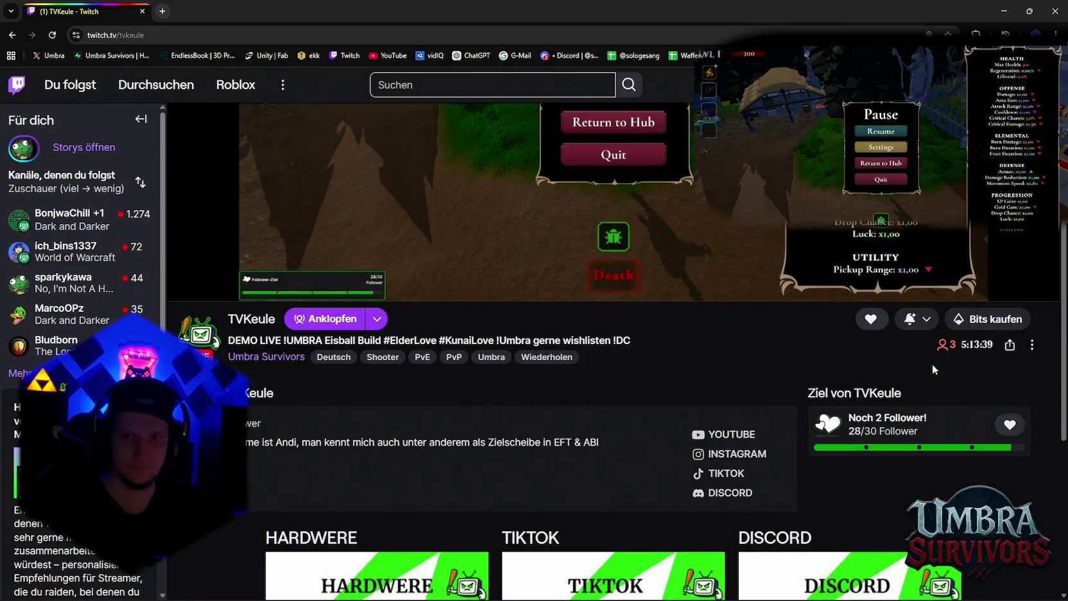
pyautogui.scroll(2, 932, 364)
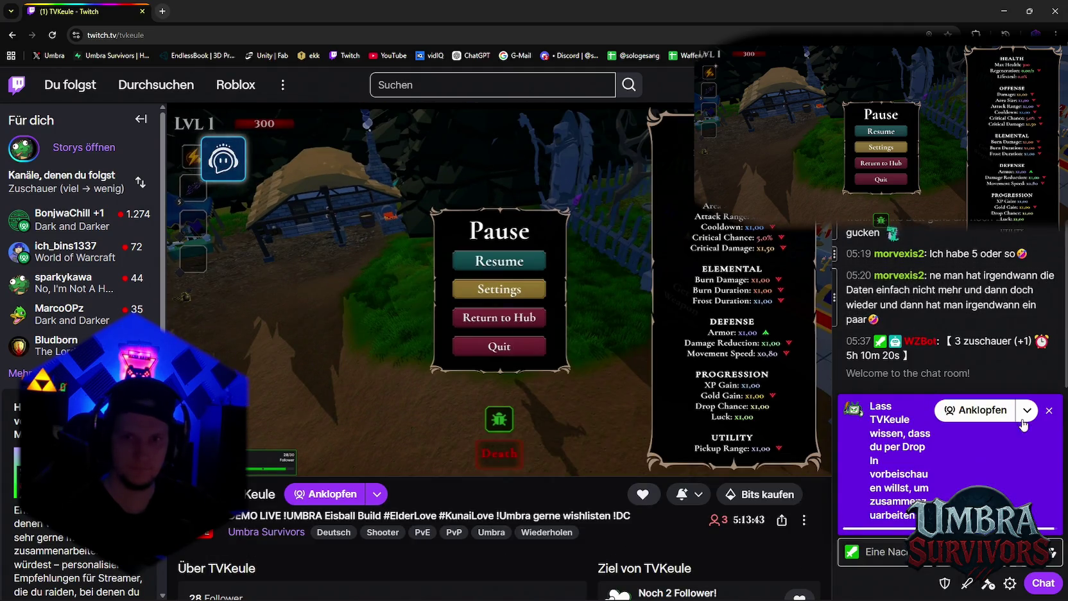
# Dismiss the chat's drop-in prompt and open the channel's Creator Dashboard settings in a new tab
pyautogui.click(1049, 410)
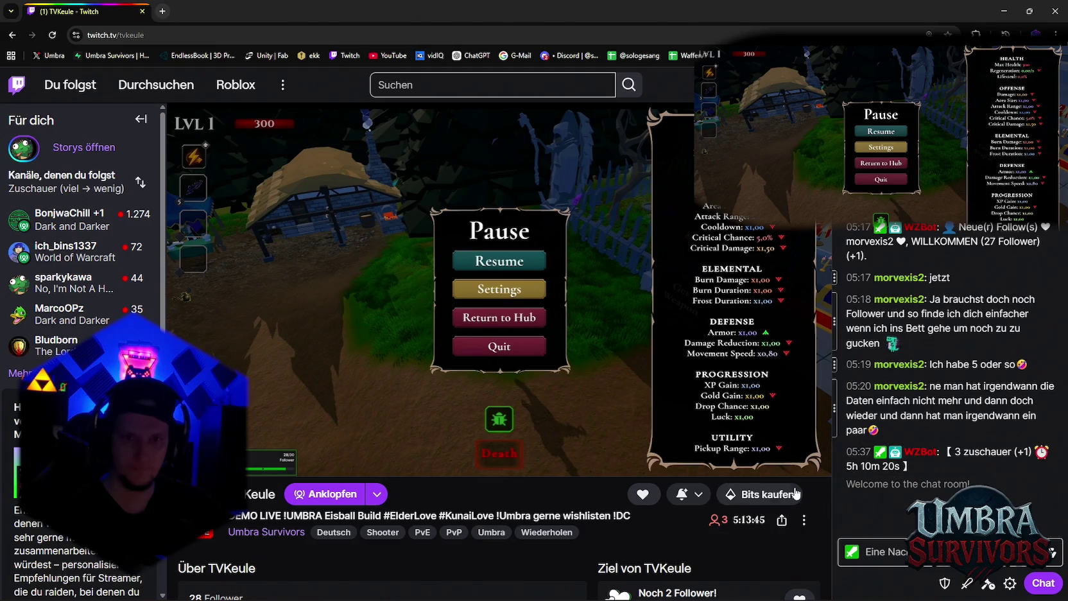
pyautogui.scroll(-2, 796, 493)
pyautogui.scroll(-2, 764, 485)
pyautogui.scroll(2, 740, 475)
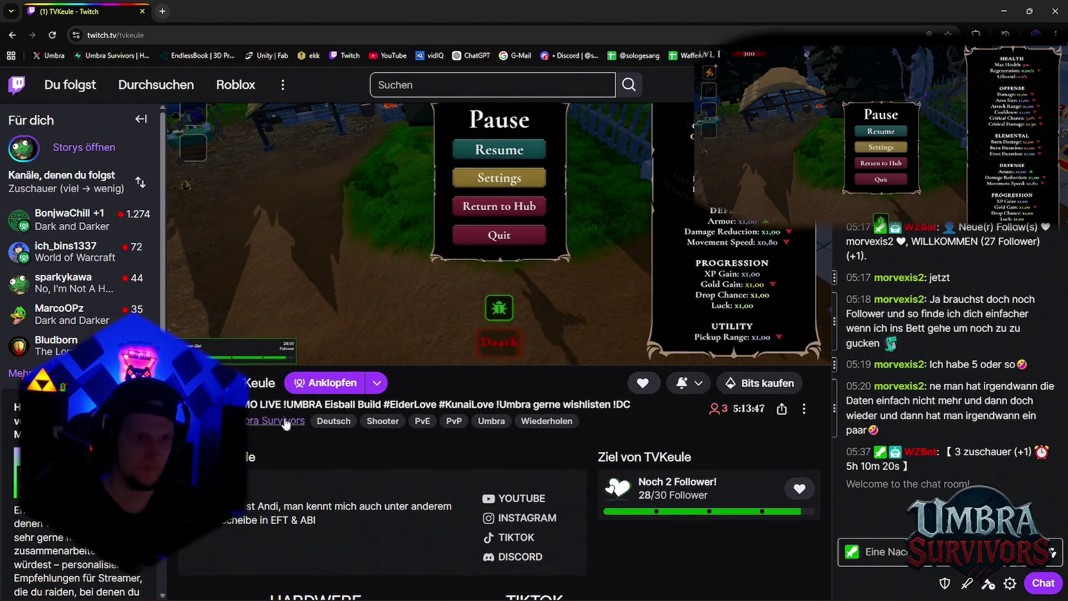
pyautogui.click(251, 383)
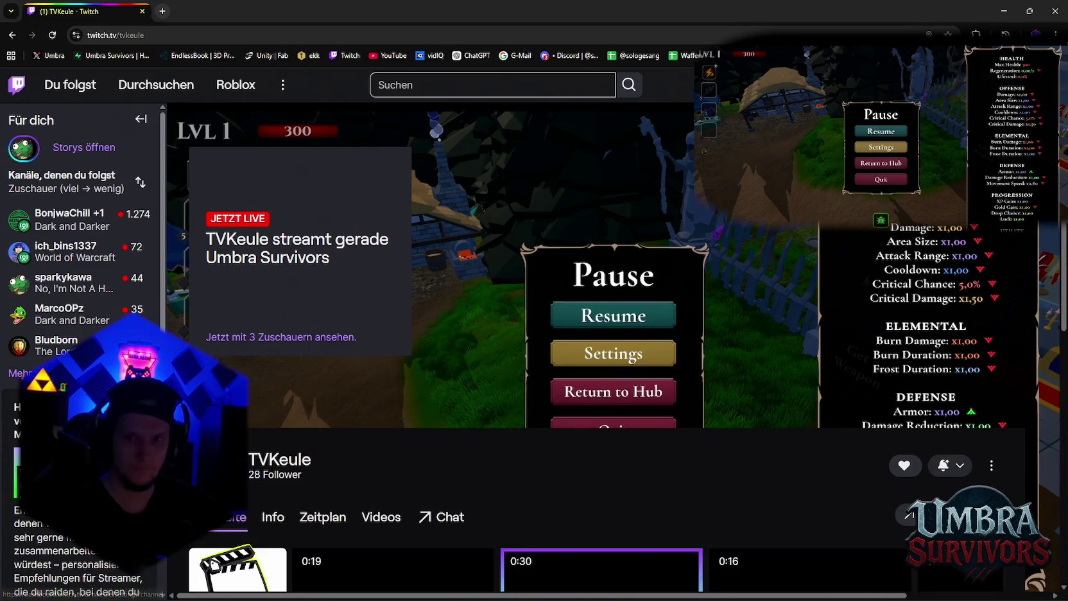
pyautogui.click(865, 509)
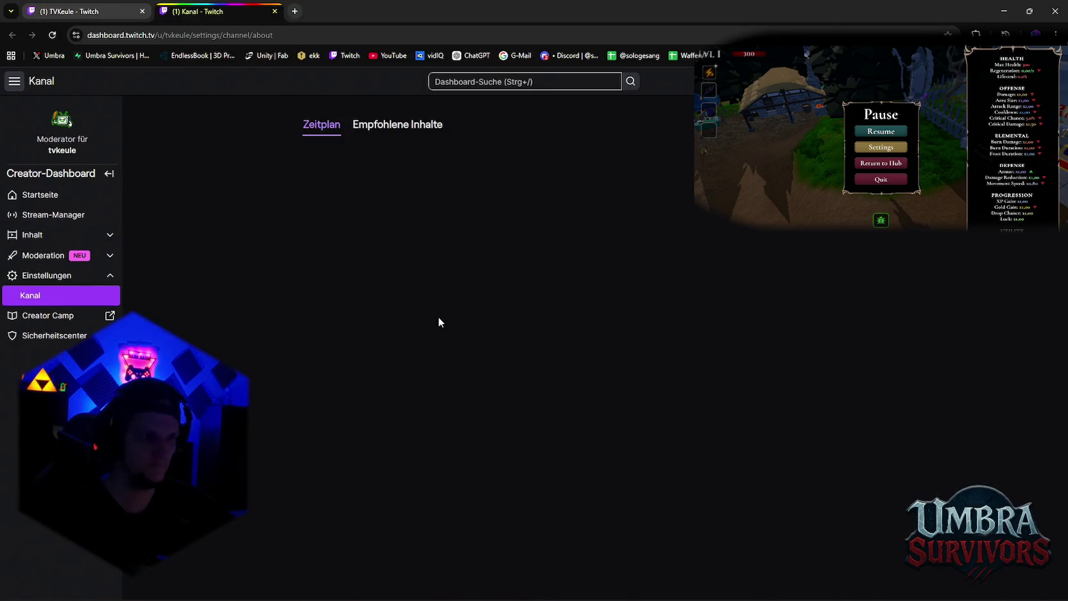
# From the Videoproduzent list, start a highlight of the 13 February DEMO LIVE broadcast
pyautogui.click(109, 235)
pyautogui.click(67, 255)
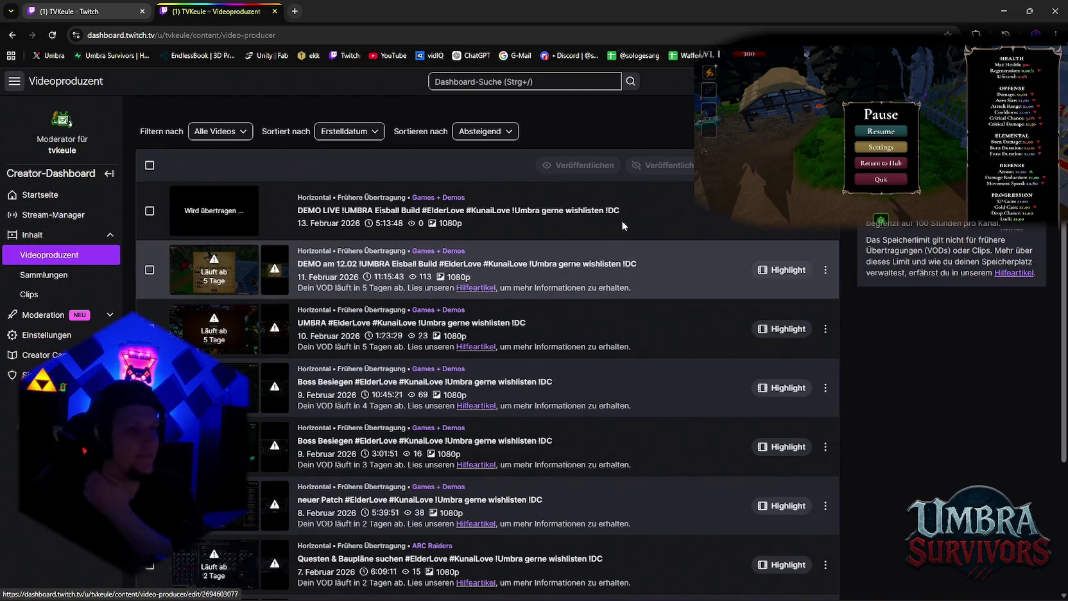
pyautogui.scroll(-3, 611, 263)
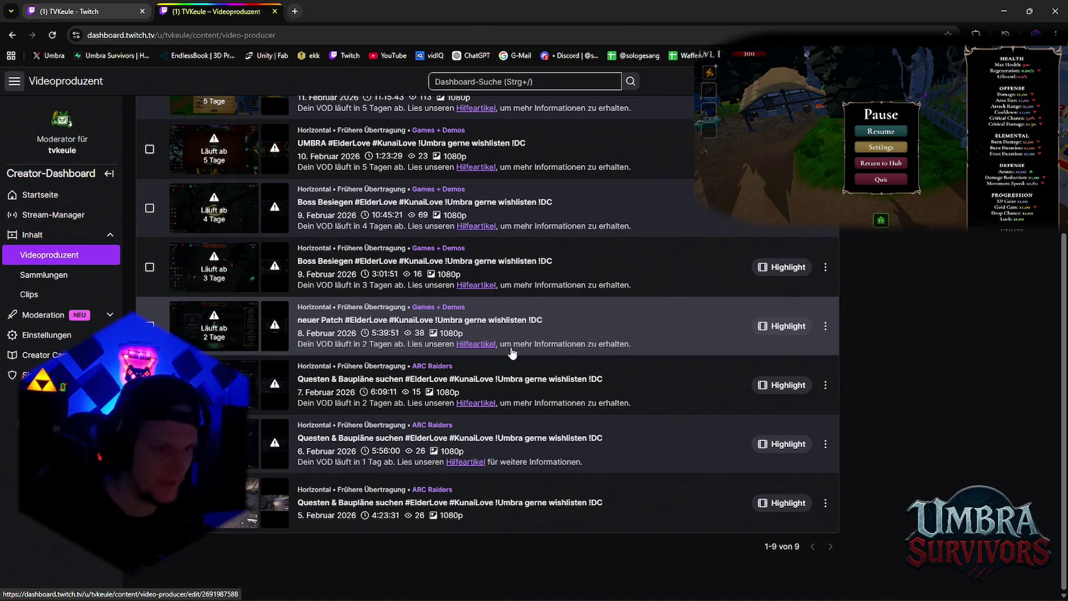
pyautogui.scroll(3, 505, 378)
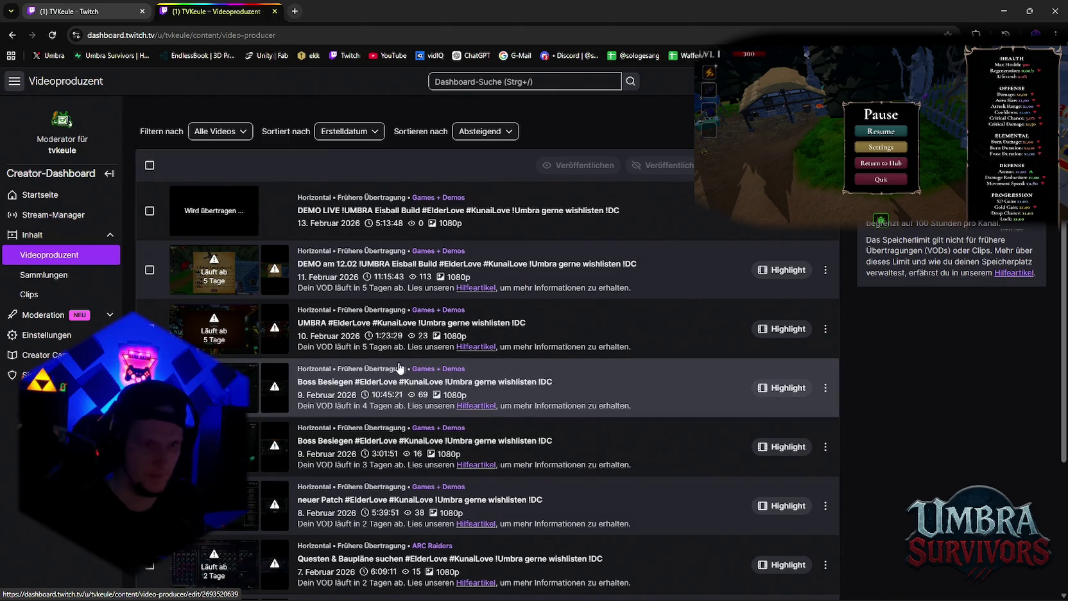
pyautogui.click(828, 222)
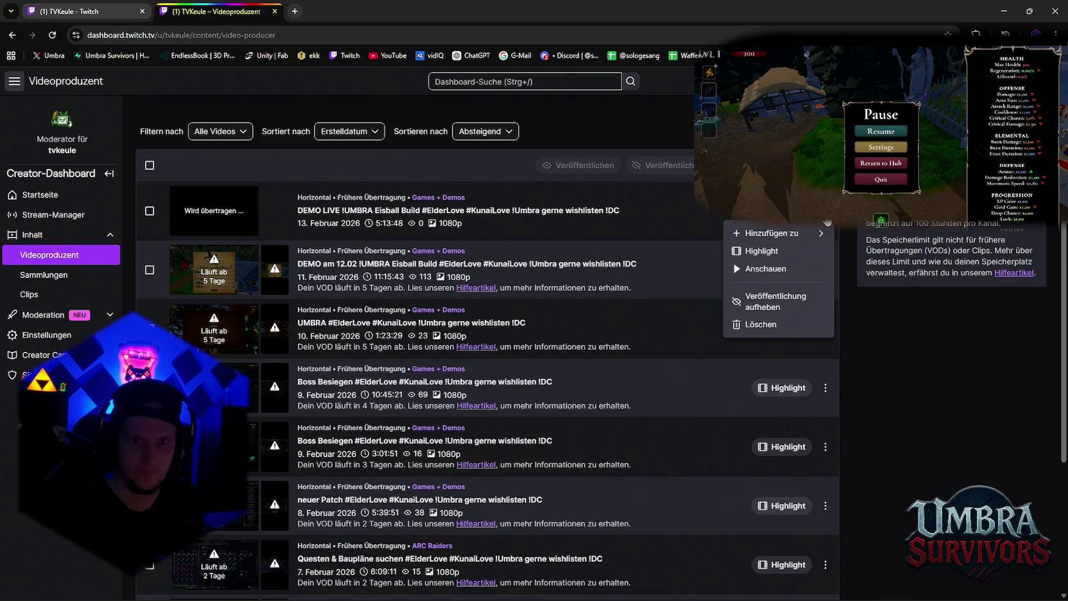
pyautogui.click(774, 256)
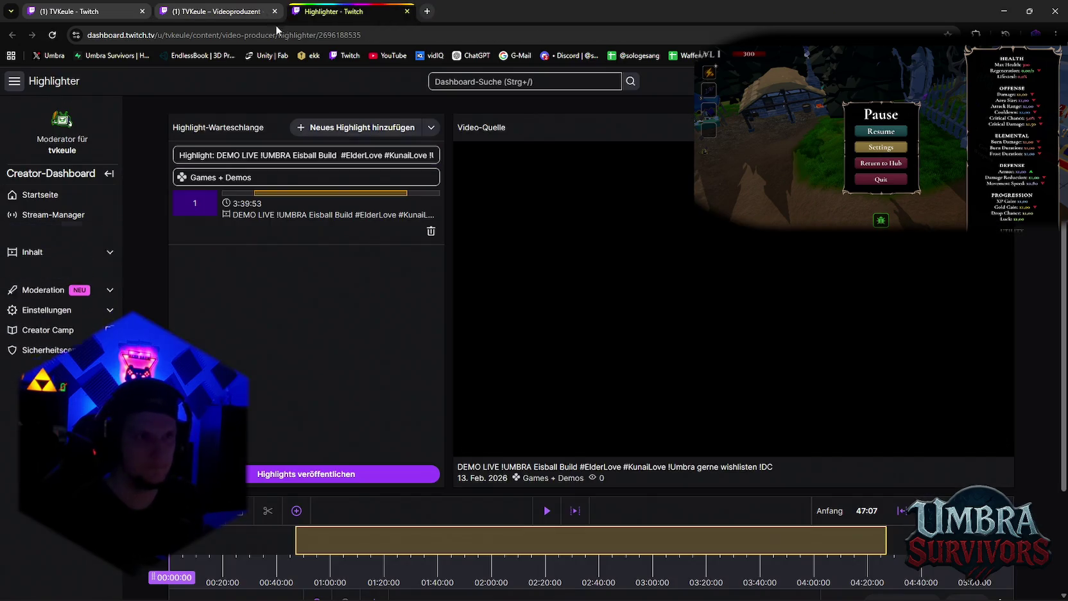
# Preview the DEMO LIVE broadcast at 01:11:54, 00:50:23 and 01:07:33, then publish the highlight
pyautogui.scroll(-2, 618, 454)
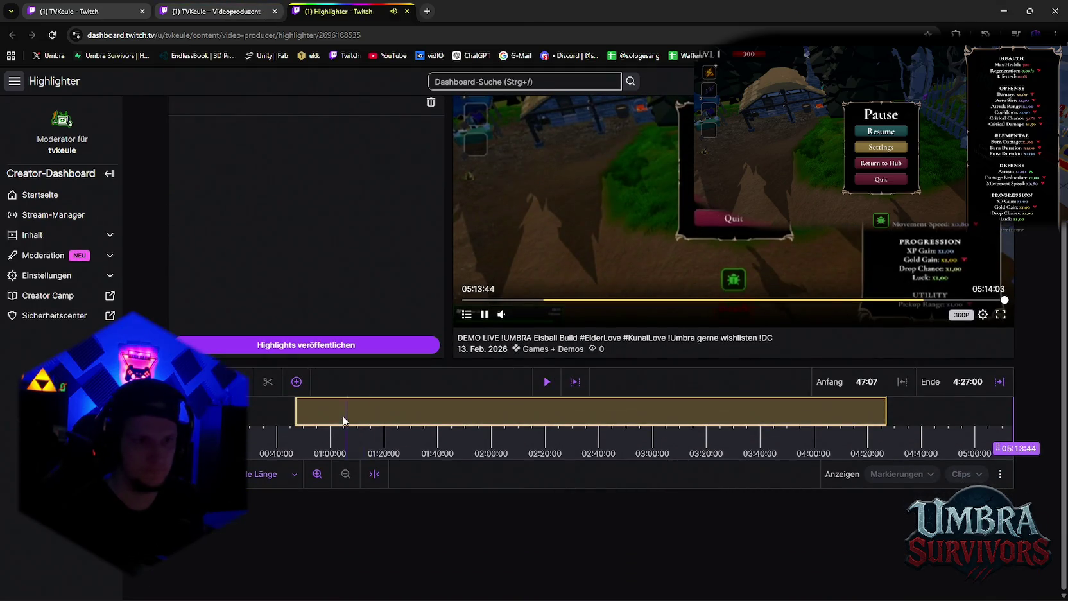
pyautogui.click(358, 418)
pyautogui.click(304, 416)
pyautogui.scroll(2, 529, 462)
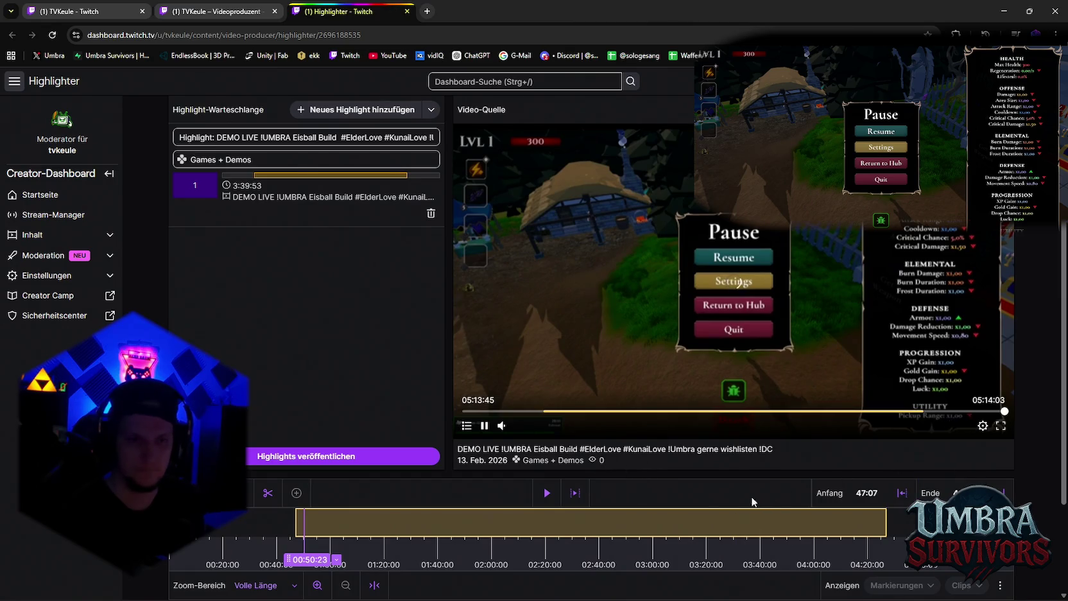
pyautogui.click(350, 530)
pyautogui.scroll(-2, 417, 524)
pyautogui.scroll(2, 417, 524)
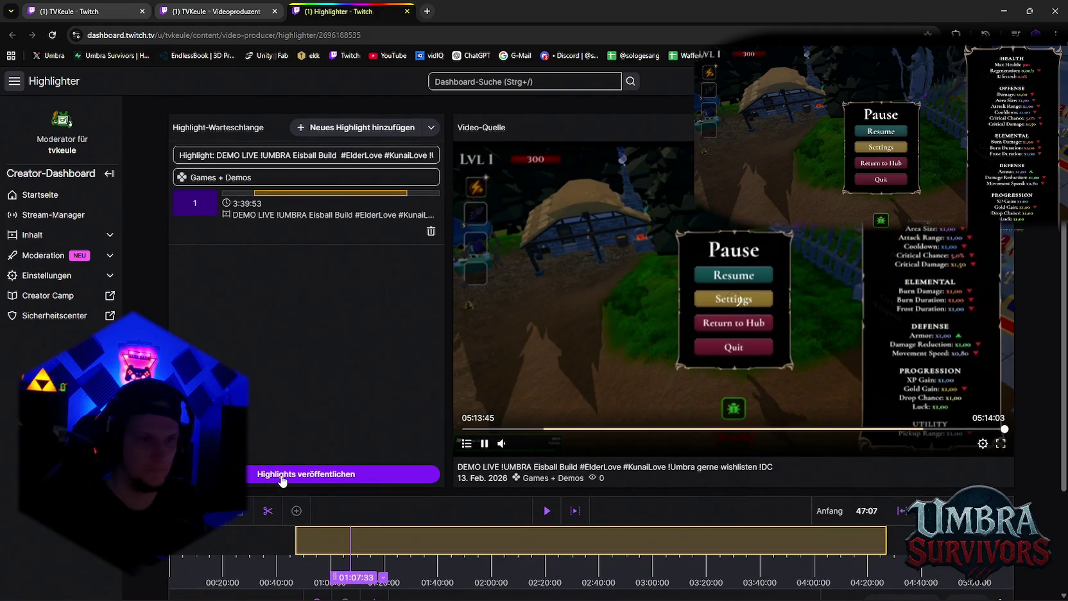
pyautogui.click(286, 478)
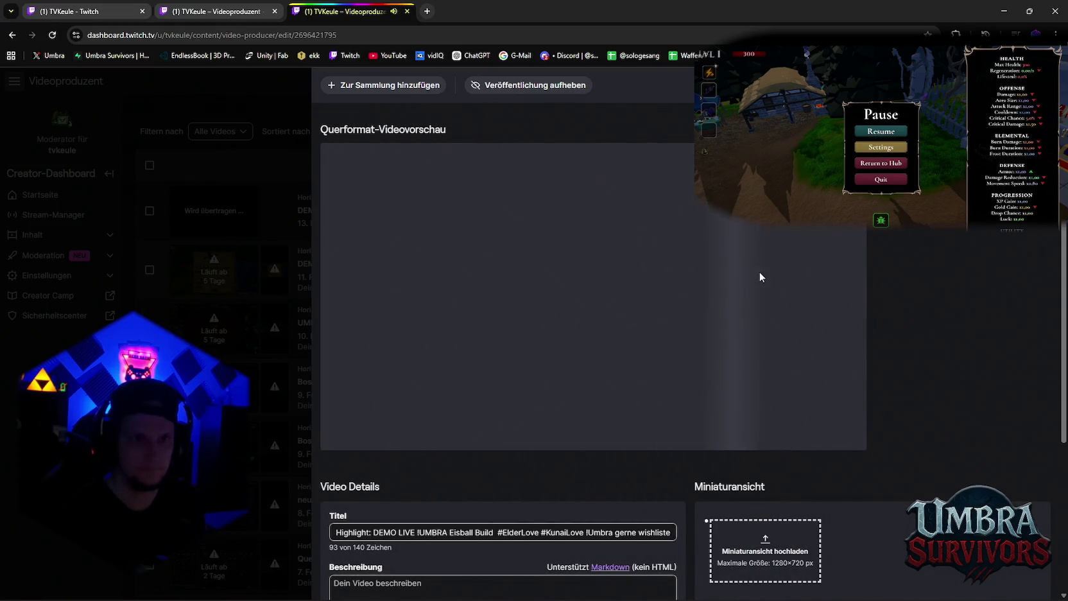
# Close the published highlight's details and start a highlight from the 10 February UMBRA VOD
pyautogui.scroll(-4, 672, 212)
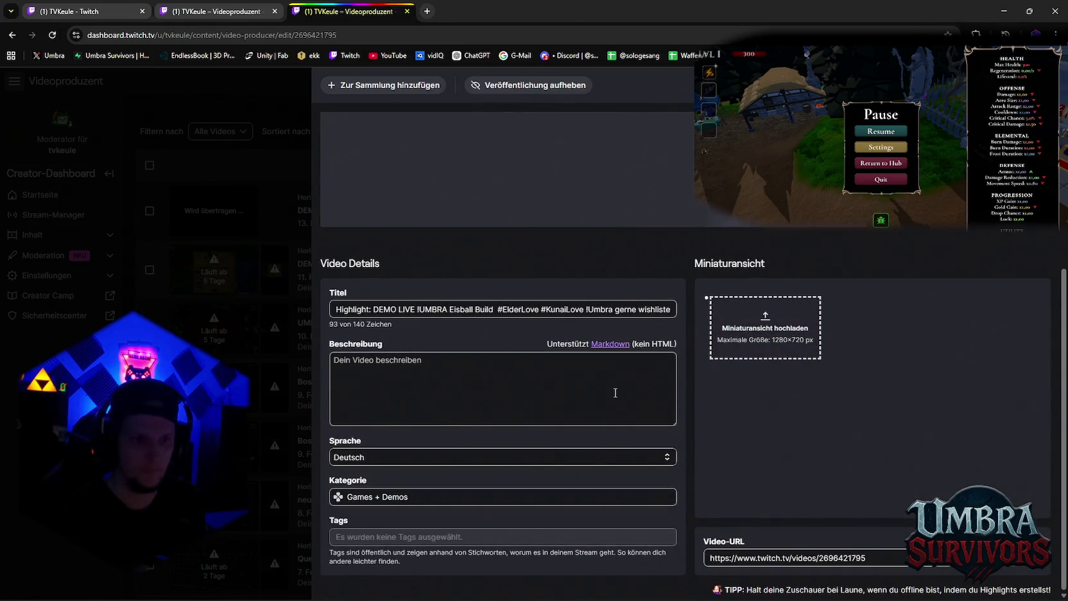
pyautogui.scroll(3, 810, 358)
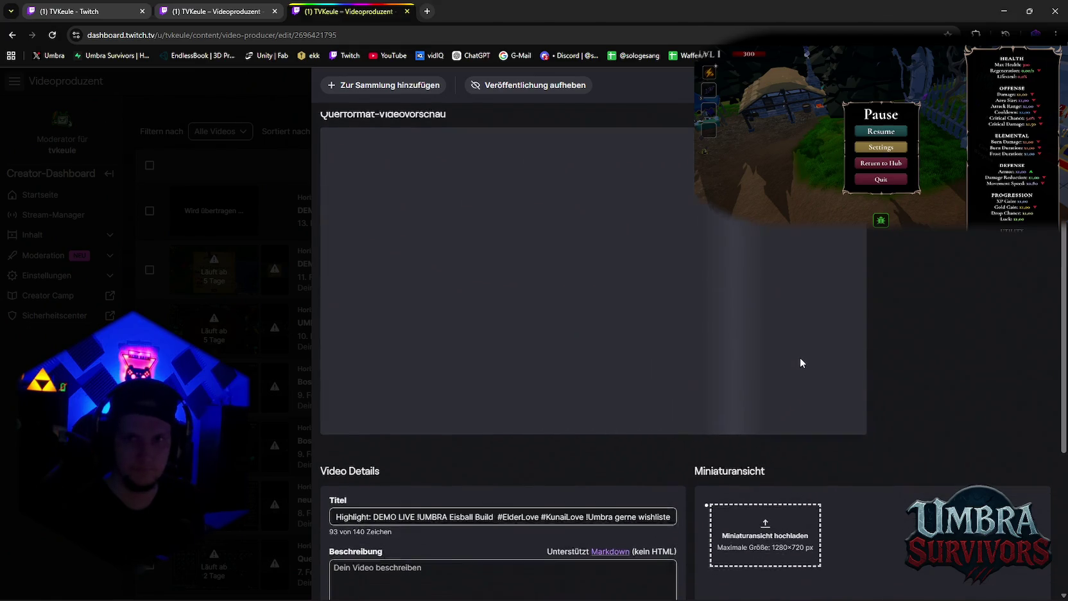
pyautogui.press('Escape')
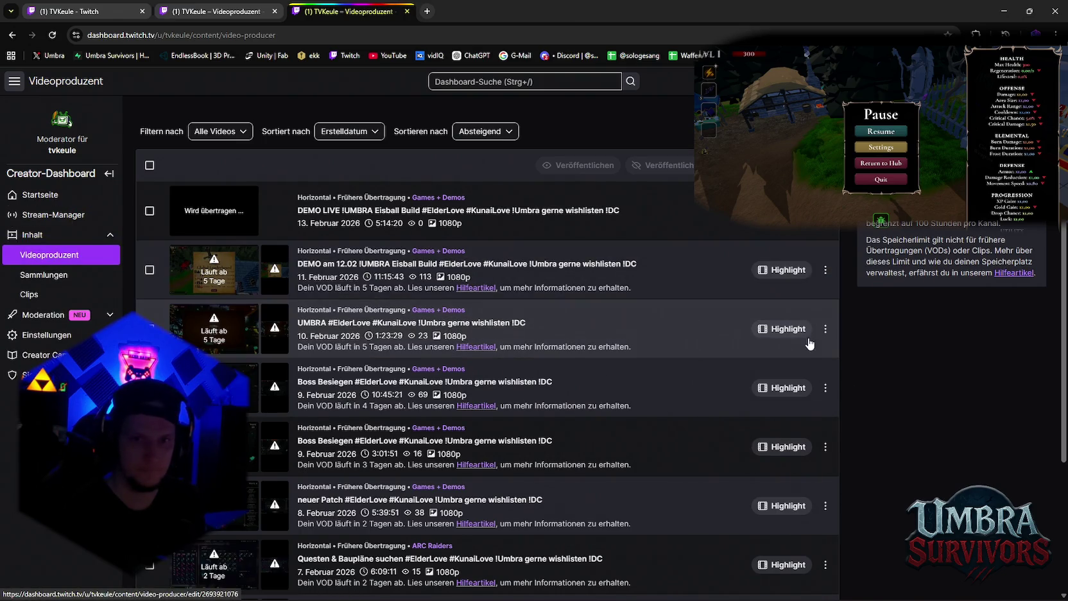
pyautogui.click(780, 327)
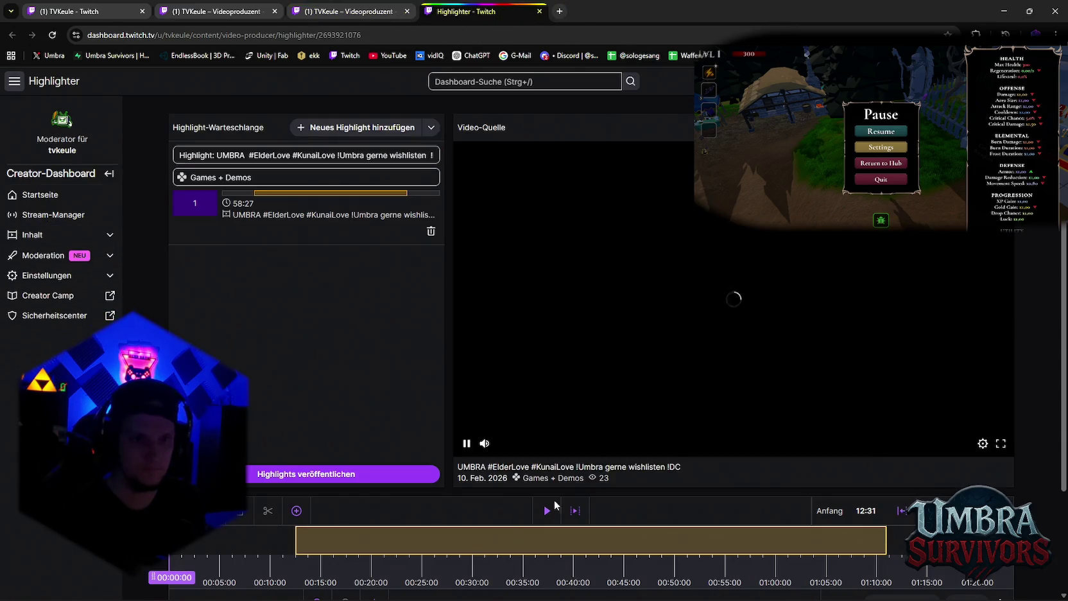
# Preview the UMBRA VOD at several points and extend the highlight's end to 1:23:29
pyautogui.click(505, 541)
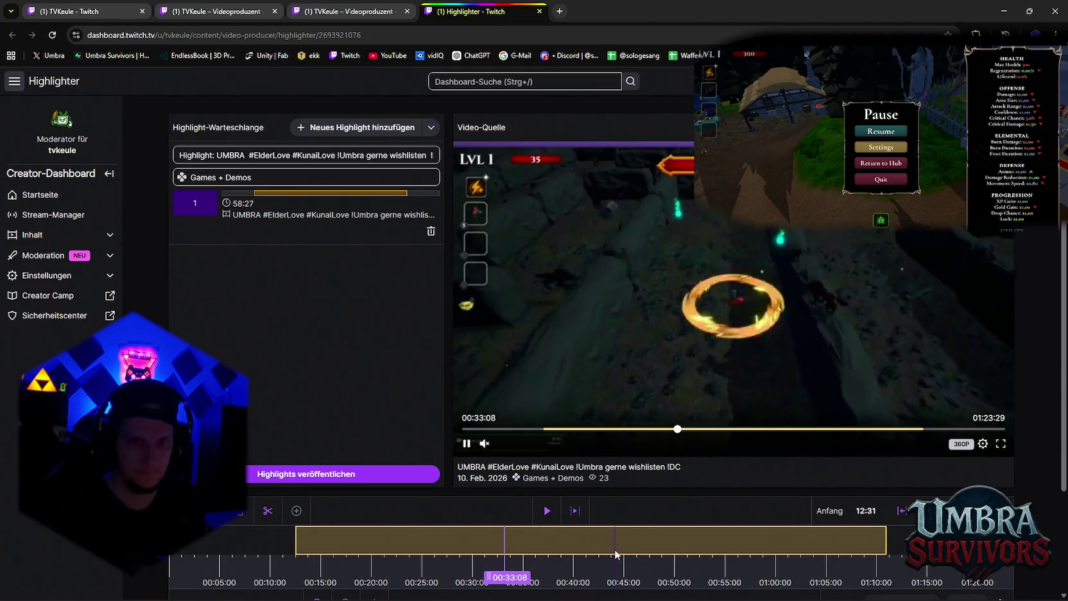
pyautogui.click(615, 541)
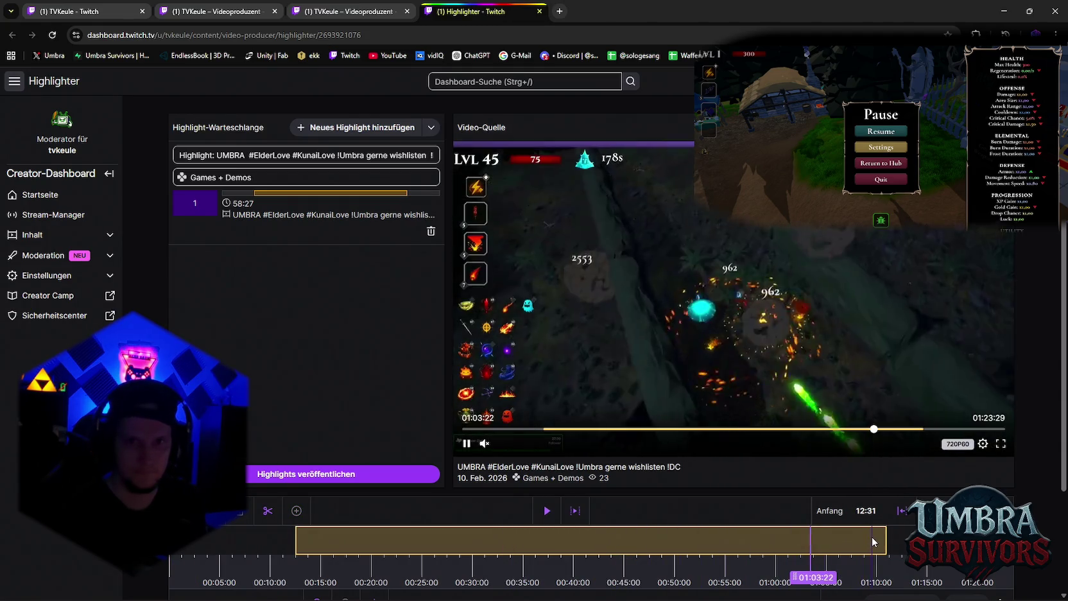
pyautogui.click(873, 540)
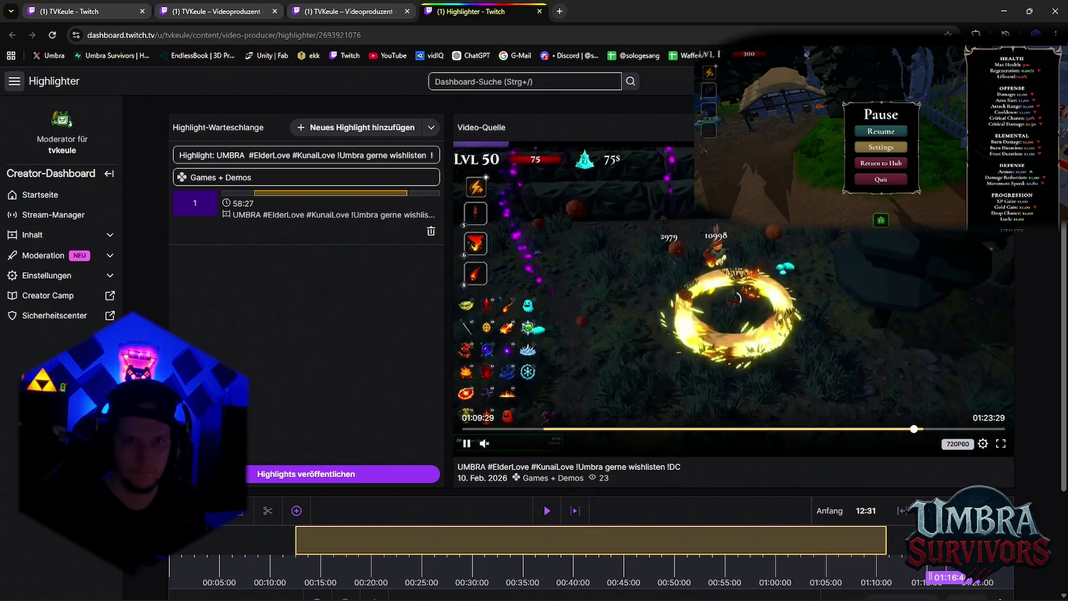
pyautogui.click(945, 541)
pyautogui.click(987, 429)
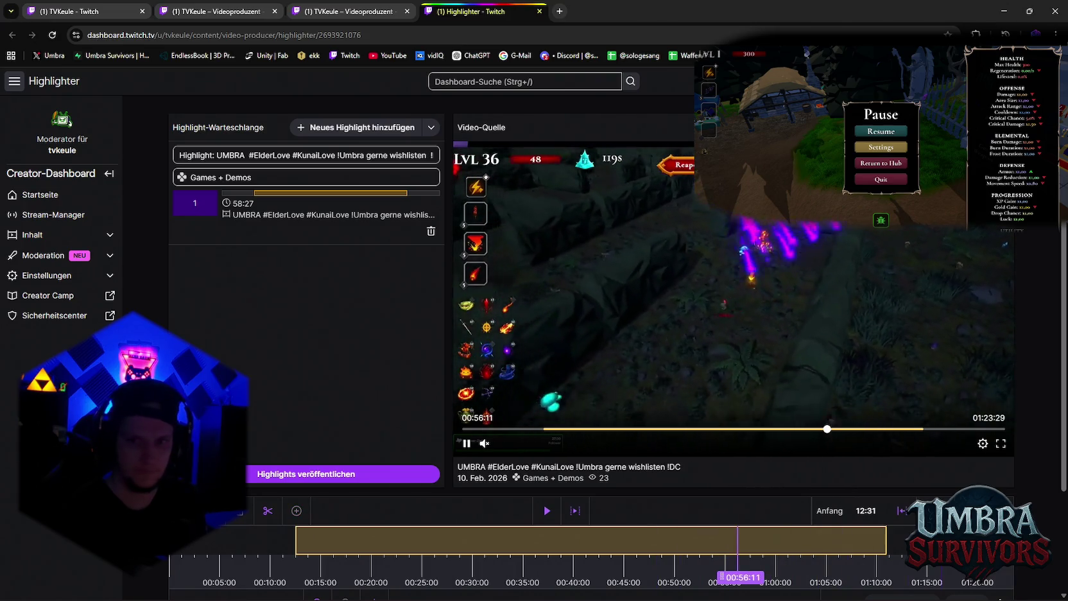
pyautogui.scroll(-2, 776, 425)
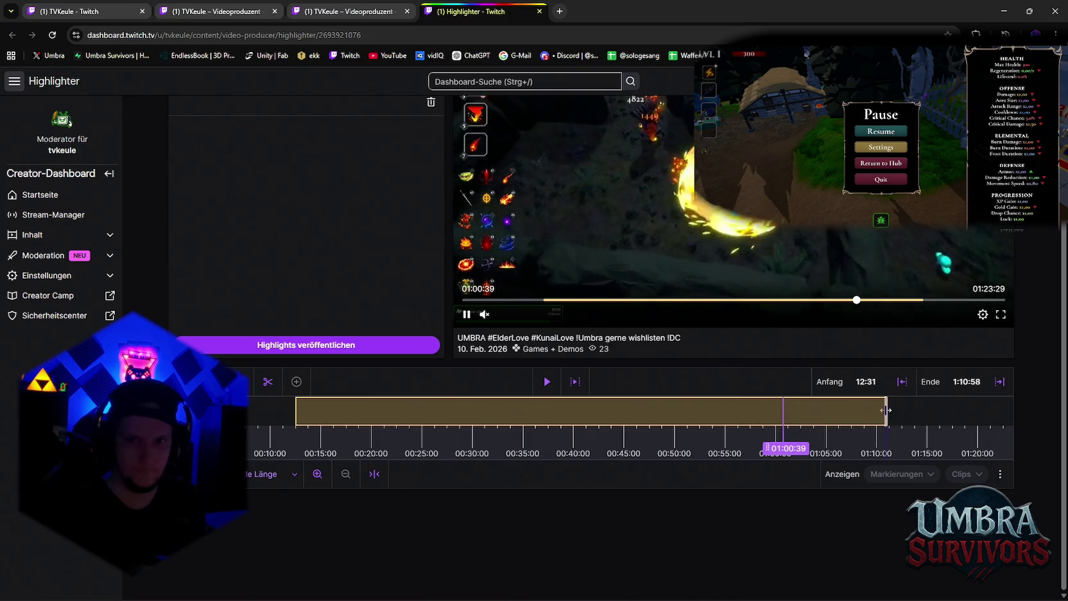
pyautogui.moveTo(886, 409); pyautogui.dragTo(1028, 415)
pyautogui.click(304, 411)
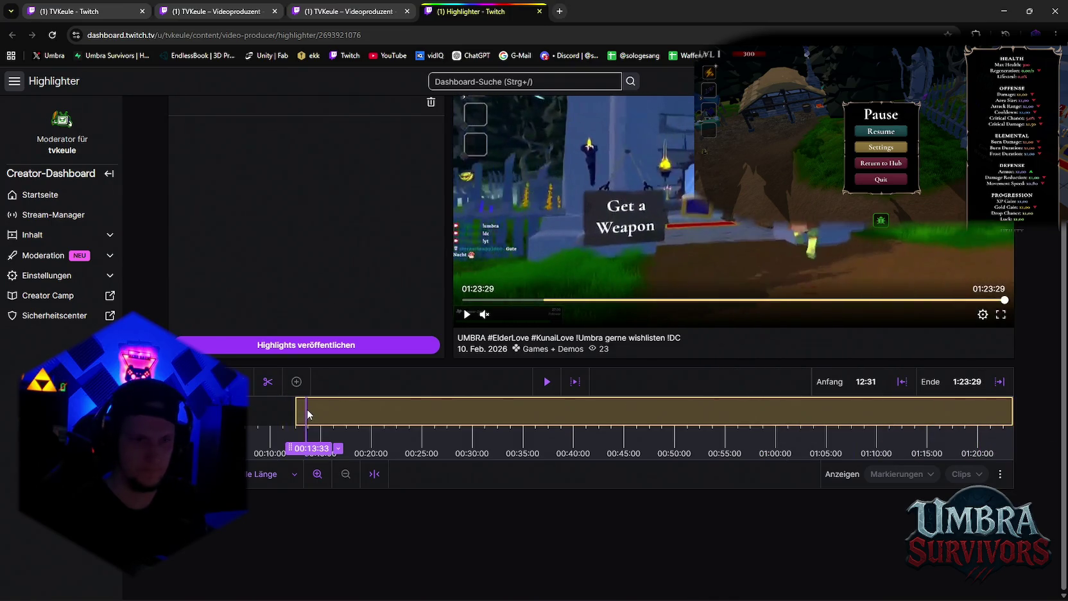
pyautogui.scroll(1, 347, 437)
pyautogui.scroll(1, 349, 437)
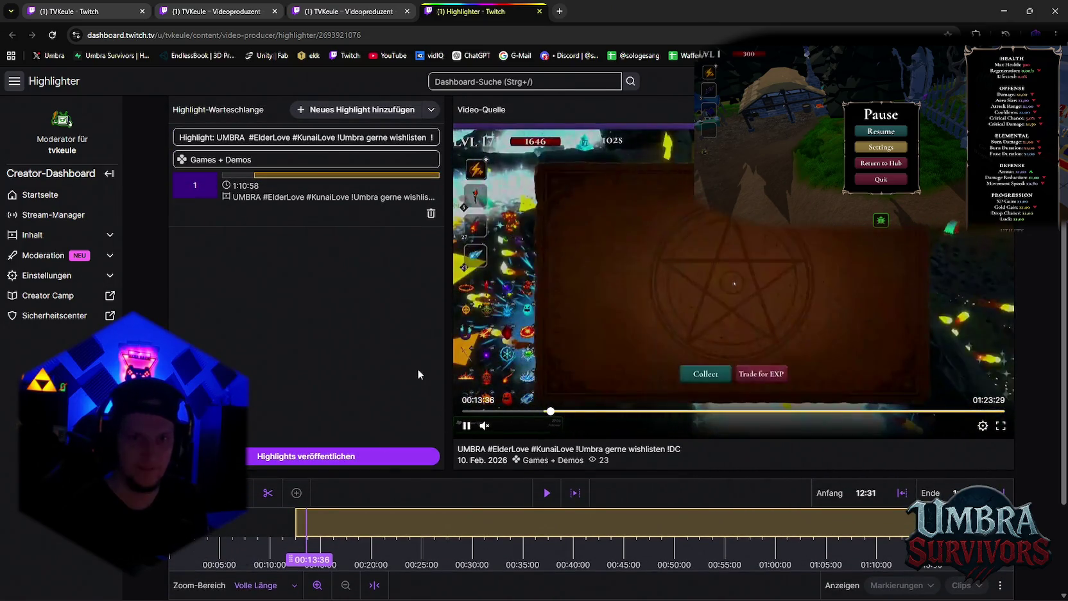
# Scrub through the VOD and drag the highlight's start back to 0:00
pyautogui.moveTo(323, 532); pyautogui.dragTo(366, 527)
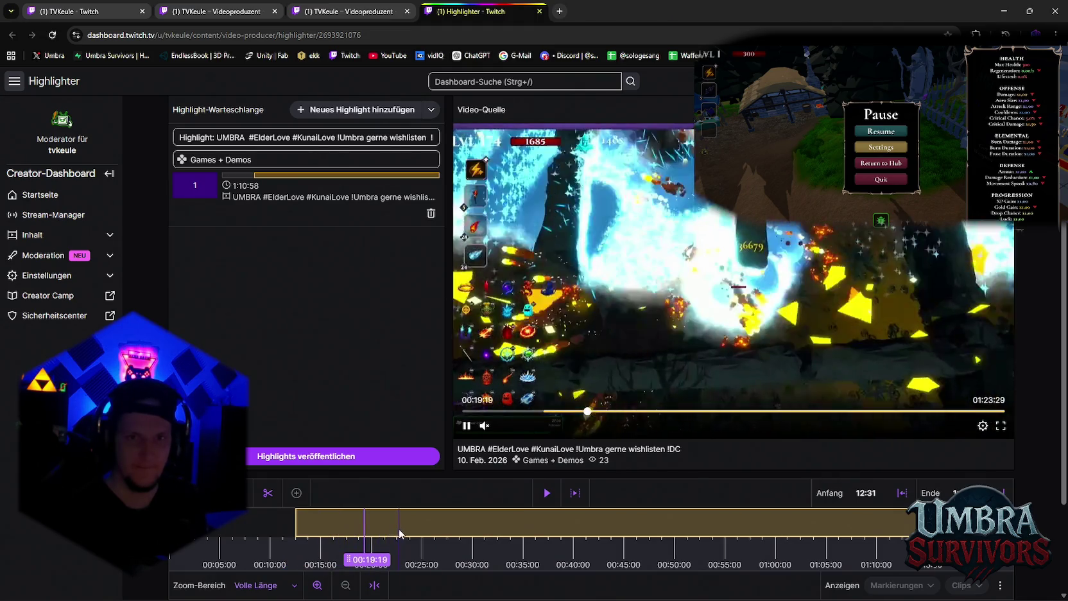
pyautogui.click(445, 531)
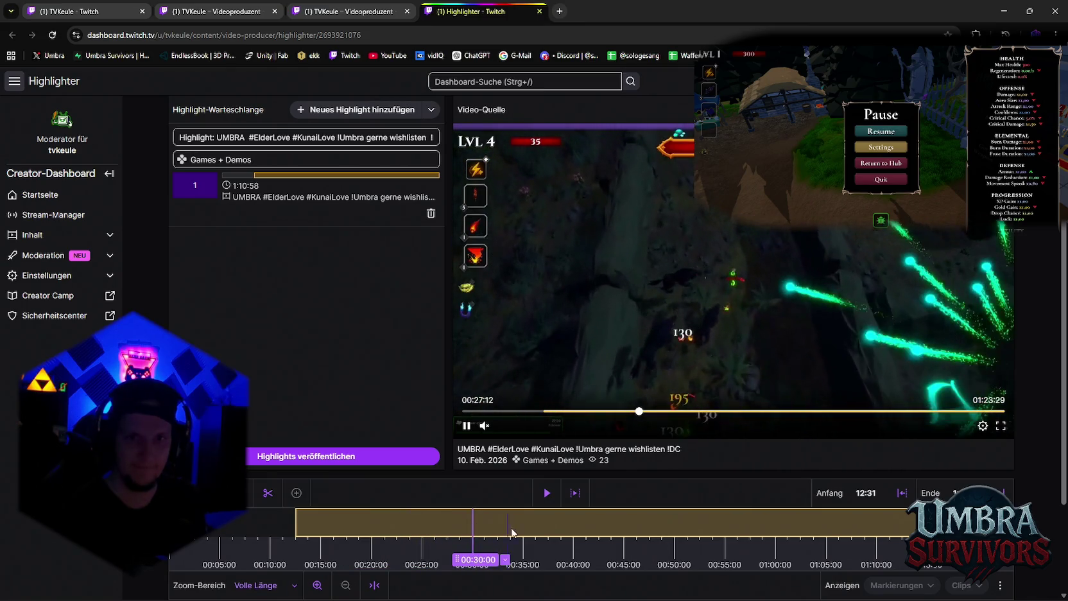
pyautogui.click(534, 523)
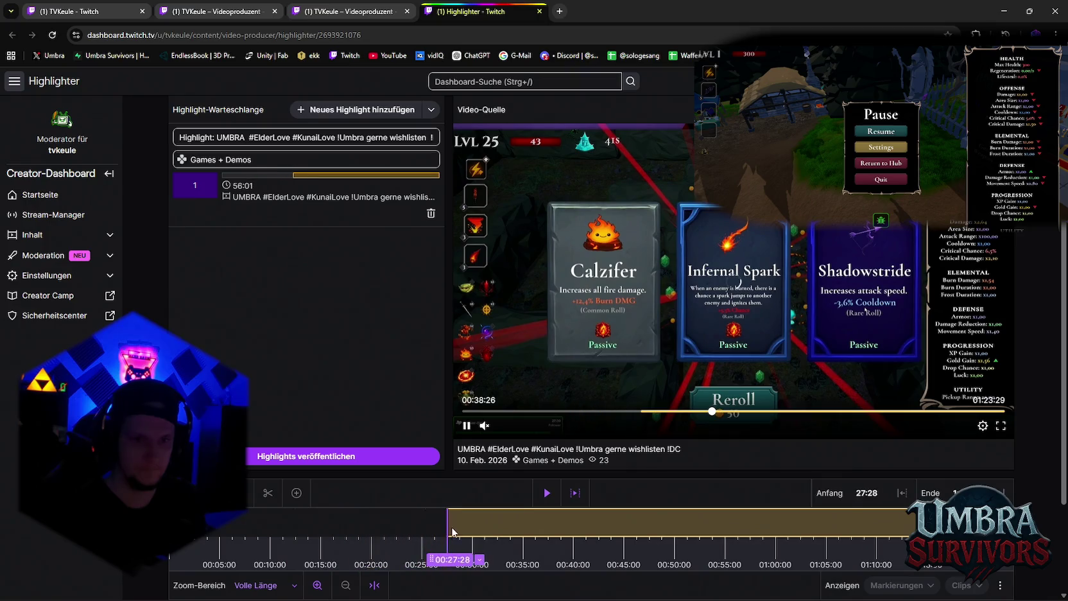
pyautogui.click(504, 531)
pyautogui.click(586, 530)
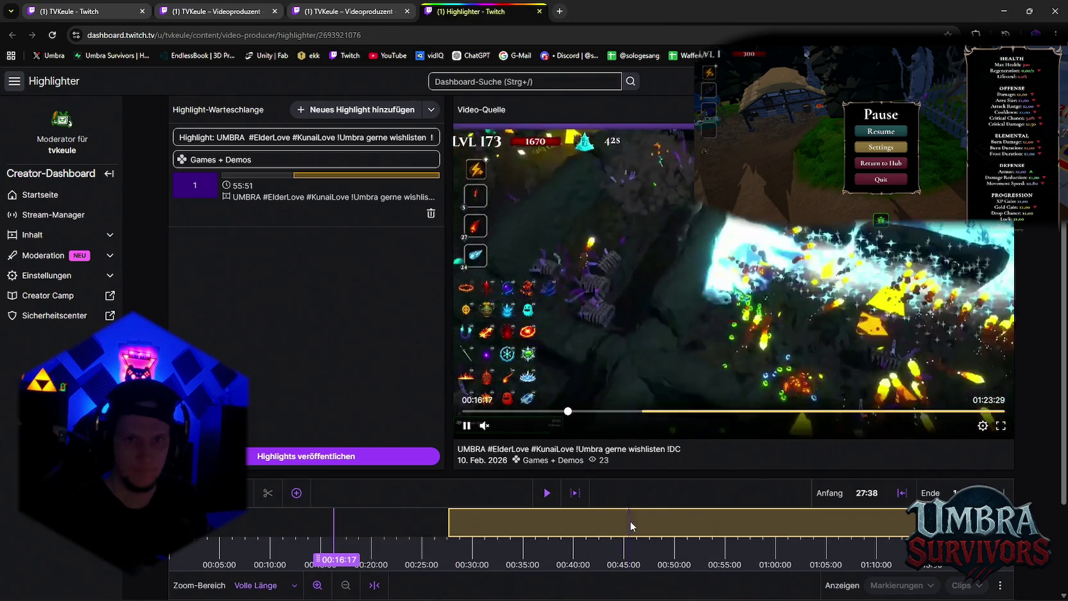
pyautogui.click(553, 517)
pyautogui.click(237, 522)
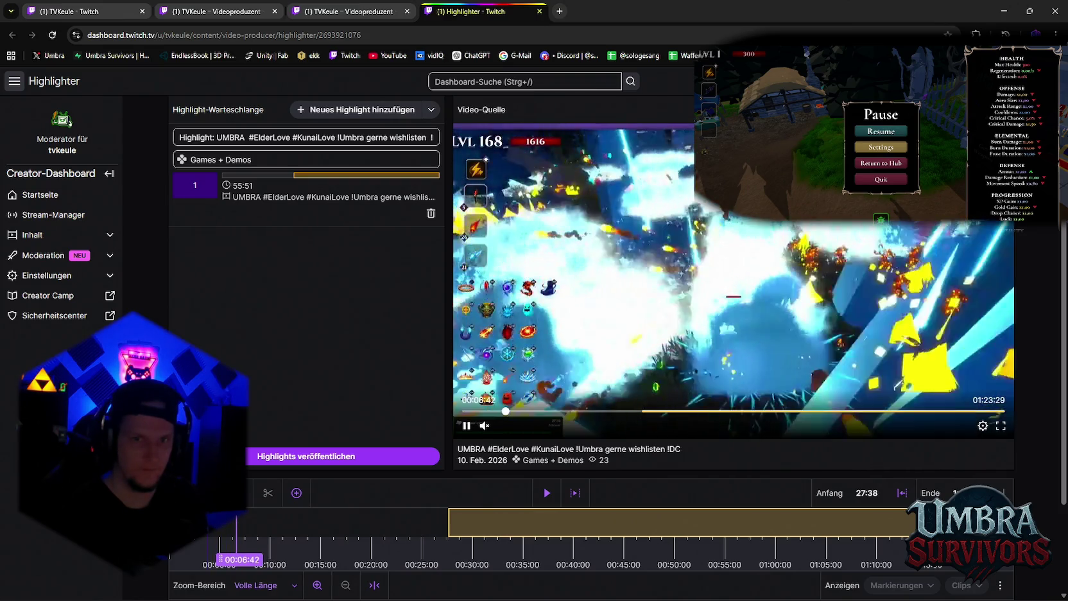
pyautogui.click(208, 521)
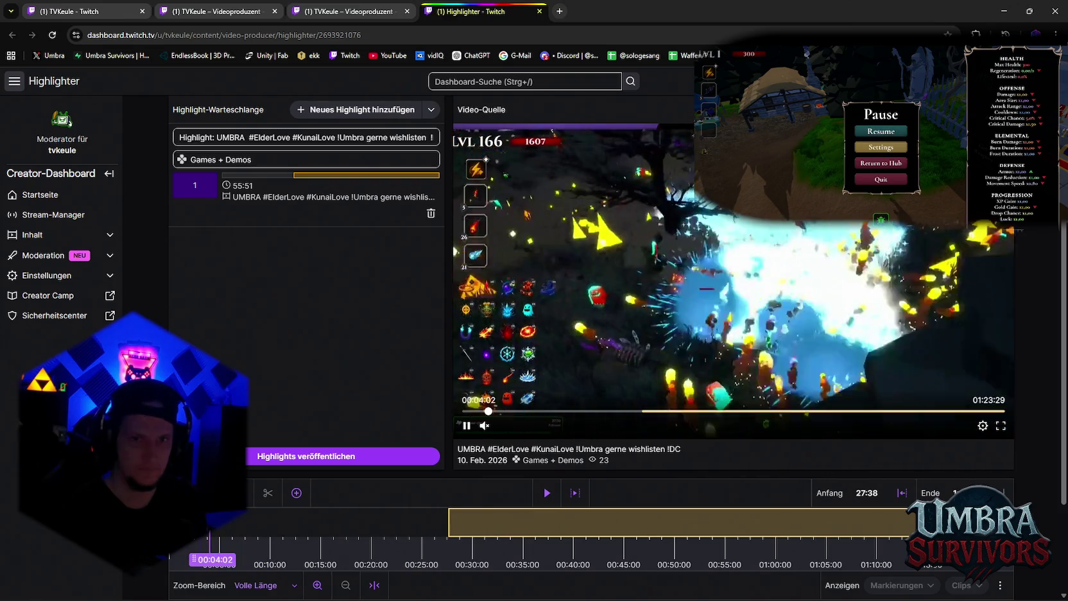
pyautogui.moveTo(449, 521); pyautogui.dragTo(341, 521)
pyautogui.moveTo(275, 534); pyautogui.dragTo(171, 521)
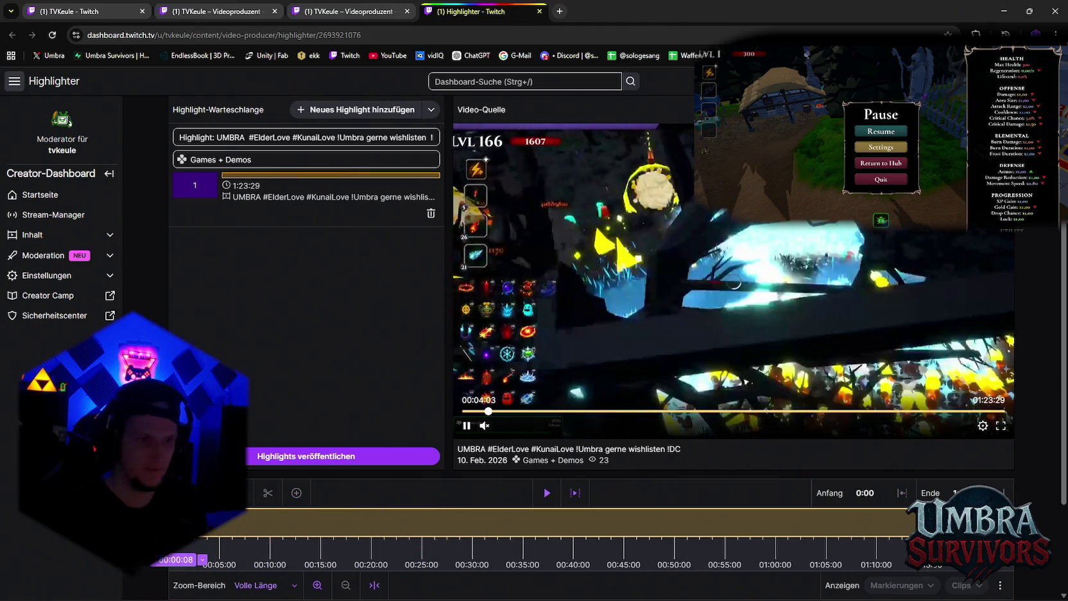
pyautogui.click(179, 521)
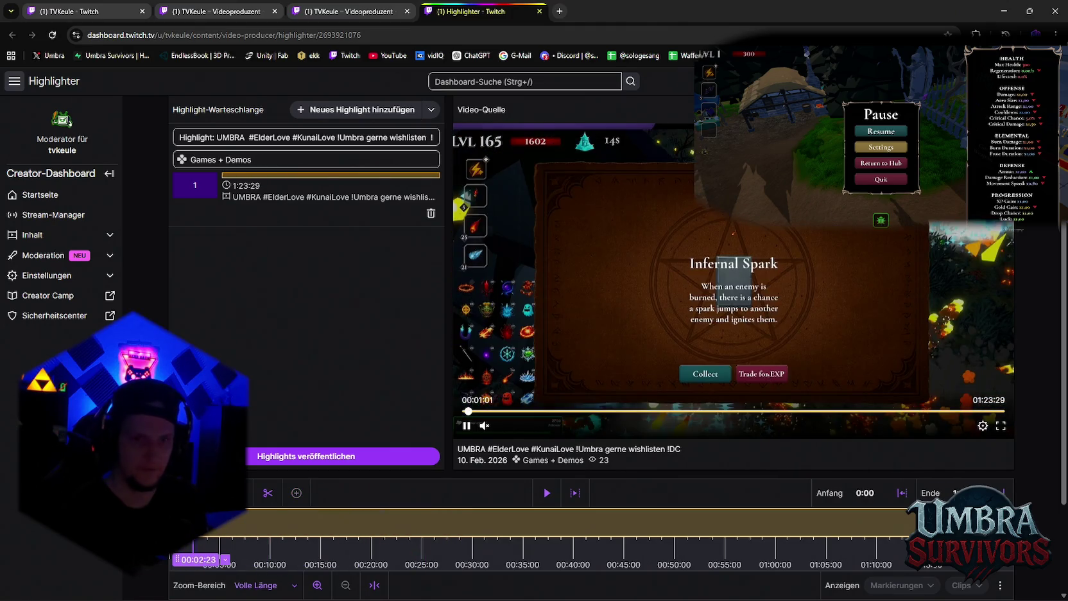
pyautogui.click(346, 11)
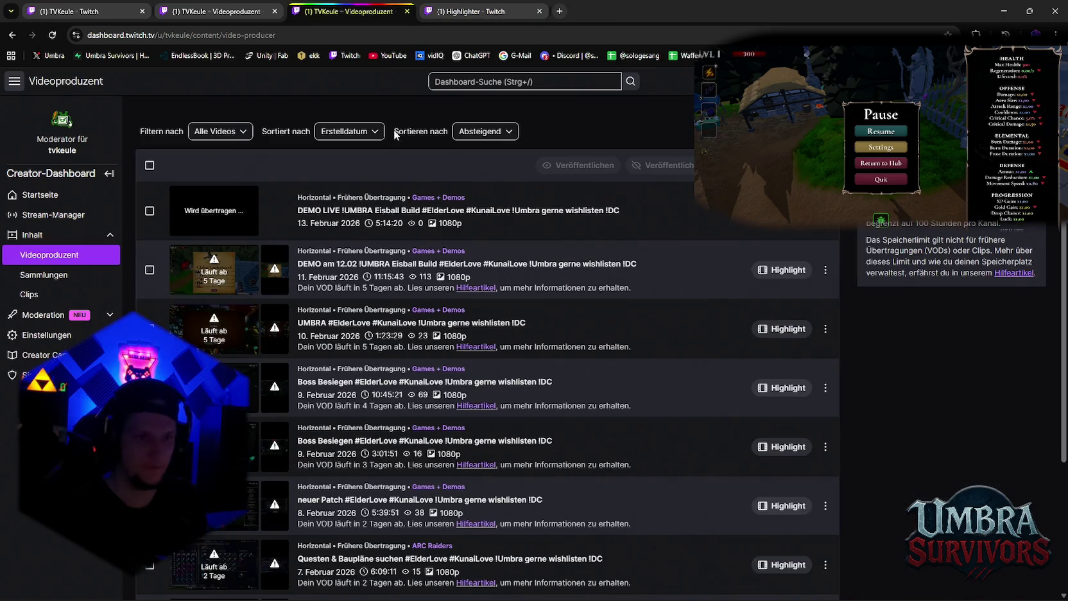
# Trim the UMBRA highlight to start at 30:24, publish it, and start a Boss Besiegen highlight
pyautogui.click(457, 11)
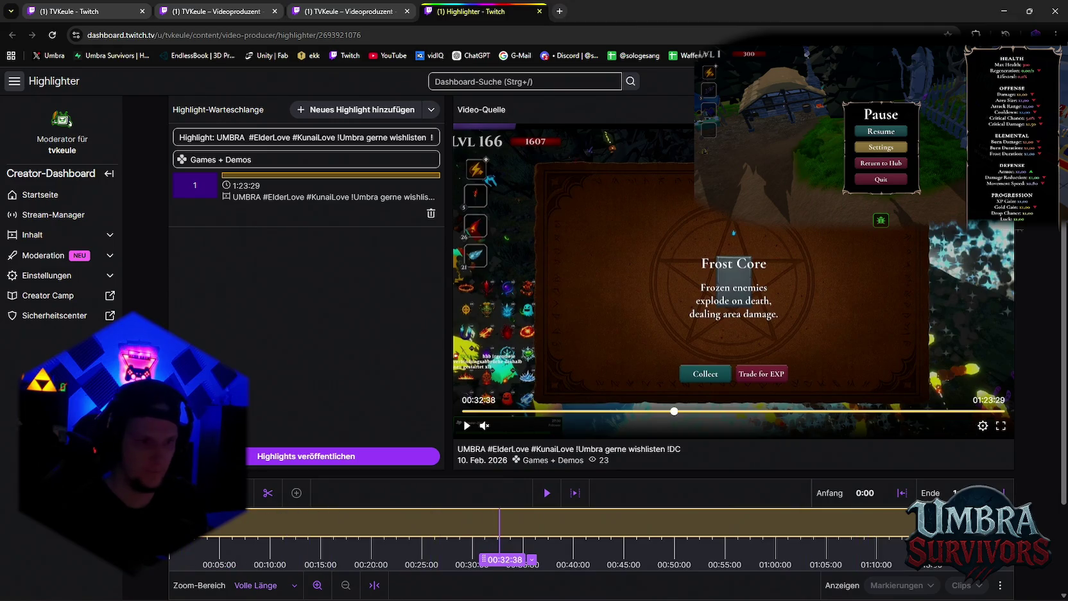
pyautogui.moveTo(170, 521); pyautogui.dragTo(477, 521)
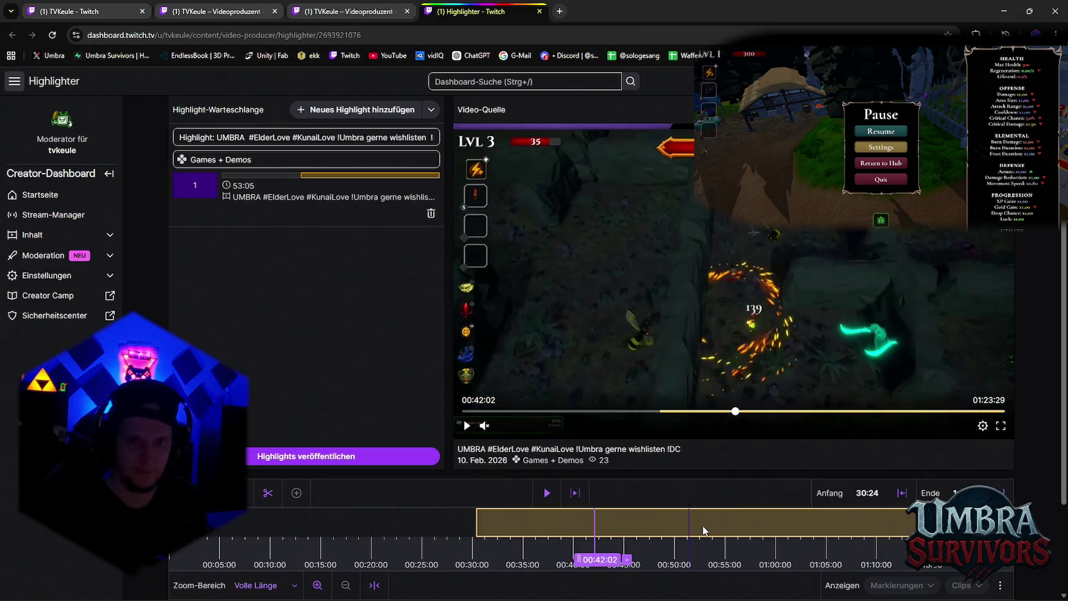
pyautogui.click(719, 523)
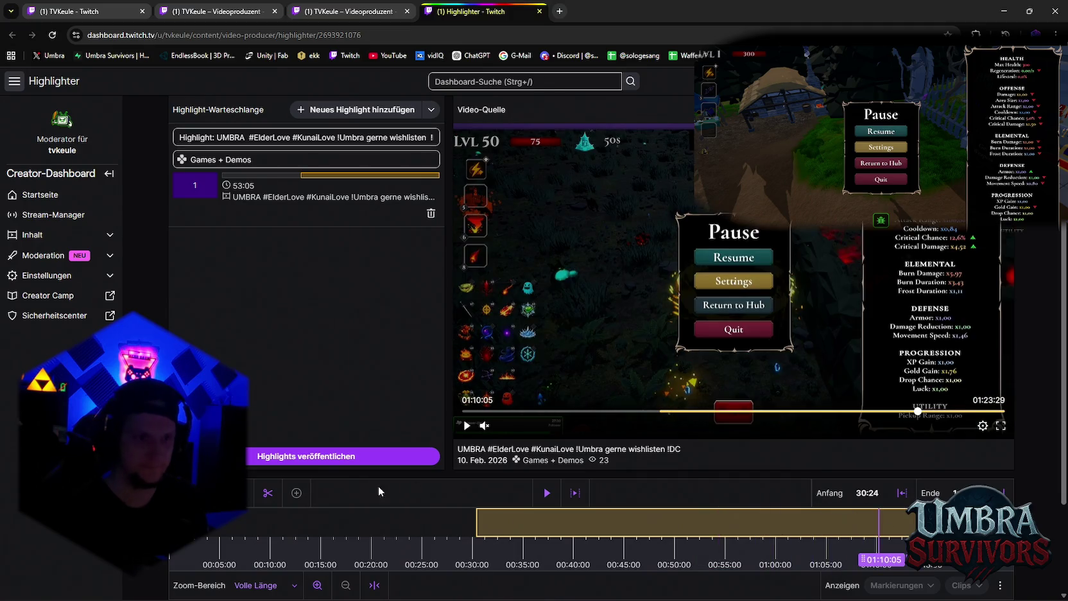
pyautogui.click(319, 456)
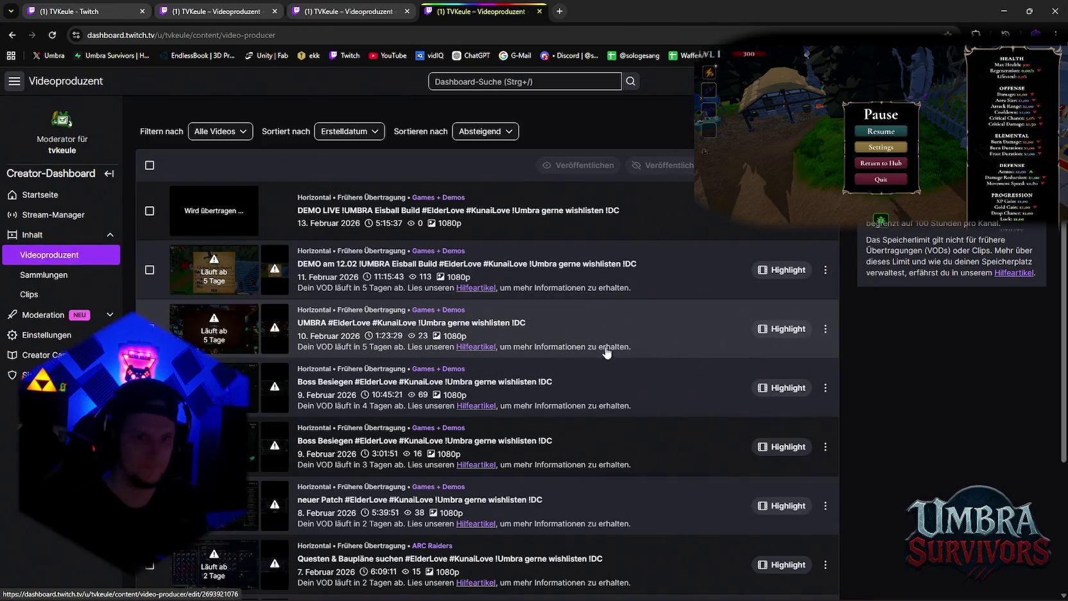
pyautogui.click(784, 388)
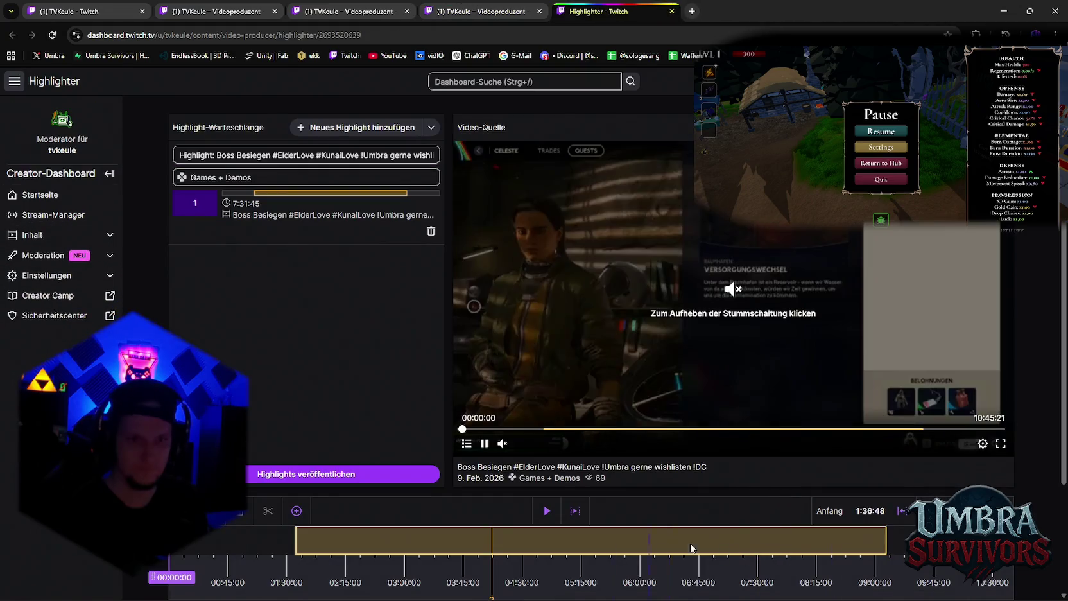
# Scrub the Boss Besiegen VOD, trim the highlight to start at 8:28:19 (2:17:02 long), and publish
pyautogui.scroll(-1, 892, 543)
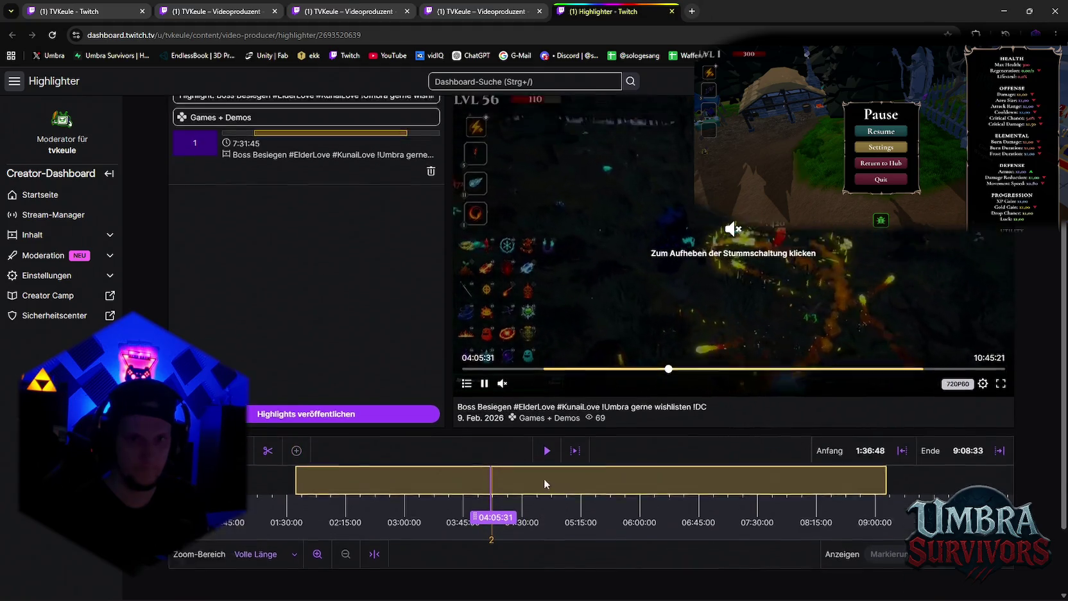
pyautogui.scroll(1, 544, 484)
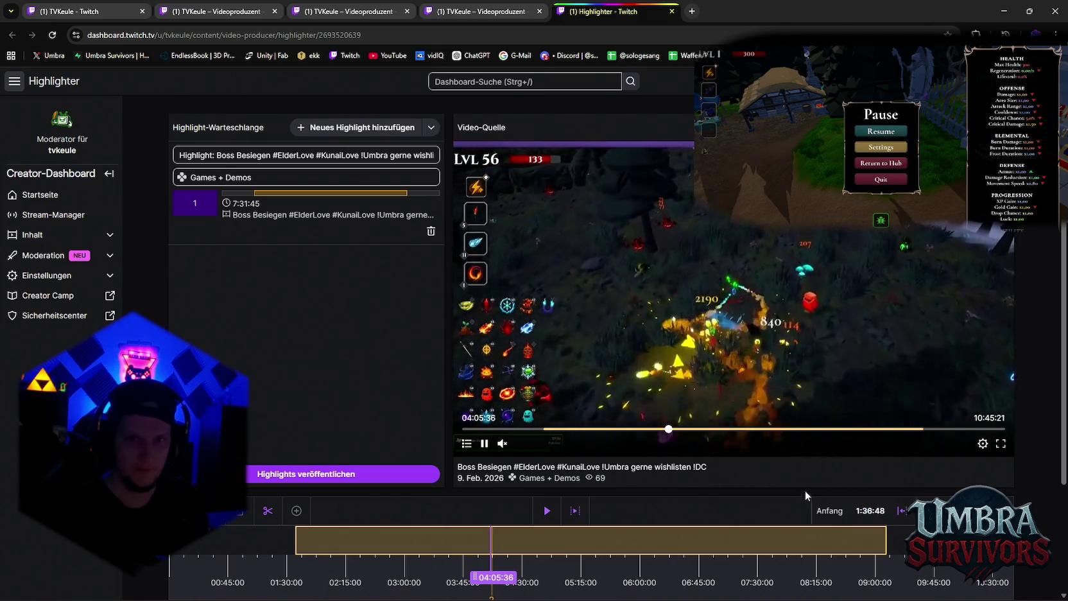
pyautogui.moveTo(839, 556); pyautogui.dragTo(939, 556)
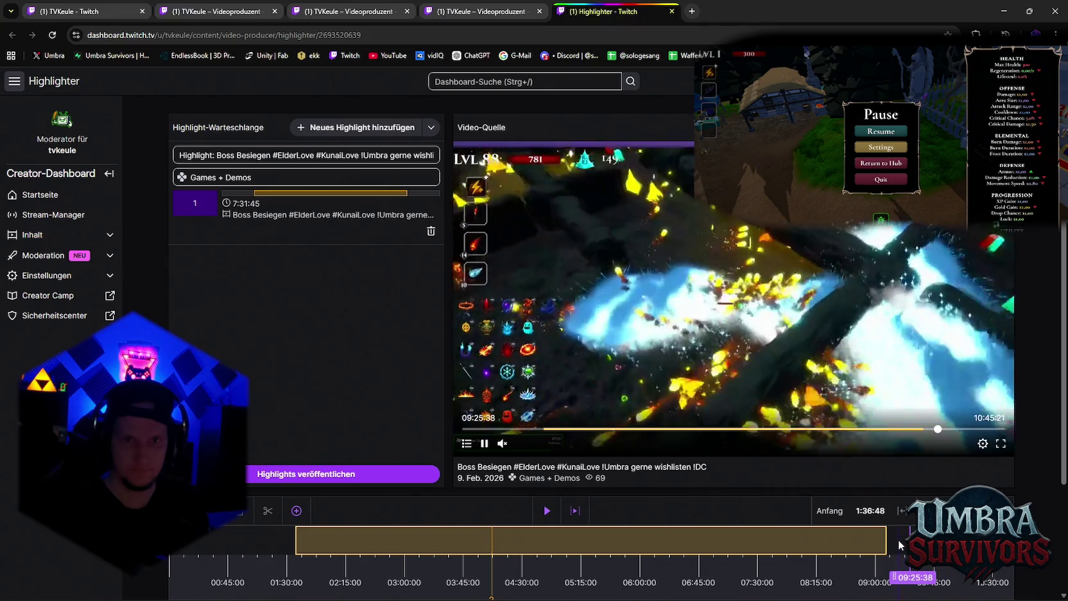
pyautogui.click(913, 547)
pyautogui.click(879, 547)
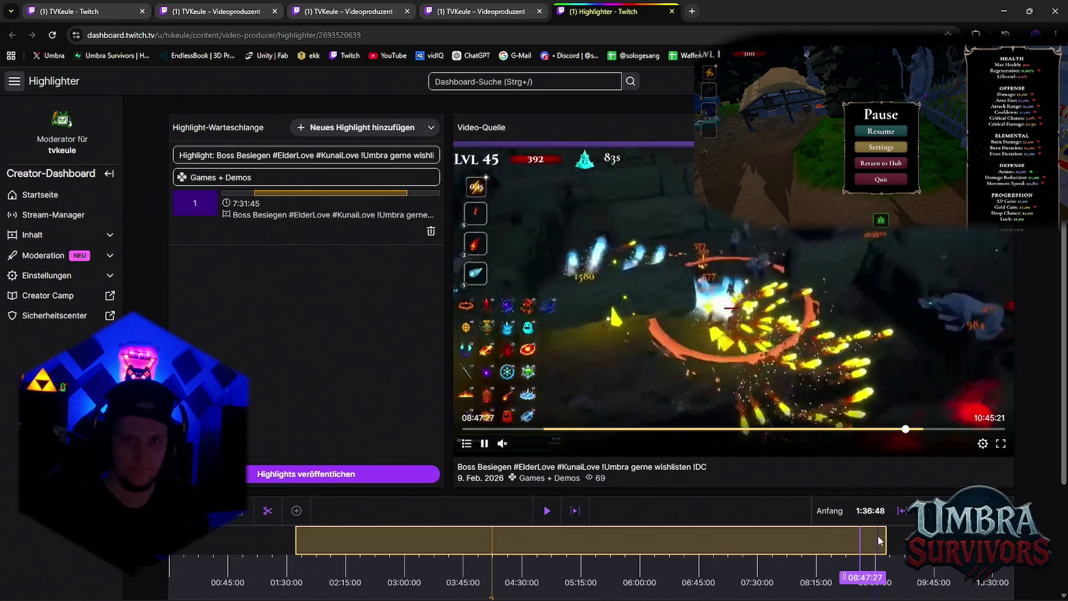
pyautogui.moveTo(879, 540); pyautogui.dragTo(937, 545)
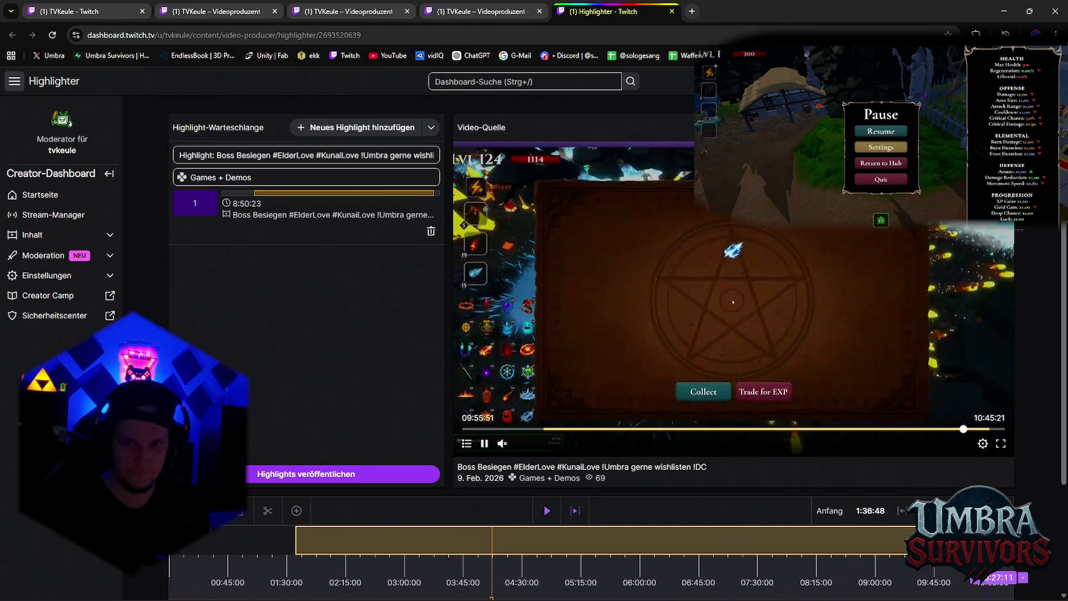
pyautogui.moveTo(297, 547)
pyautogui.mouseDown()
pyautogui.moveTo(866, 556)
pyautogui.moveTo(889, 577)
pyautogui.mouseUp()
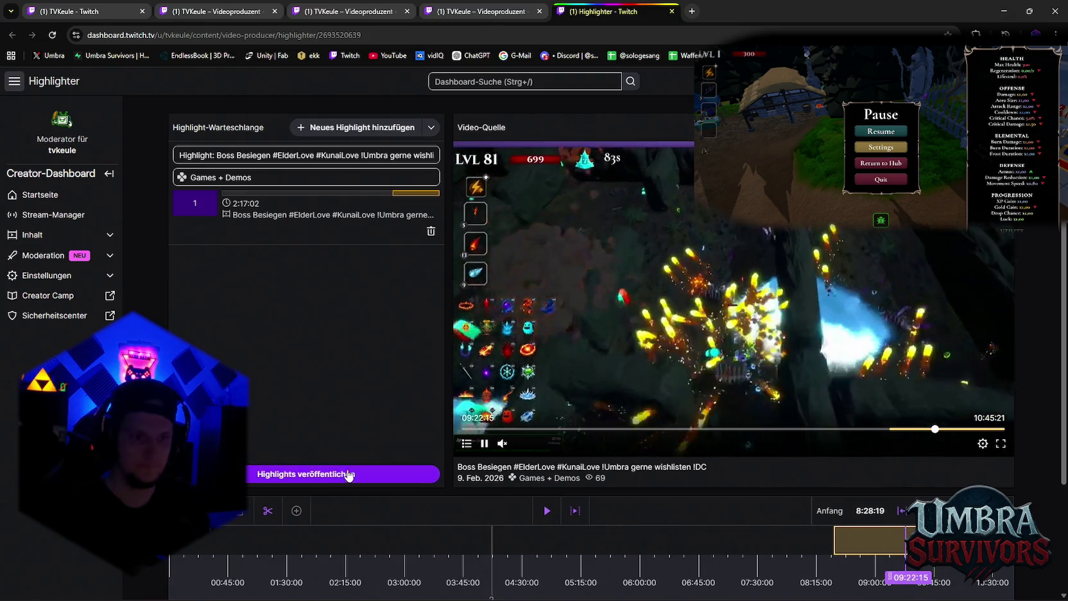
pyautogui.click(351, 474)
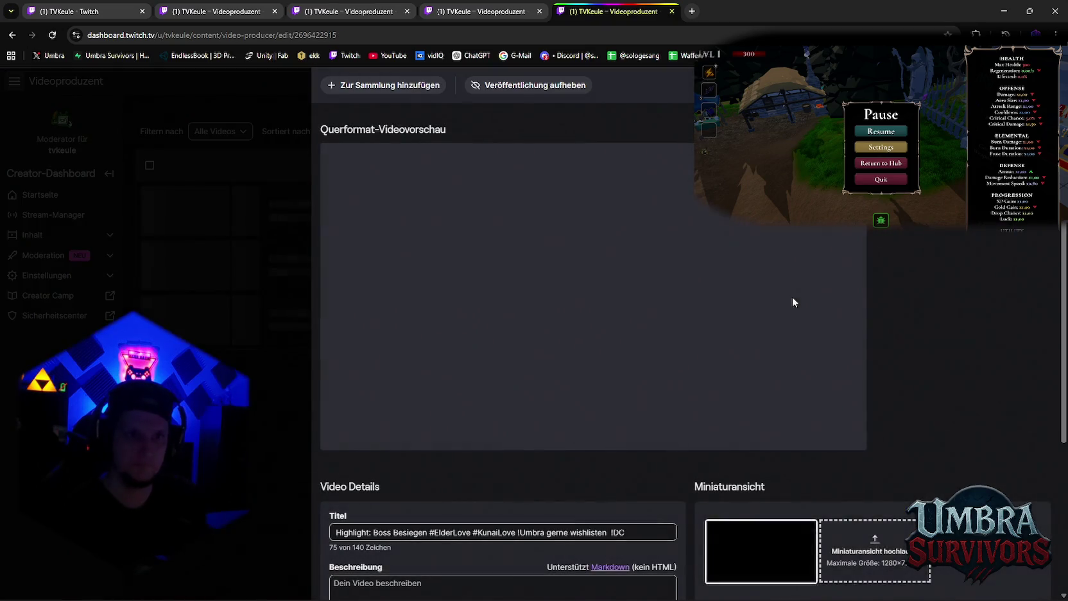
# Close the highlight's edit page and reload the video list several times
pyautogui.click(268, 177)
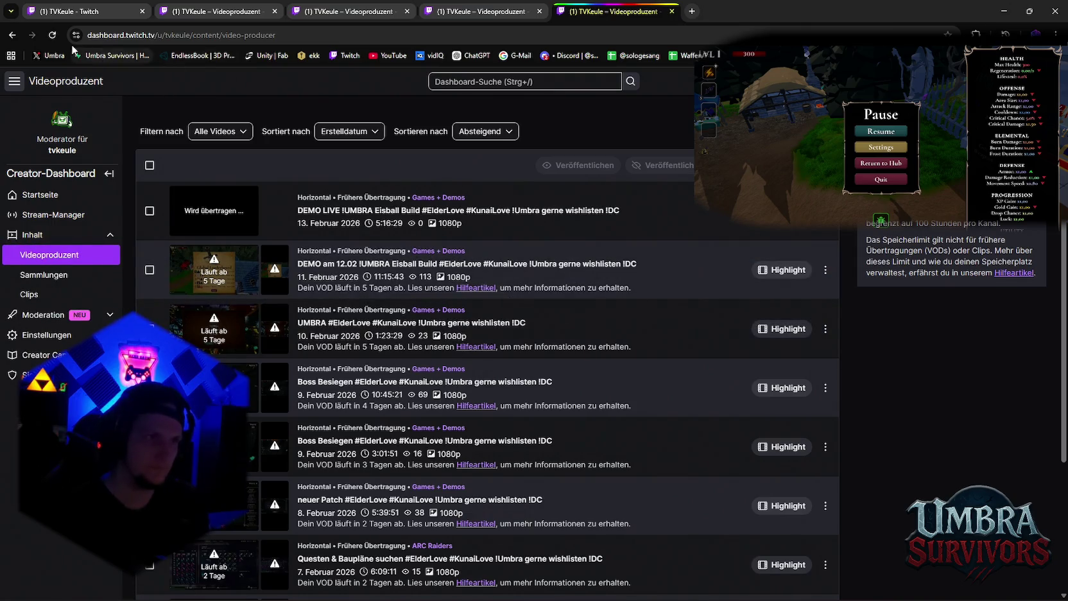
pyautogui.click(52, 36)
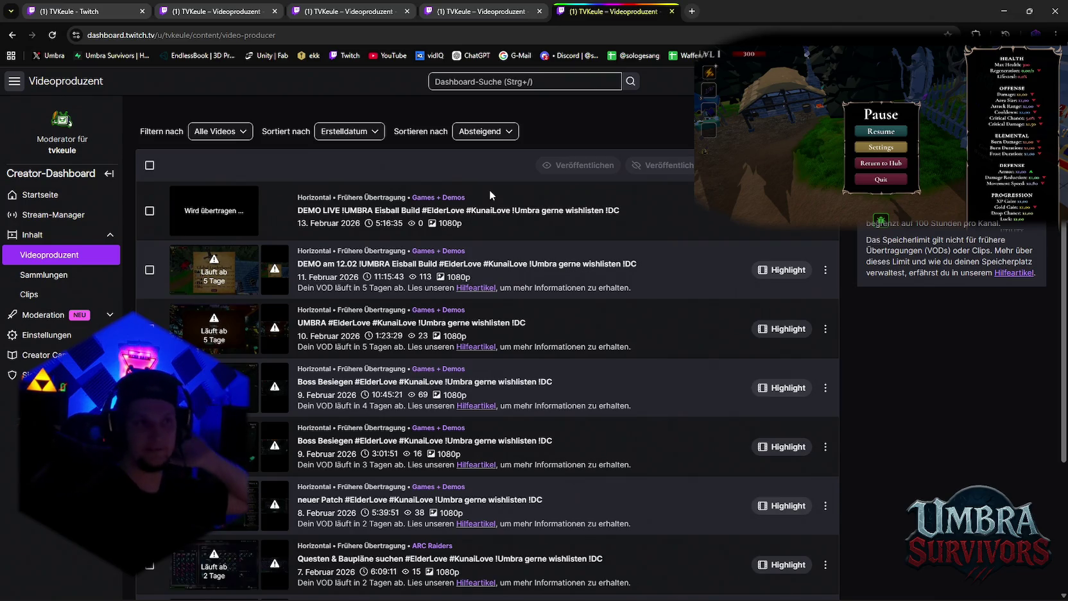
pyautogui.click(54, 36)
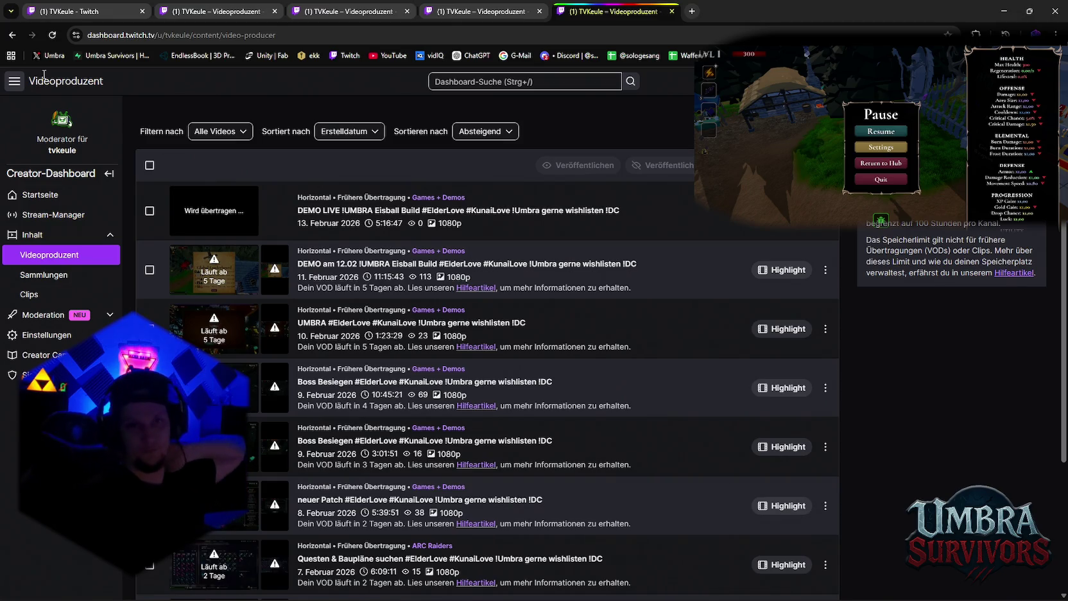
pyautogui.click(54, 36)
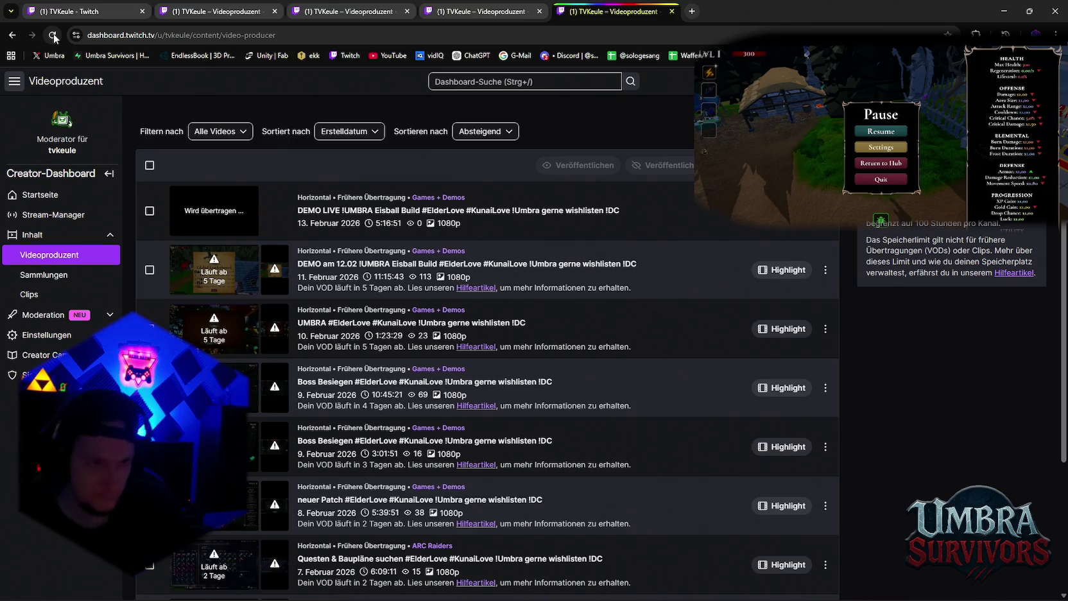
pyautogui.press('F5')
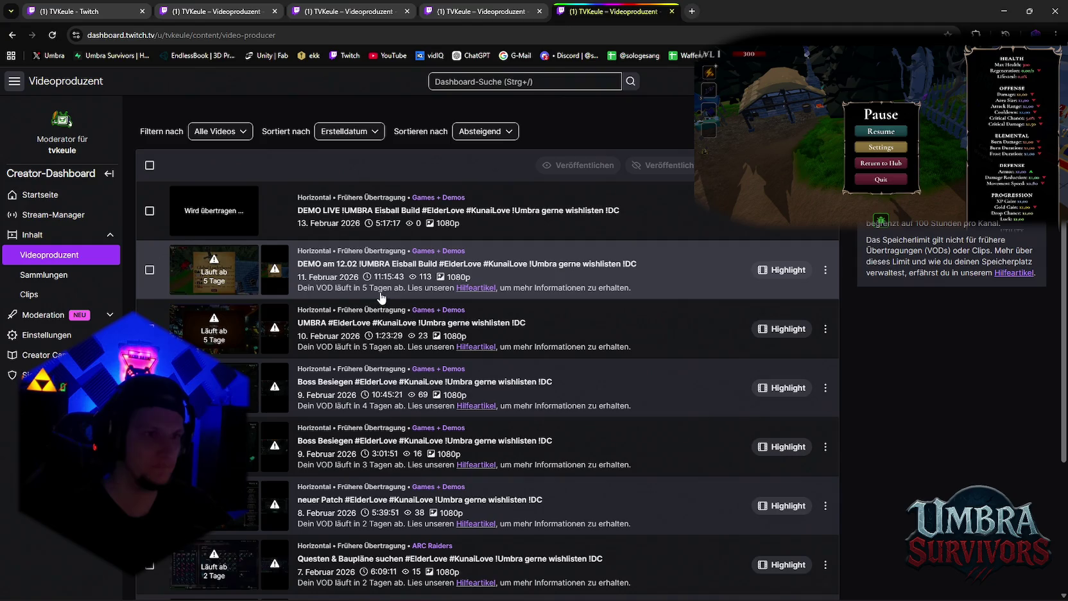
pyautogui.scroll(-3, 382, 307)
pyautogui.scroll(2, 272, 351)
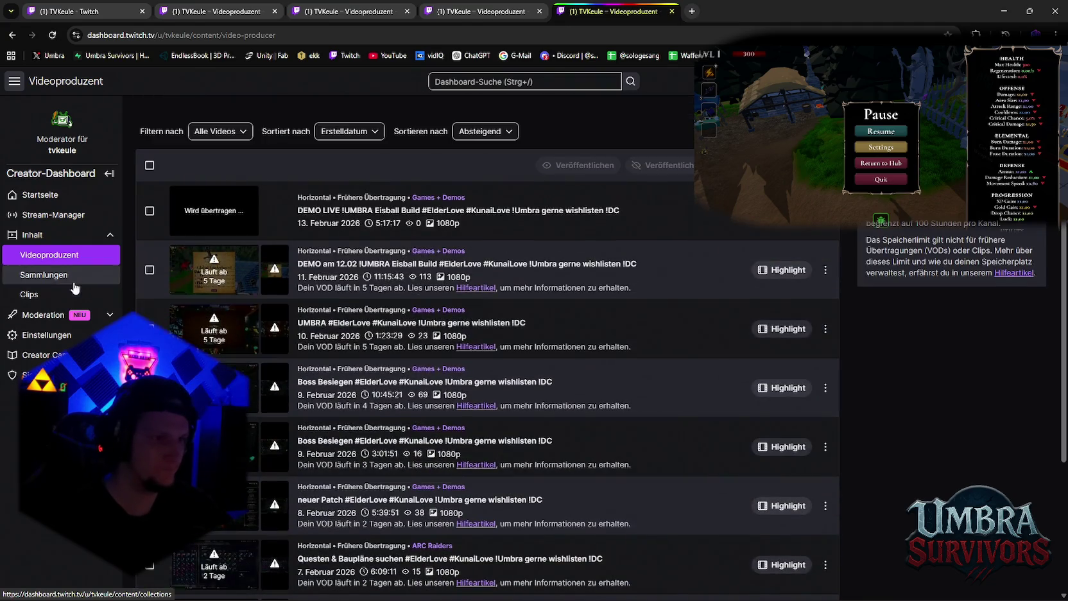
# Reopen Videoproduzent via Sammlungen, reload, and check the 11 February DEMO VOD's actions menu
pyautogui.click(45, 274)
pyautogui.click(49, 256)
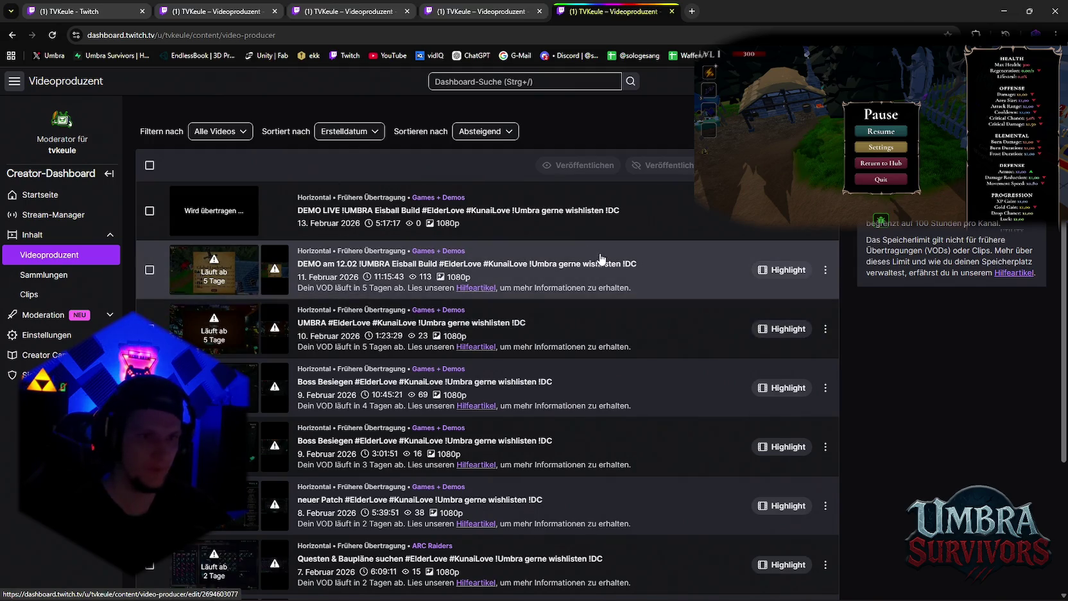
pyautogui.scroll(-3, 596, 267)
pyautogui.scroll(3, 670, 365)
pyautogui.scroll(-3, 822, 449)
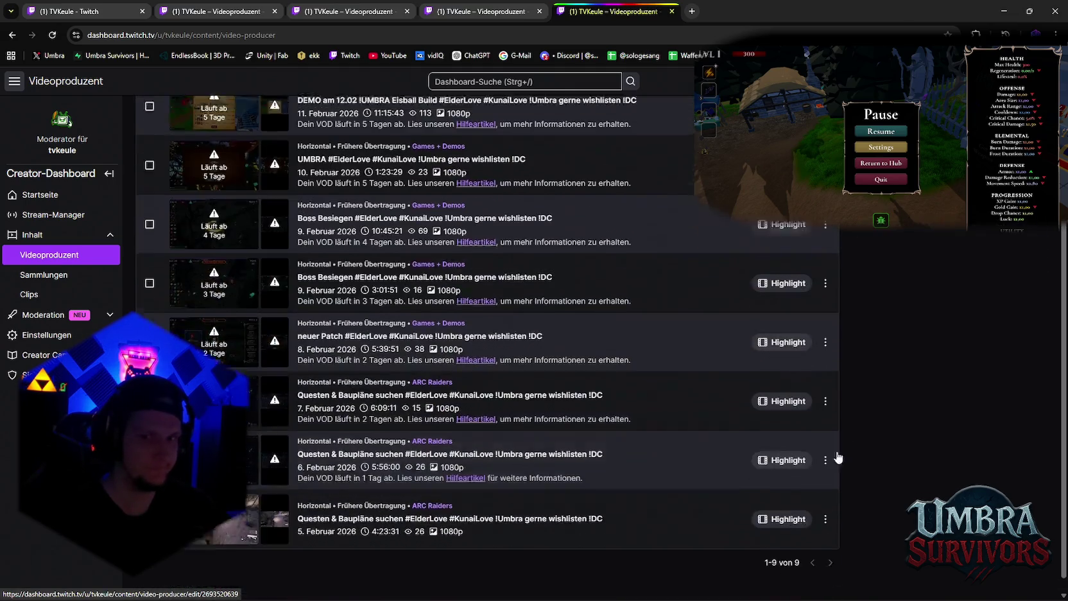
pyautogui.scroll(3, 815, 359)
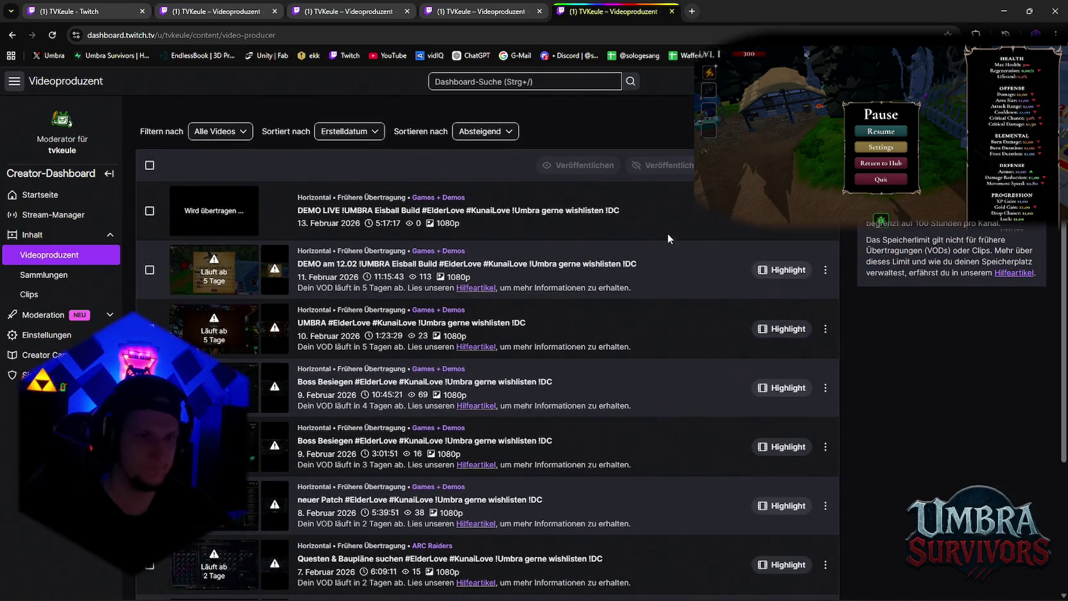
pyautogui.click(53, 39)
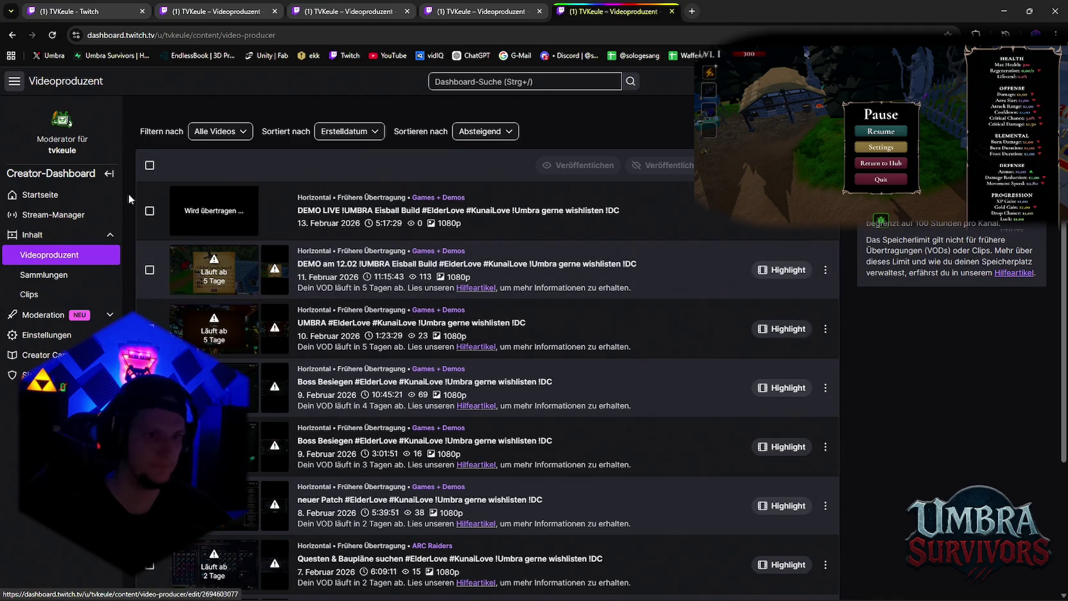
pyautogui.click(53, 35)
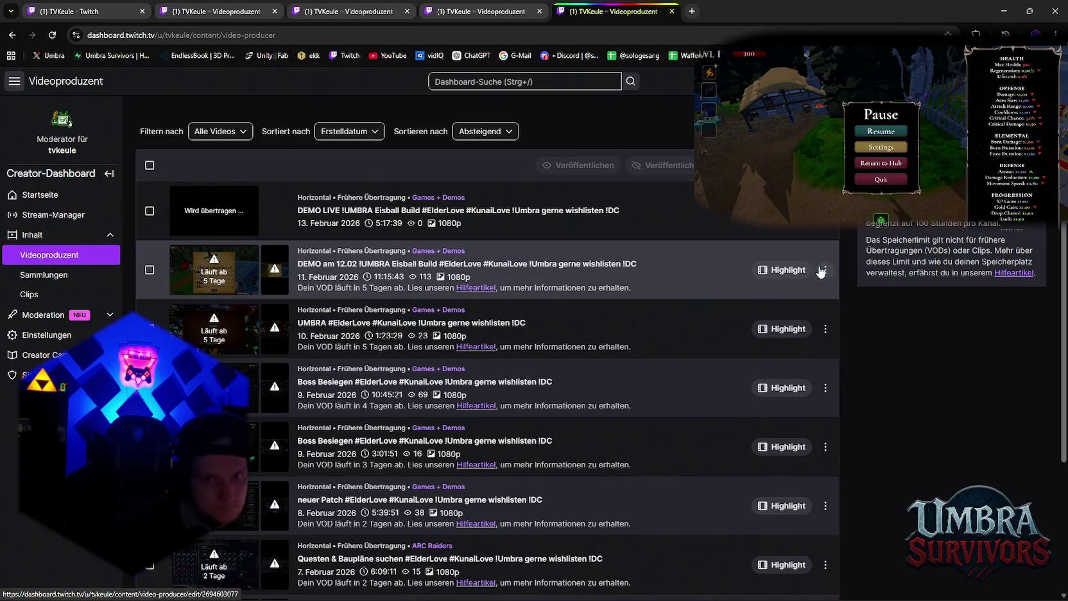
pyautogui.click(824, 270)
pyautogui.click(904, 363)
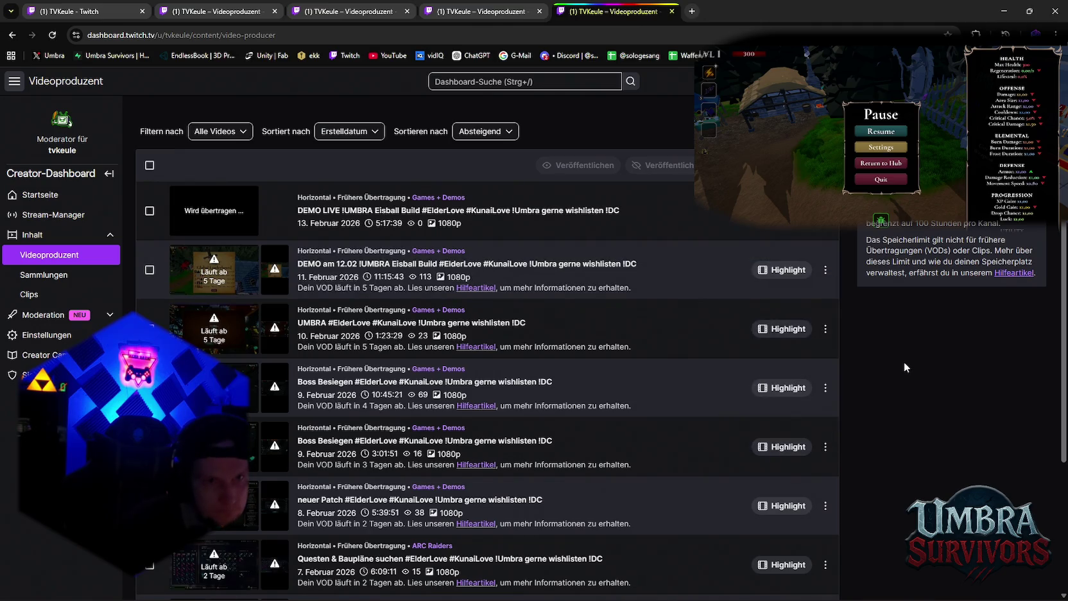